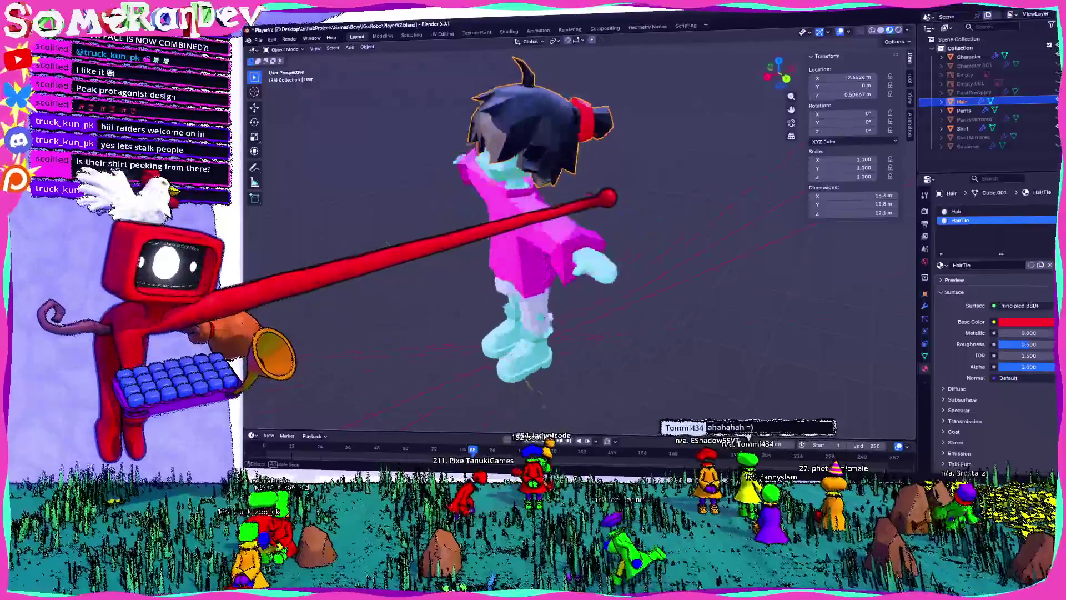
- Orbit around the character and select the pants object
mouse_move(556, 250)
middle_mouse_down()
mouse_move(600, 211)
mouse_move(644, 194)
middle_mouse_up()
scroll(527, 233, "up", 4)
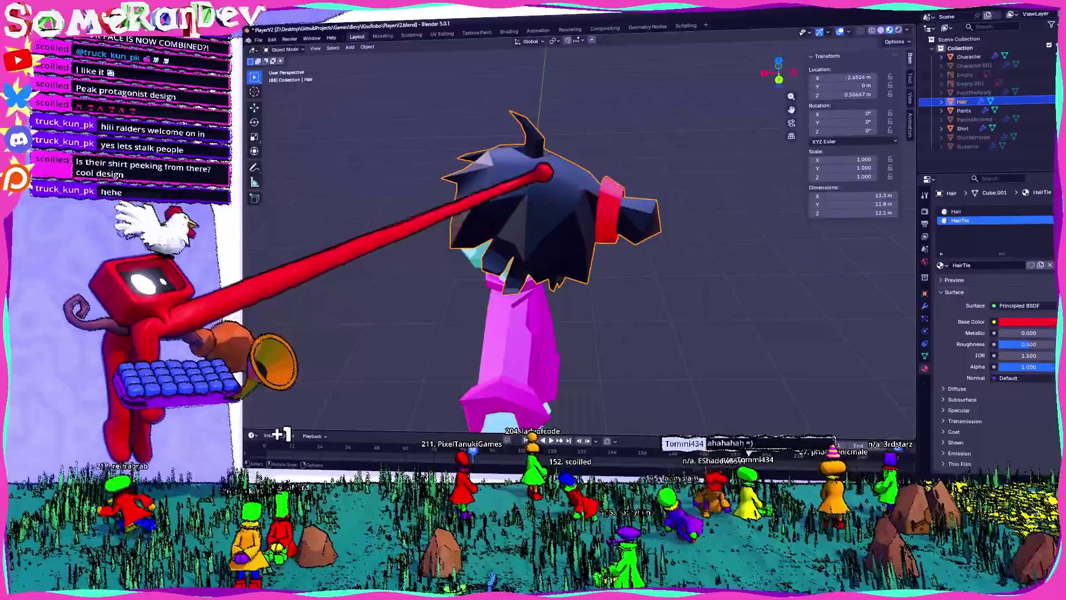
middle_click_drag(544, 172, 595, 226)
scroll(504, 148, "down", 3)
scroll(504, 167, "up", 5)
left_click(506, 180)
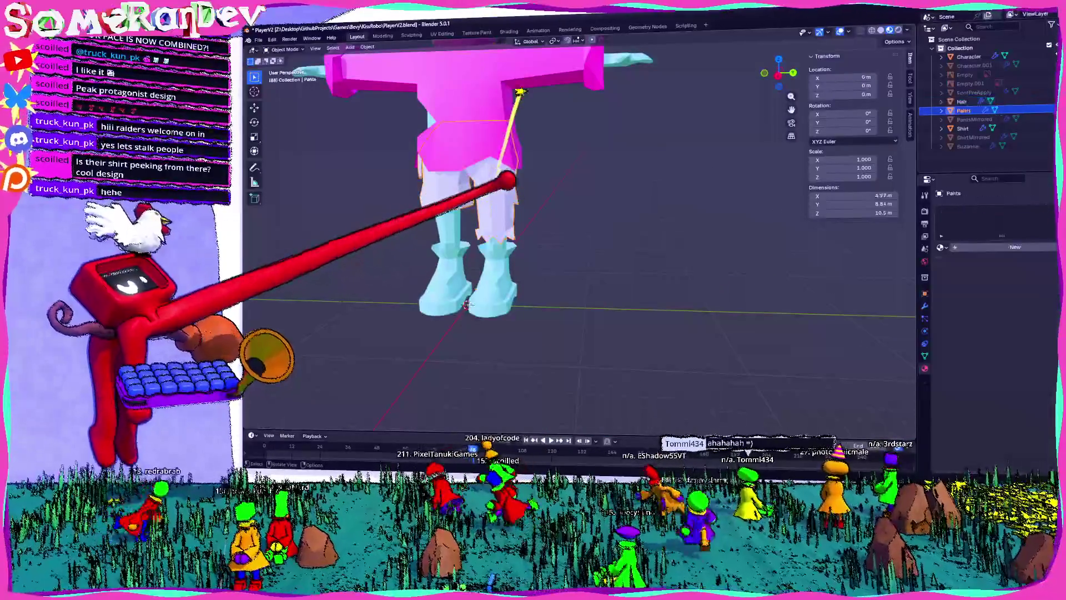
scroll(507, 180, "up", 3)
scroll(548, 155, "down", 6)
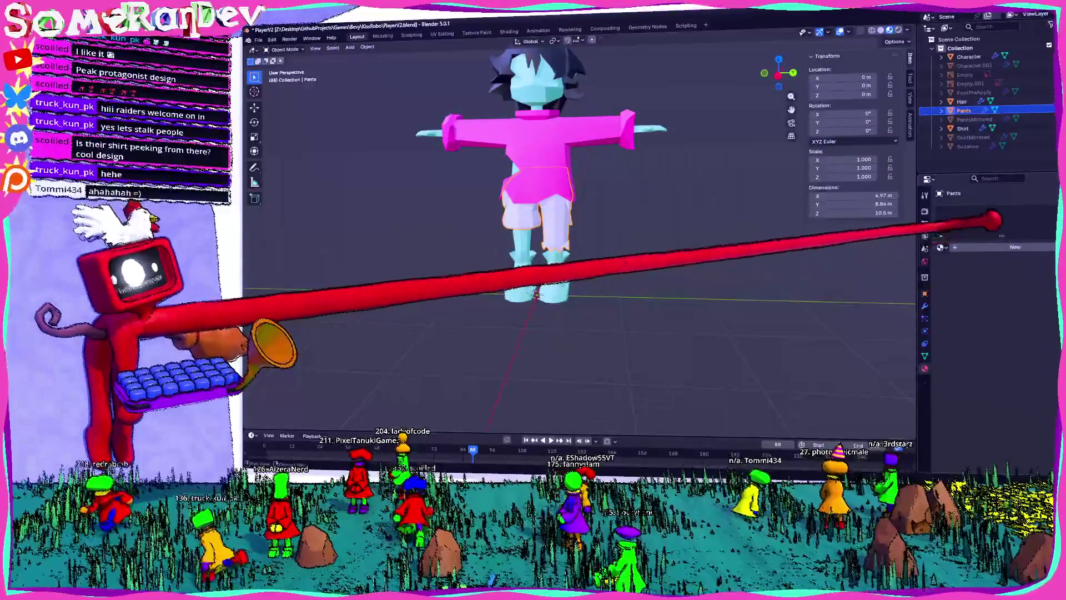
- Add a new Pants material to the pants with a light blue (#4B8CE7) base colour
left_click(1015, 246)
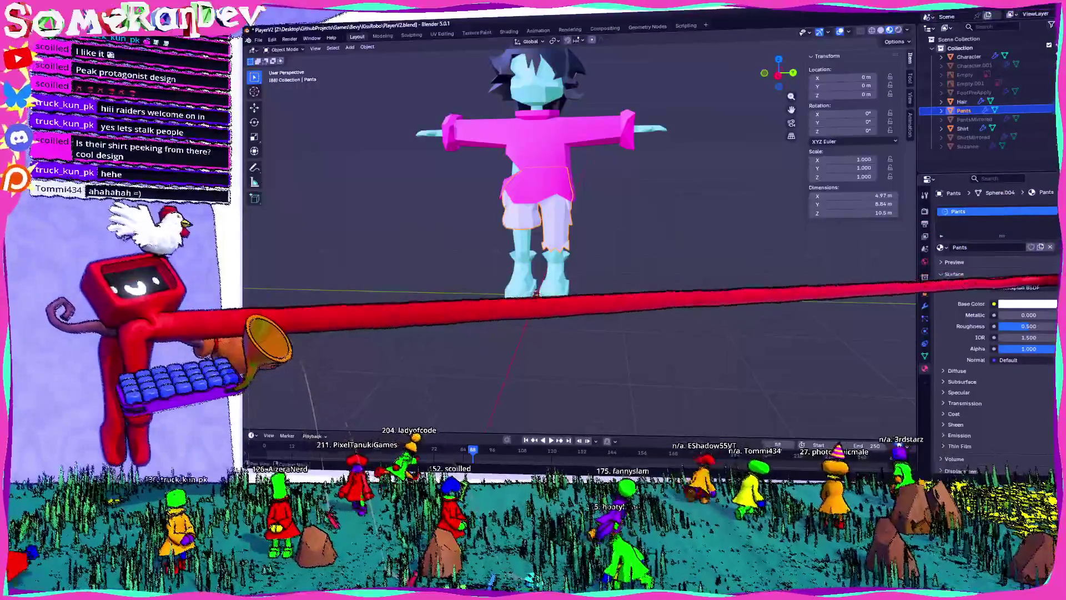
left_click(1028, 303)
left_click(1035, 168)
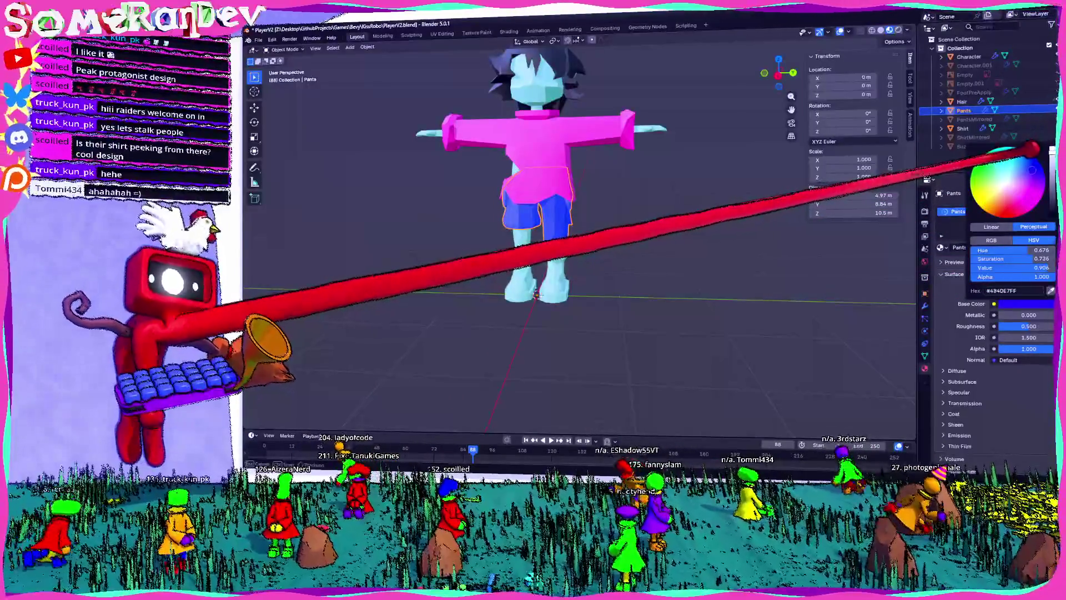
scroll(595, 210, "up", 3)
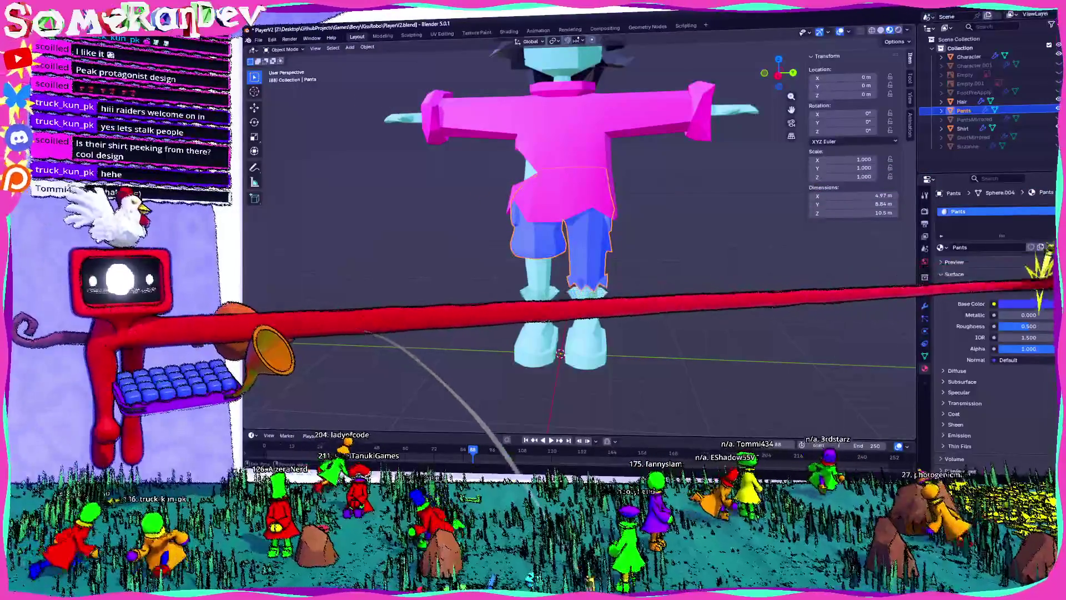
left_click(1027, 304)
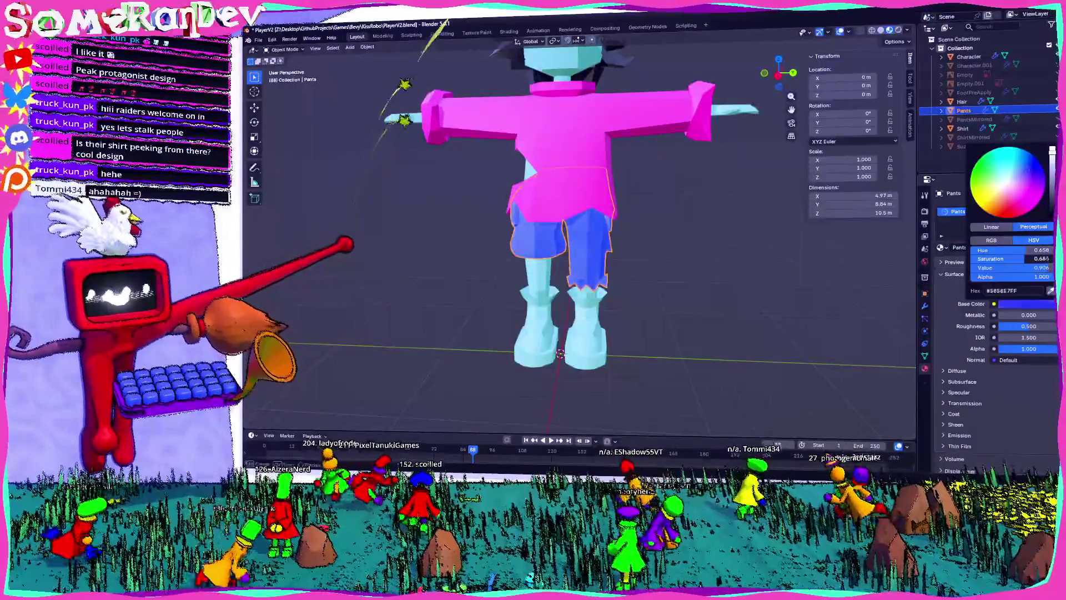
left_click(994, 200)
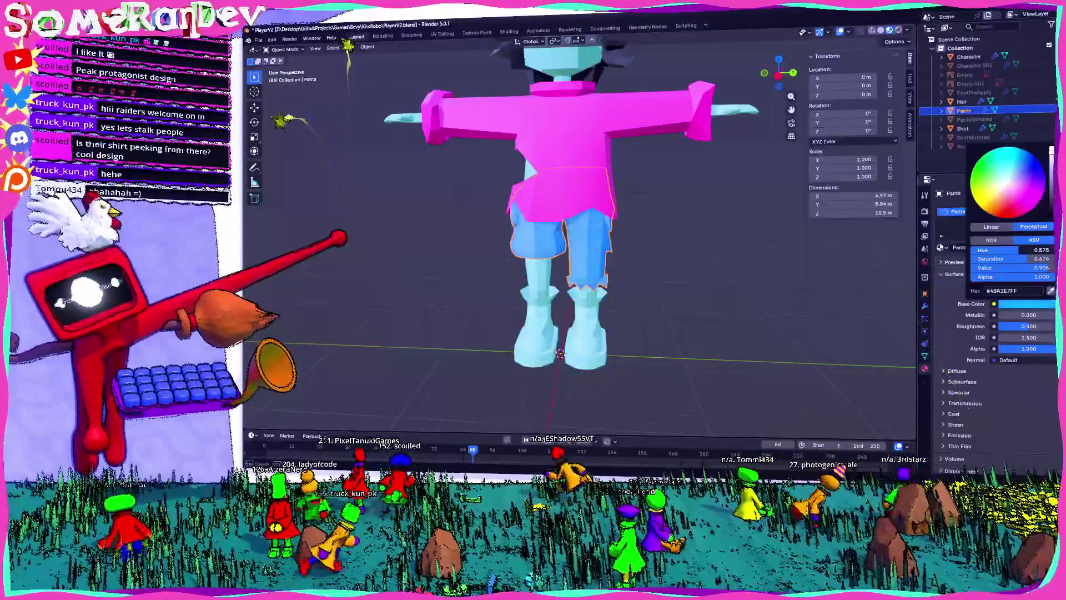
scroll(555, 222, "up", 2)
middle_click_drag(555, 222, 600, 222)
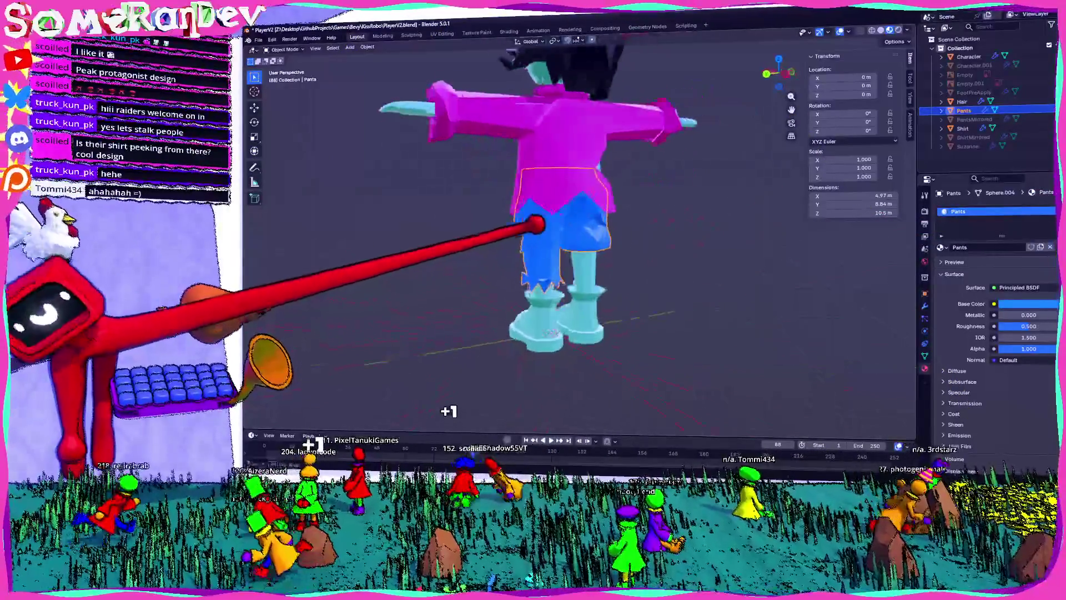
- In Edit Mode, put the existing Skin material in the pants' second slot, then return to Object Mode
scroll(600, 223, "up", 4)
scroll(633, 208, "up", 2)
key("Tab")
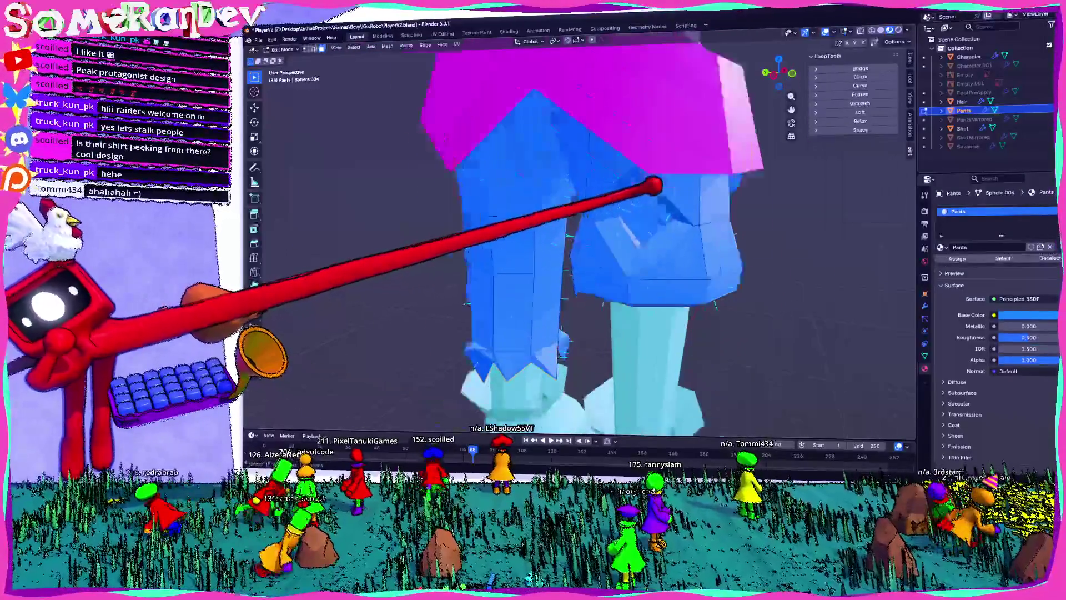
scroll(655, 183, "up", 4)
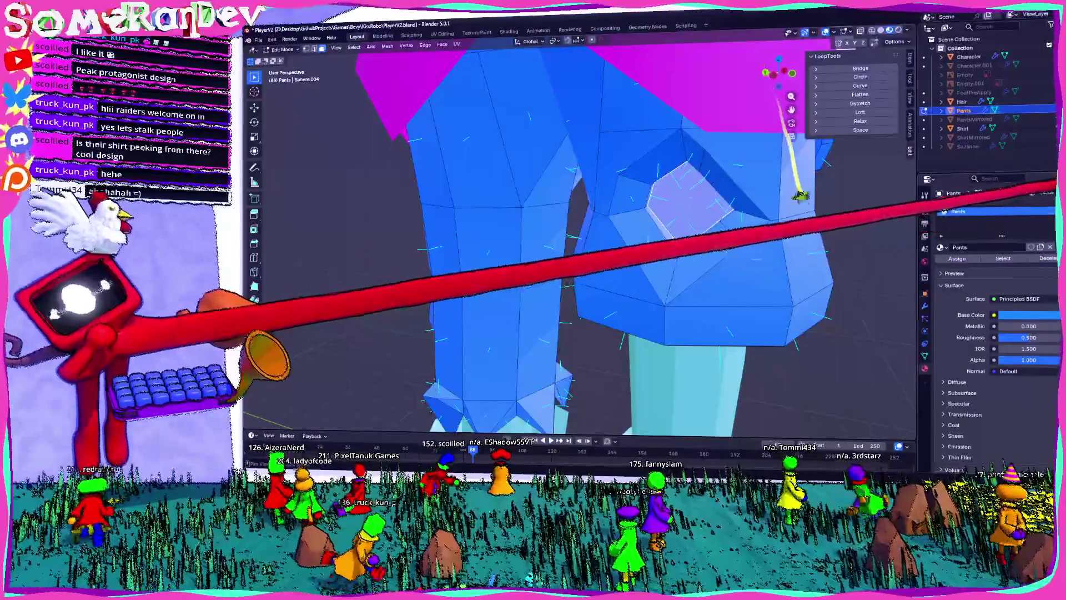
left_click(941, 247)
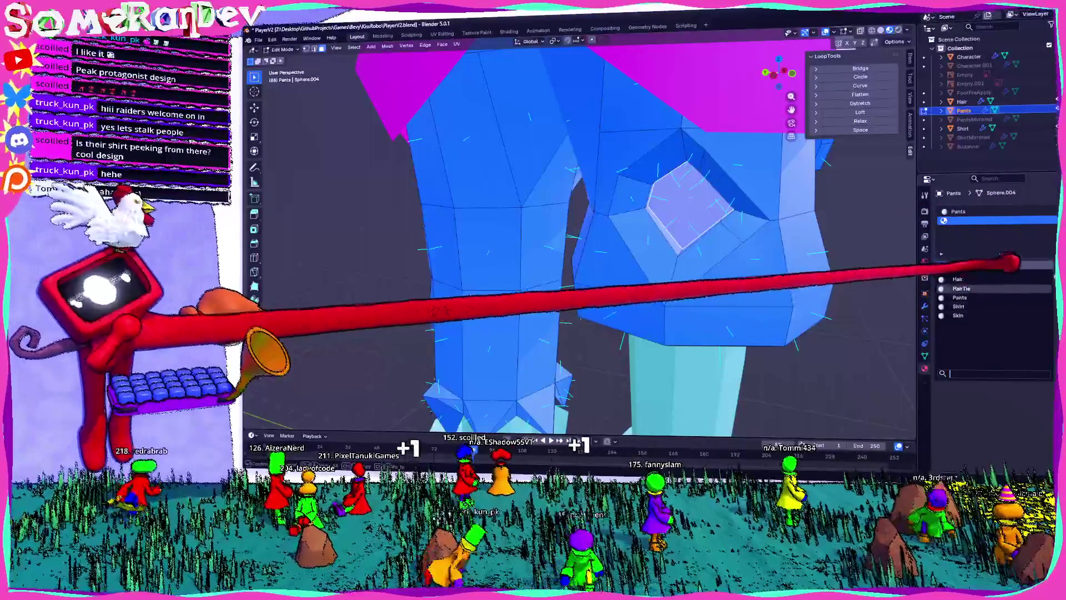
left_click(958, 316)
scroll(876, 221, "down", 3)
mouse_move(876, 221)
middle_mouse_down()
mouse_move(590, 214)
mouse_move(653, 212)
mouse_move(560, 233)
mouse_move(632, 253)
mouse_move(877, 256)
mouse_move(720, 233)
mouse_move(624, 267)
mouse_move(511, 231)
mouse_move(580, 186)
mouse_move(572, 194)
middle_mouse_up()
key("Tab")
scroll(632, 253, "down", 4)
scroll(720, 233, "up", 3)
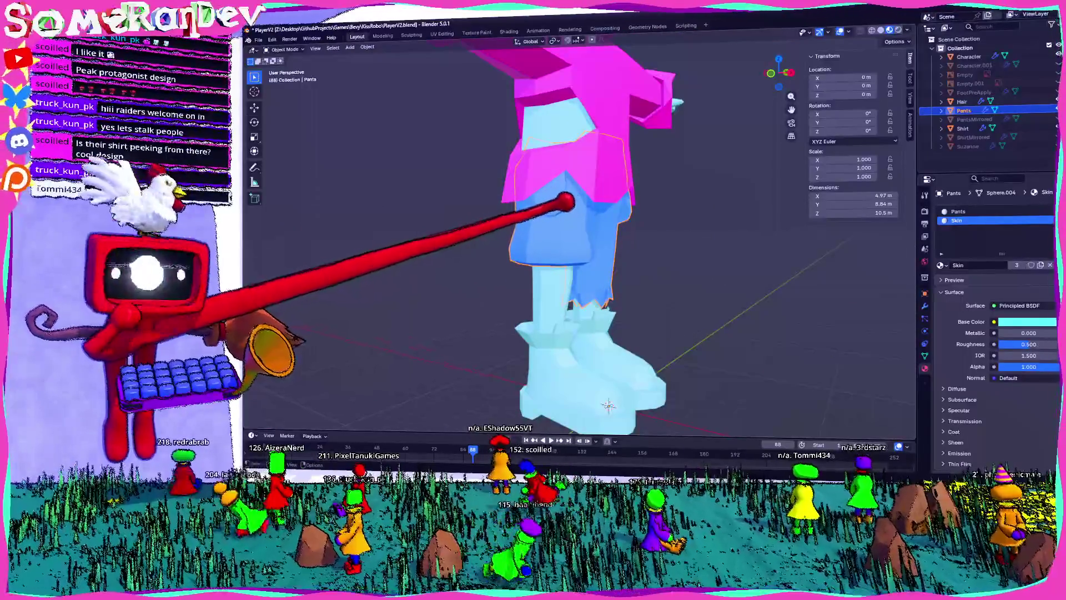
- Add a third material slot to the pants holding a new material named Pocket
key("Tab")
scroll(565, 201, "up", 3)
mouse_move(548, 159)
middle_mouse_down()
mouse_move(529, 143)
mouse_move(650, 228)
middle_mouse_up()
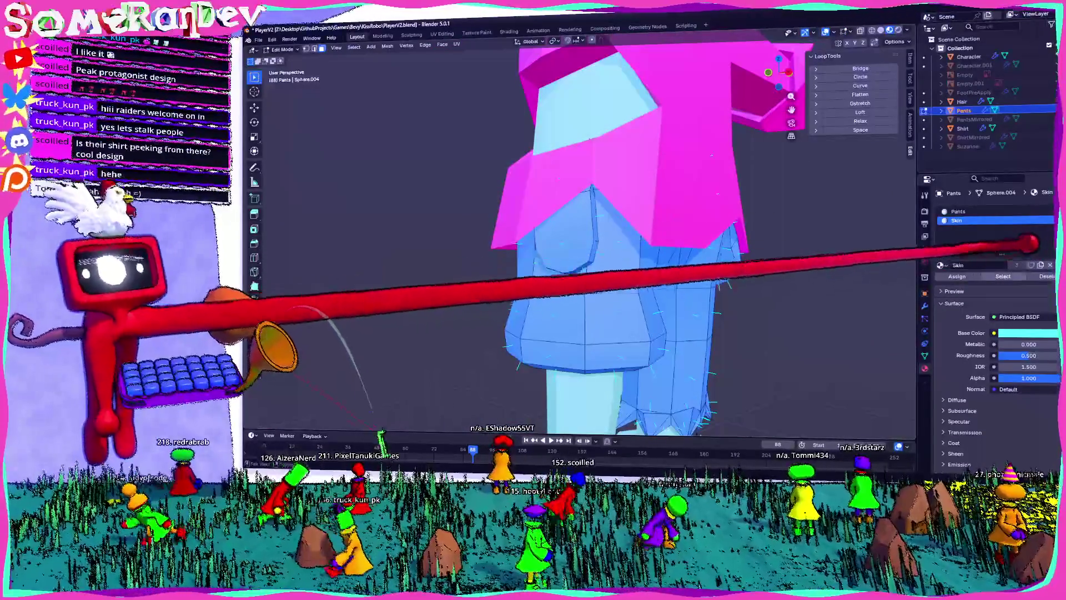
left_click(1050, 212)
left_click(992, 265)
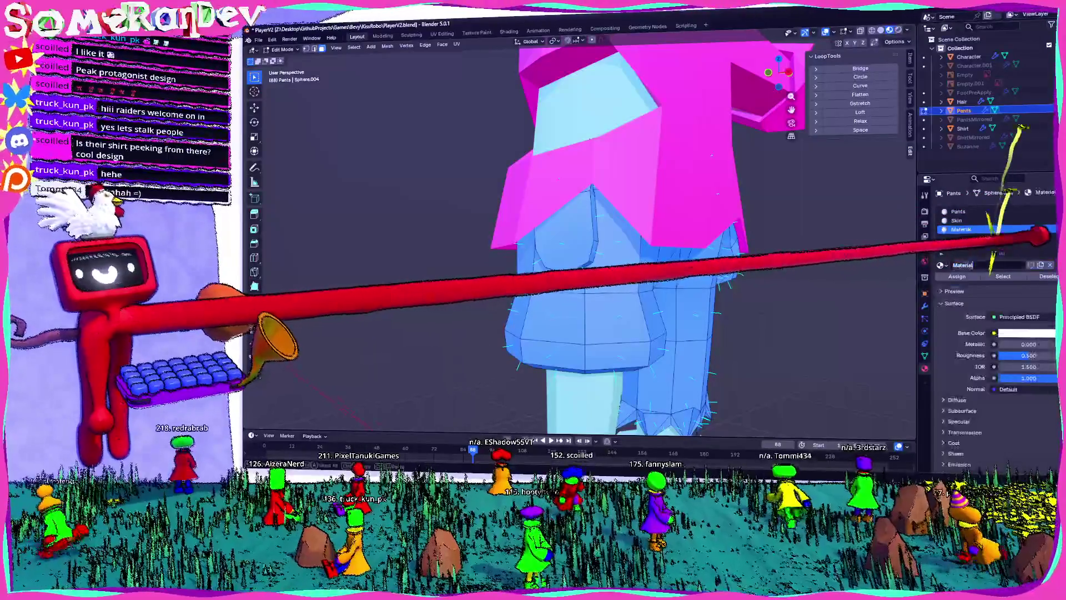
type("Pocket")
key("Return")
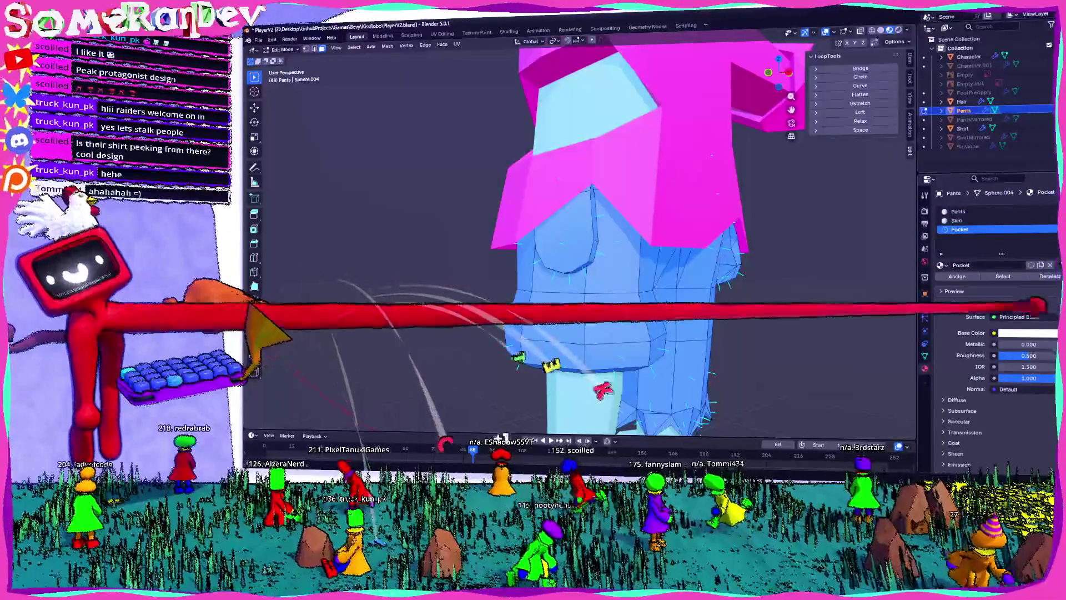
mouse_move(722, 277)
middle_mouse_down()
mouse_move(607, 154)
mouse_move(638, 162)
mouse_move(691, 64)
mouse_move(773, 83)
mouse_move(900, 316)
mouse_move(878, 350)
middle_mouse_up()
scroll(624, 166, "up", 4)
scroll(614, 158, "down", 3)
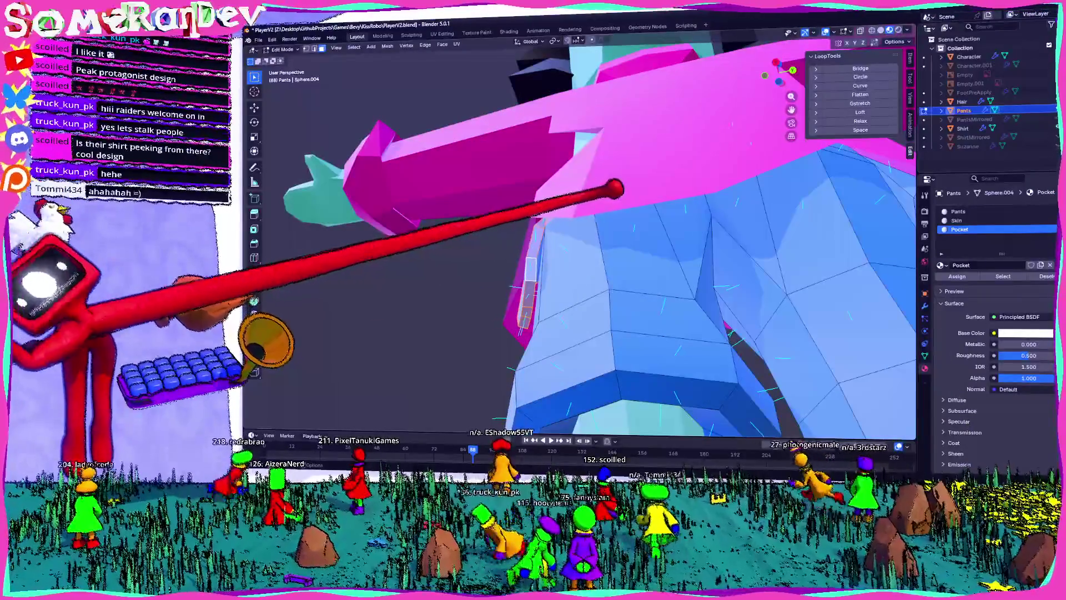
middle_click_drag(722, 366, 744, 405)
mouse_move(630, 230)
middle_mouse_down()
mouse_move(679, 232)
mouse_move(700, 277)
middle_mouse_up()
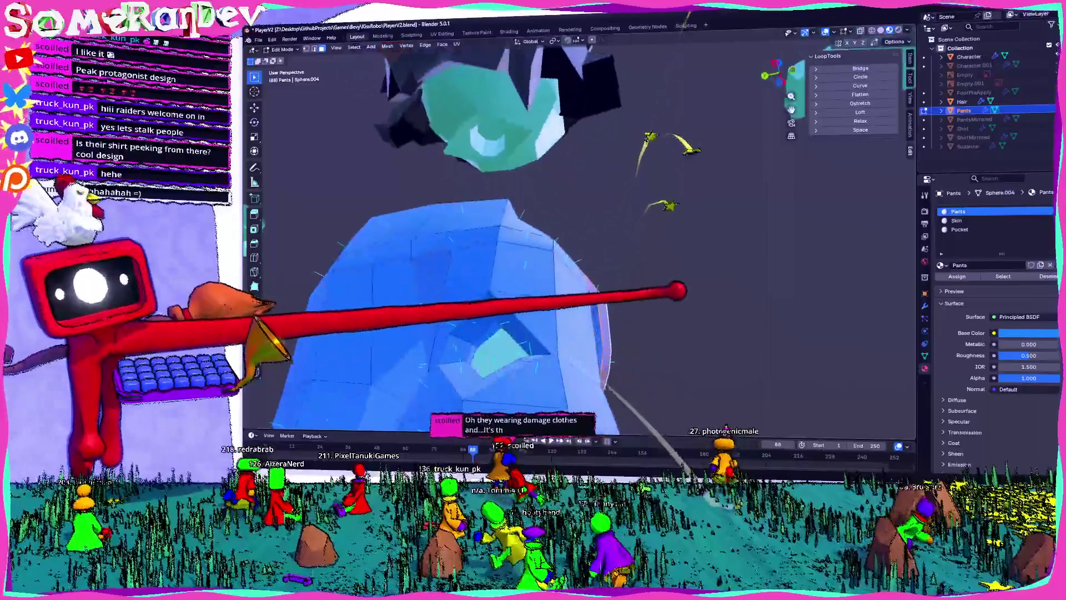
- Make the Pocket material slot active while viewing the pants mesh from several angles
mouse_move(592, 304)
middle_mouse_down()
mouse_move(524, 266)
mouse_move(405, 274)
mouse_move(519, 266)
mouse_move(655, 293)
middle_mouse_up()
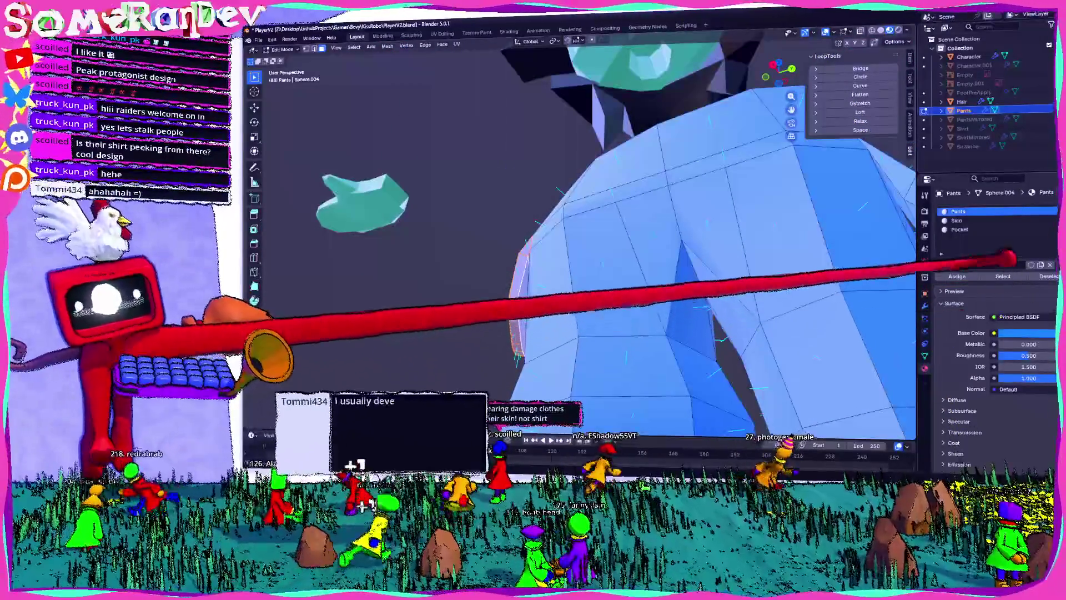
left_click(959, 229)
mouse_move(777, 272)
middle_mouse_down()
mouse_move(624, 264)
mouse_move(564, 281)
mouse_move(704, 287)
middle_mouse_up()
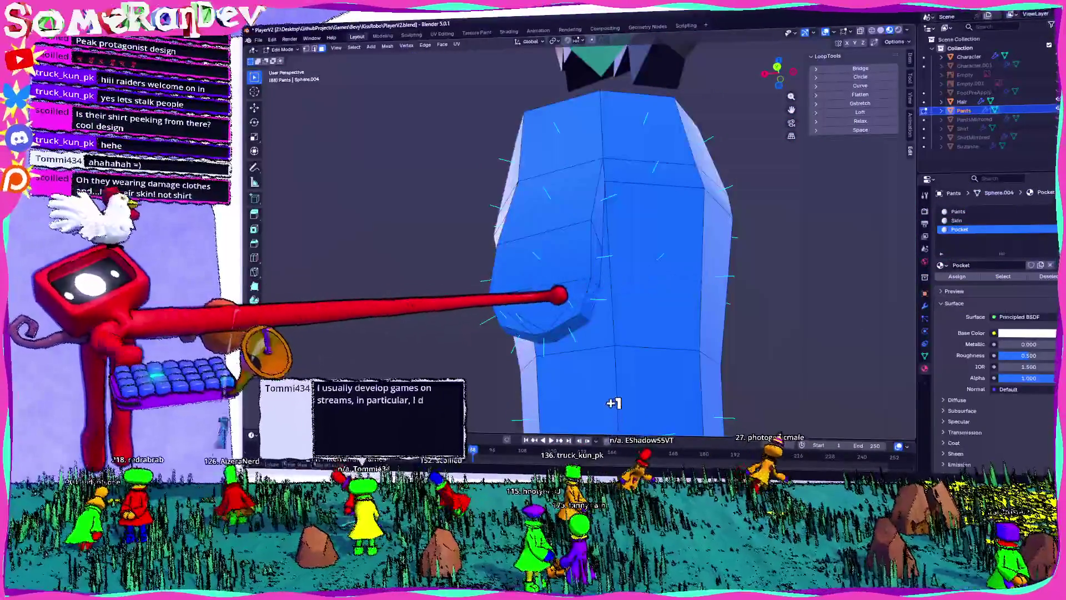
mouse_move(594, 250)
middle_mouse_down()
mouse_move(512, 190)
mouse_move(435, 205)
mouse_move(761, 269)
middle_mouse_up()
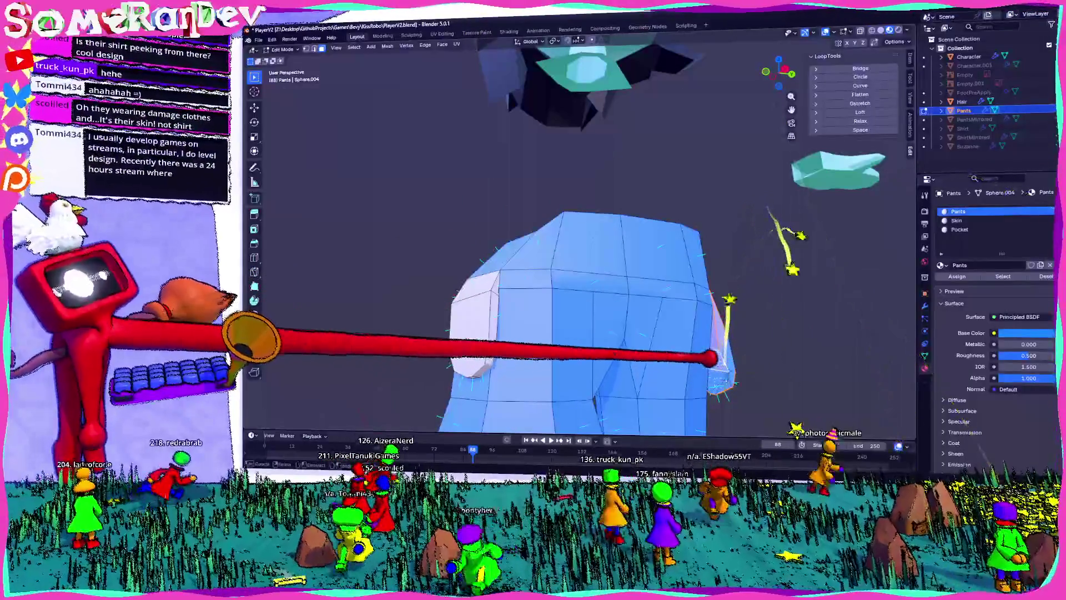
mouse_move(806, 389)
middle_mouse_down()
mouse_move(750, 305)
mouse_move(757, 422)
mouse_move(865, 220)
middle_mouse_up()
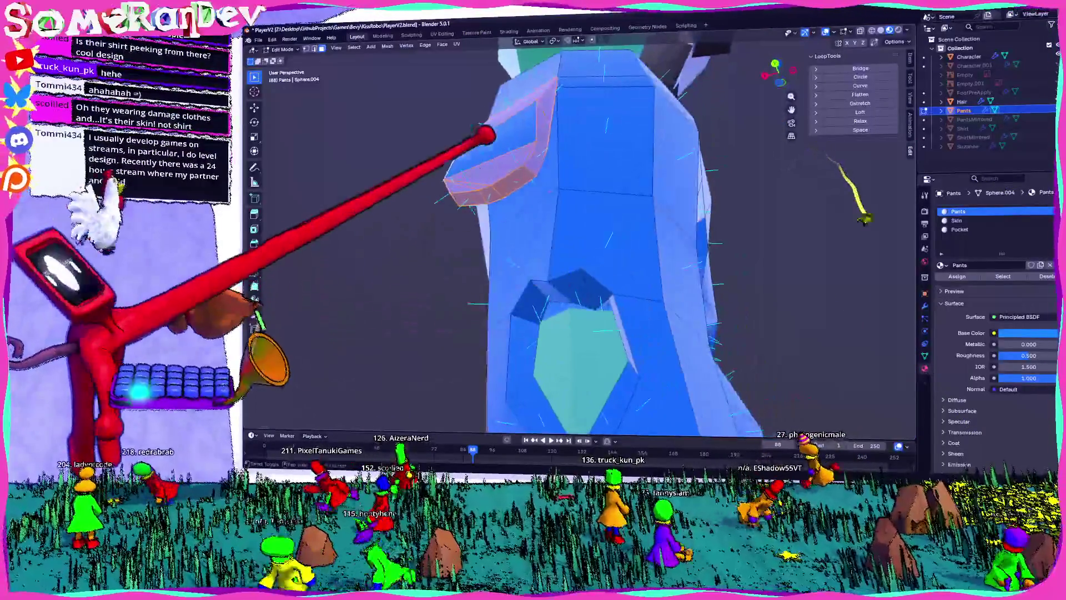
left_click(959, 229)
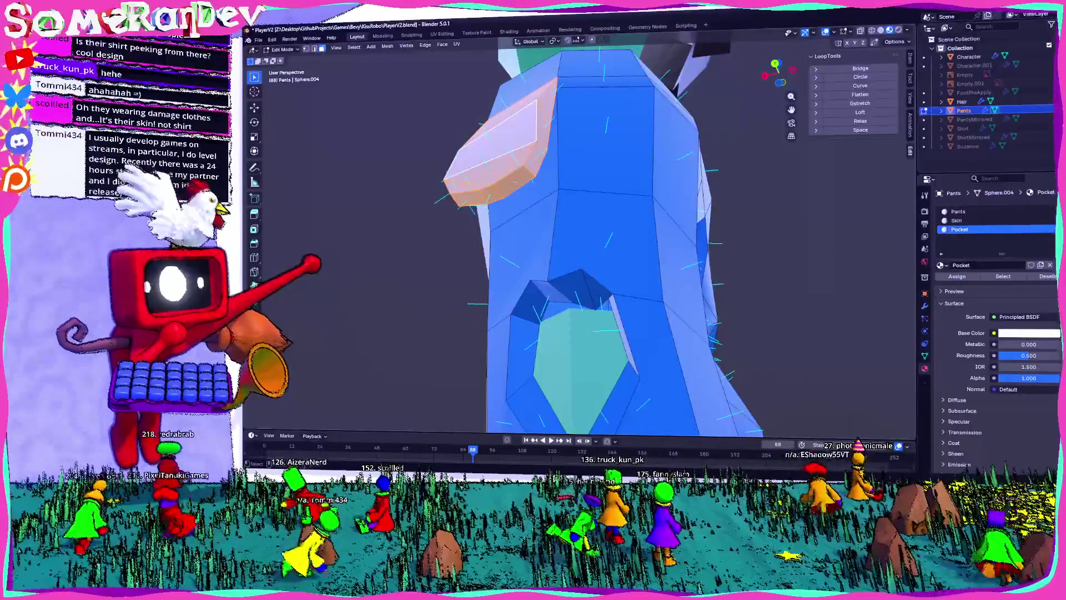
- Apply the white Pocket material to the pocket faces on the pants' sides and return to Object Mode
scroll(578, 250, "down", 5)
mouse_move(578, 250)
middle_mouse_down()
mouse_move(531, 232)
mouse_move(461, 230)
middle_mouse_up()
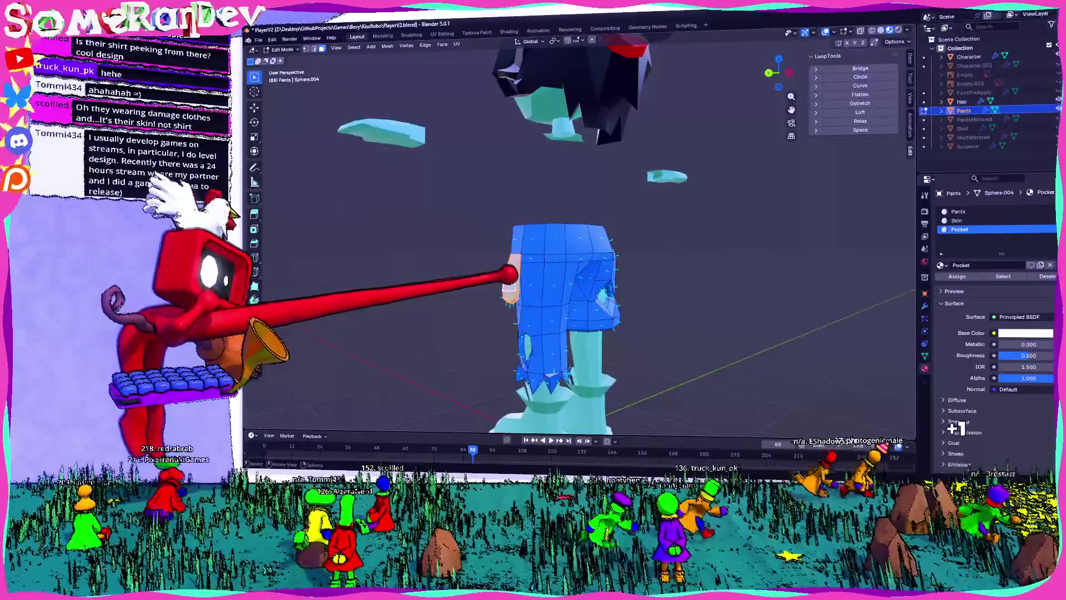
mouse_move(511, 273)
middle_mouse_down()
mouse_move(671, 281)
mouse_move(643, 295)
mouse_move(623, 222)
mouse_move(539, 257)
mouse_move(662, 224)
mouse_move(702, 248)
mouse_move(642, 245)
mouse_move(646, 225)
mouse_move(459, 247)
middle_mouse_up()
scroll(647, 305, "up", 3)
scroll(714, 231, "up", 4)
scroll(643, 245, "down", 4)
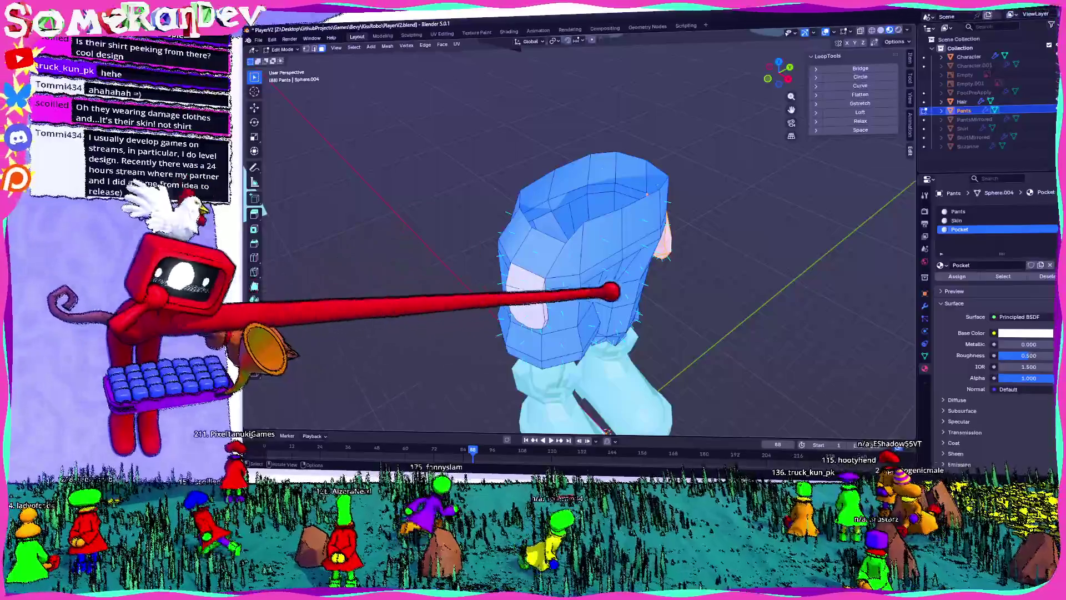
key("Tab")
mouse_move(611, 278)
middle_mouse_down()
mouse_move(533, 280)
mouse_move(490, 404)
mouse_move(578, 386)
middle_mouse_up()
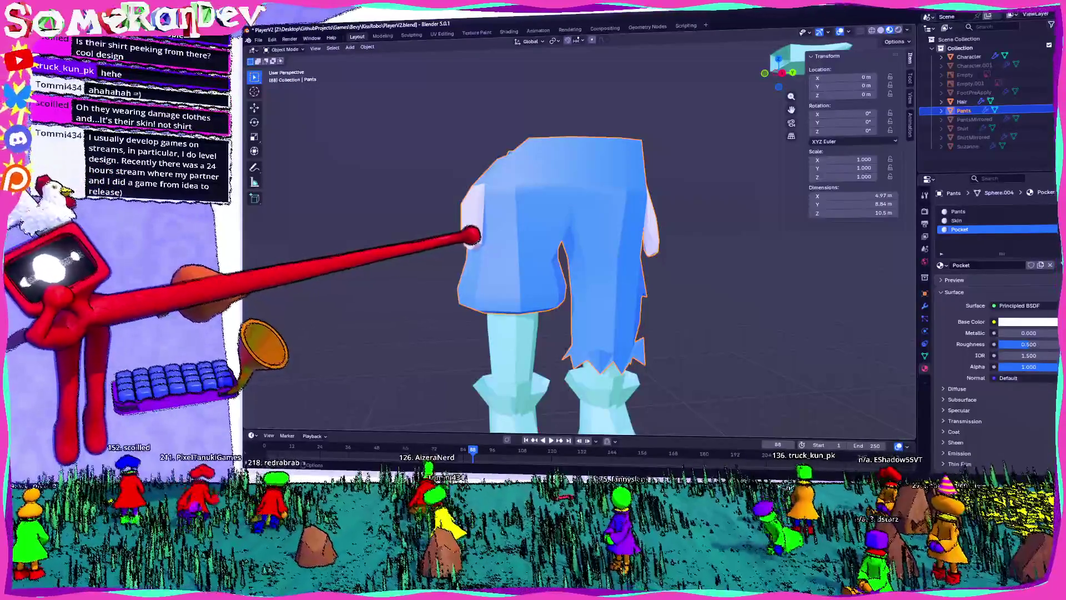
mouse_move(577, 386)
middle_mouse_down()
mouse_move(621, 402)
mouse_move(600, 350)
middle_mouse_up()
- Unhide the shirt with Alt+H, inspect the full character, and select the body mesh
key("alt+h")
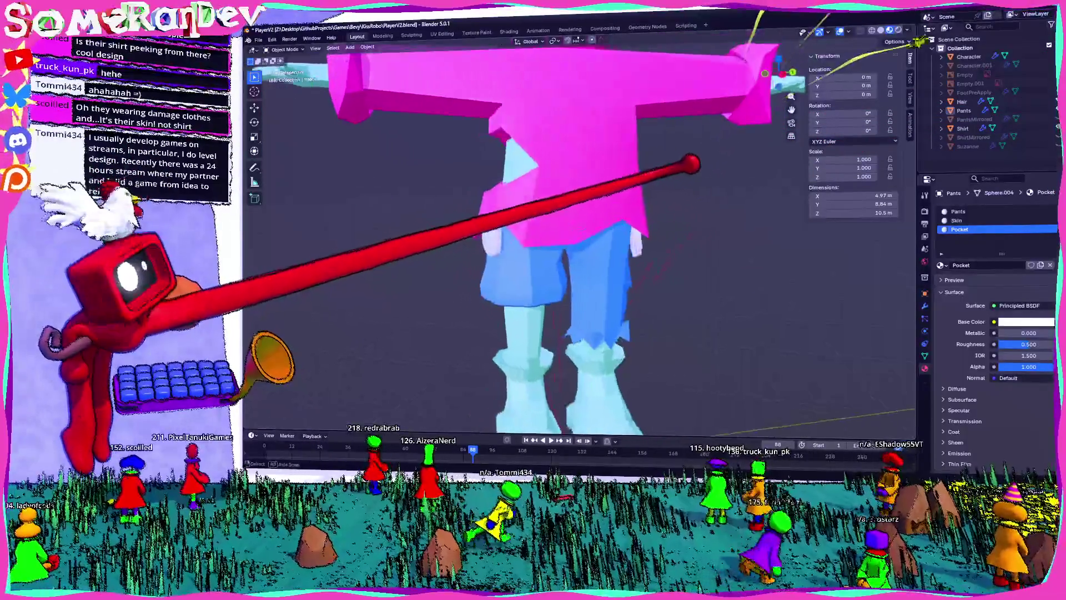
scroll(600, 350, "down", 5)
middle_click_drag(561, 250, 572, 234)
scroll(572, 233, "up", 3)
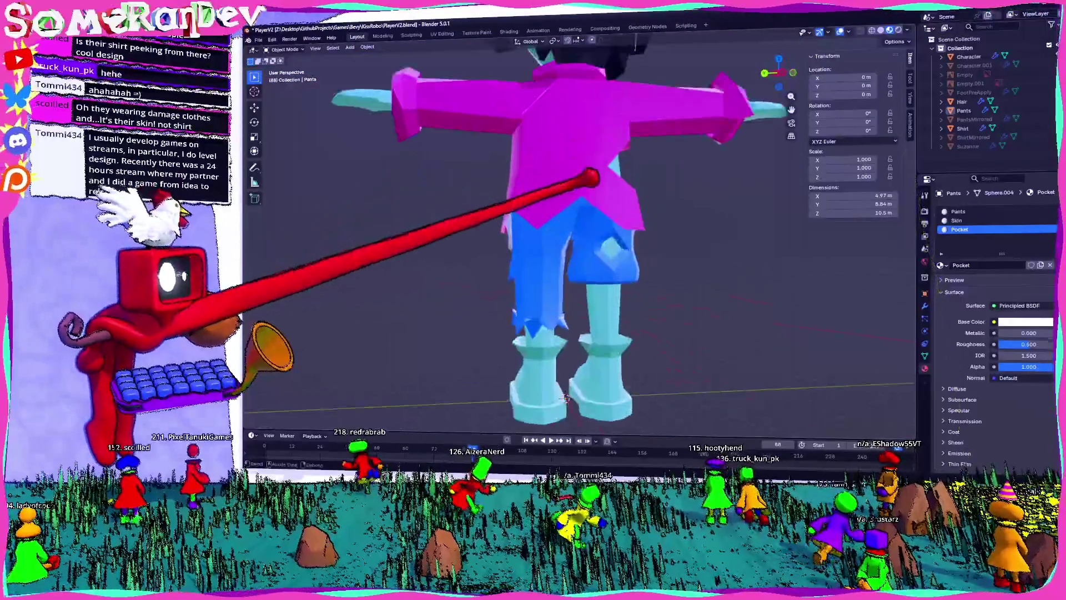
scroll(572, 233, "down", 4)
scroll(638, 166, "up", 5)
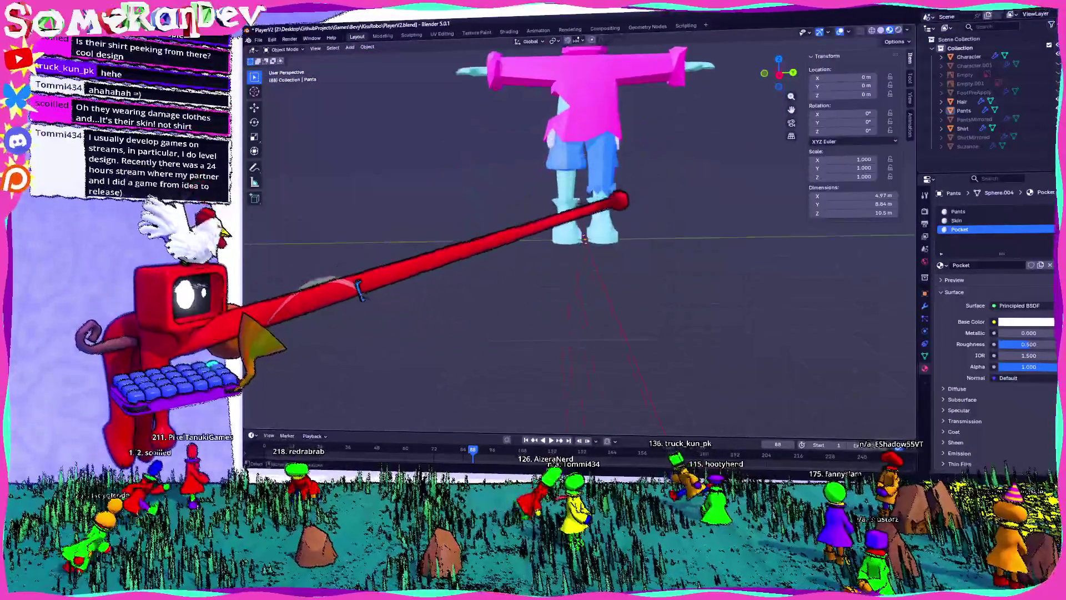
mouse_move(638, 167)
middle_mouse_down()
mouse_move(671, 86)
mouse_move(707, 143)
middle_mouse_up()
left_click(707, 144)
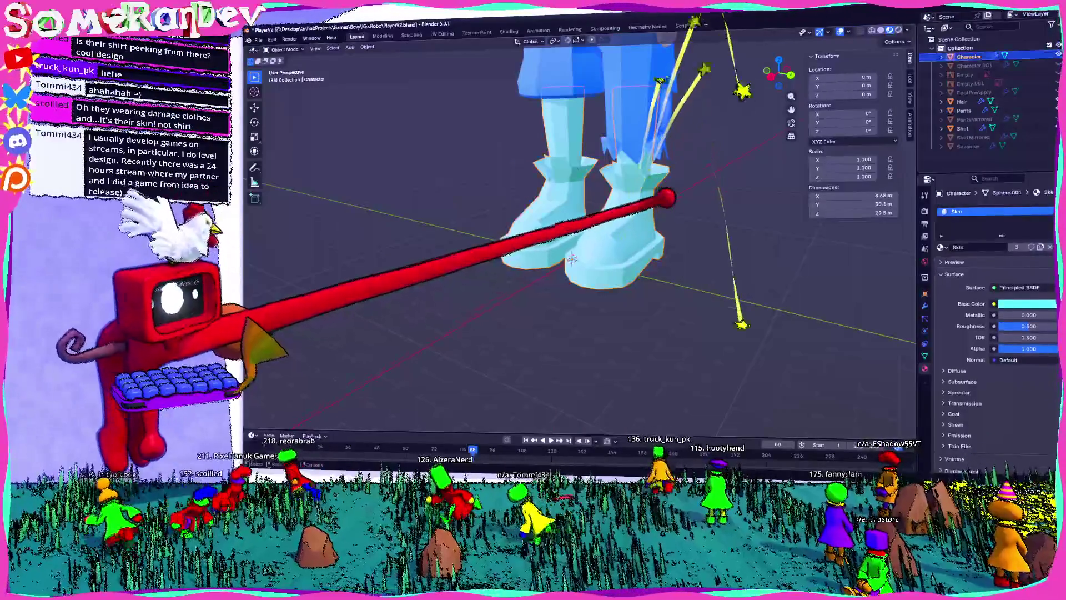
- Select the lower-leg and boot vertices in side view and add a new material slot for Boot
key("Tab")
scroll(793, 424, "up", 3)
mouse_move(792, 423)
middle_mouse_down()
mouse_move(714, 90)
mouse_move(772, 343)
middle_mouse_up()
left_click(780, 77)
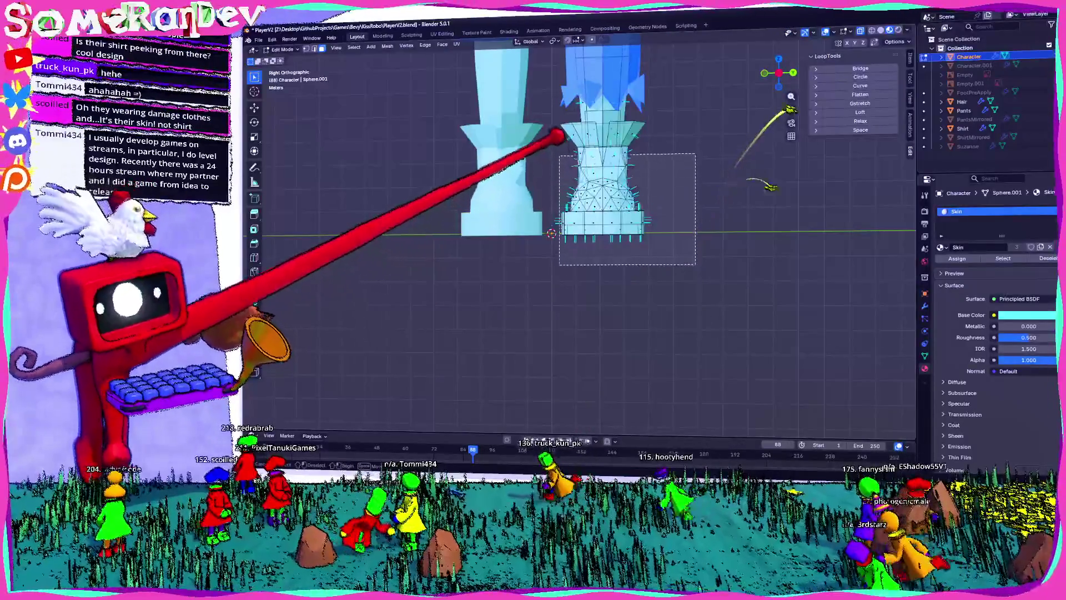
left_click_drag(559, 147, 696, 265)
middle_click_drag(551, 234, 445, 264)
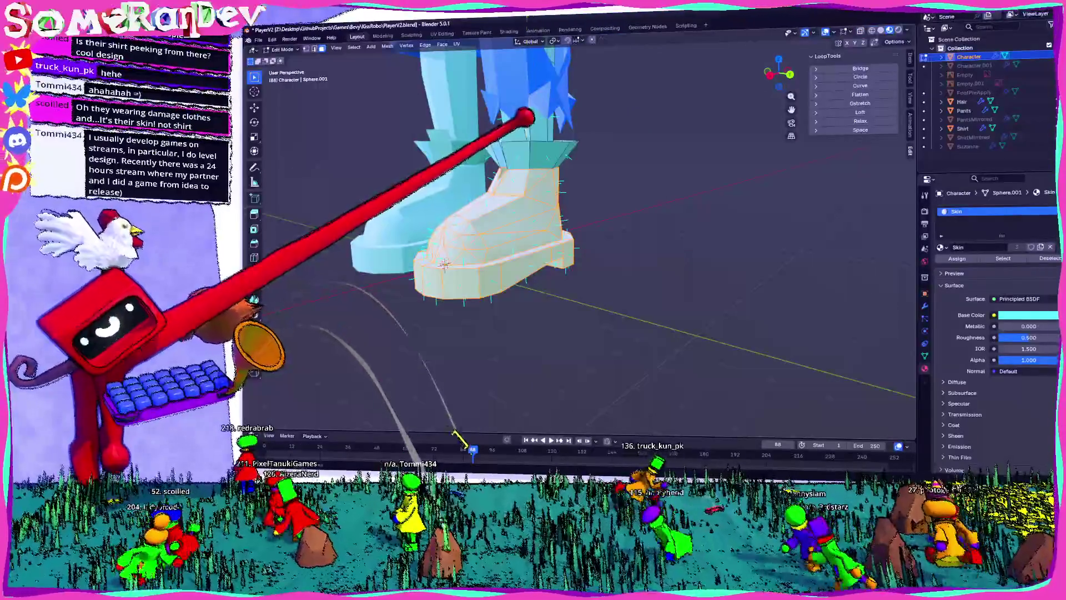
mouse_move(517, 112)
middle_mouse_down()
mouse_move(590, 114)
mouse_move(562, 138)
mouse_move(746, 115)
mouse_move(542, 161)
mouse_move(539, 140)
mouse_move(836, 158)
middle_mouse_up()
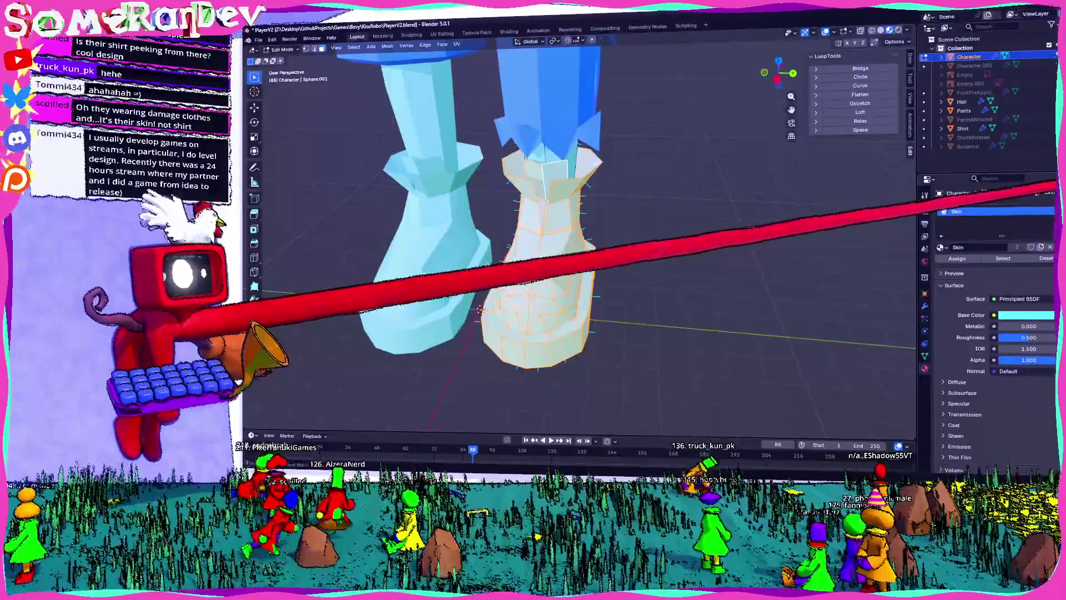
left_click(1057, 213)
left_click(988, 265)
type("Boot")
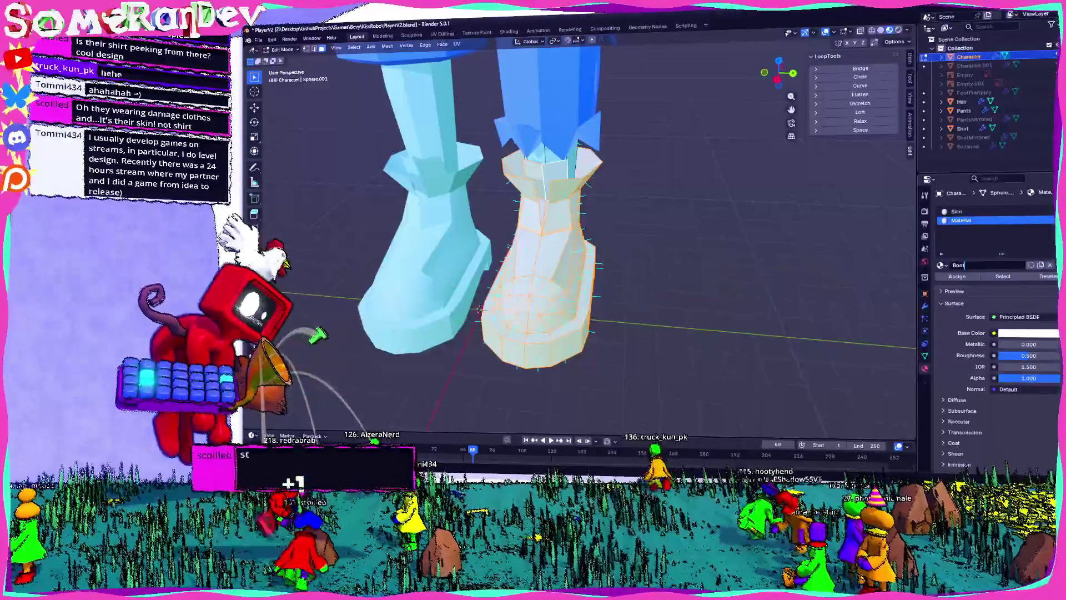
- Assign the Boot material to the boots and give it a dark brown base colour
left_click(957, 276)
left_click(1027, 333)
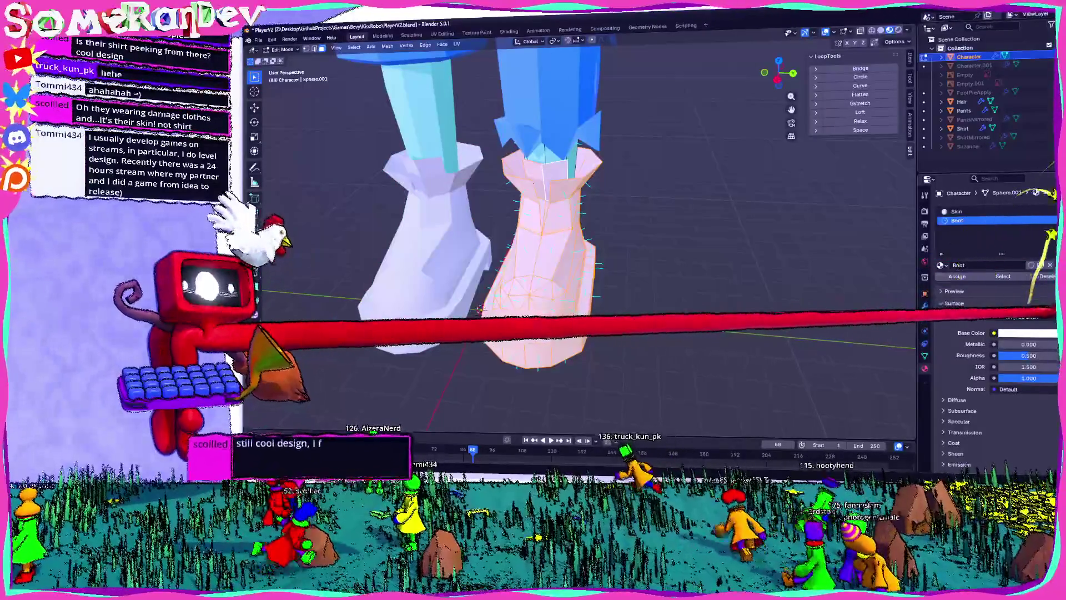
left_click_drag(1034, 225, 1030, 230)
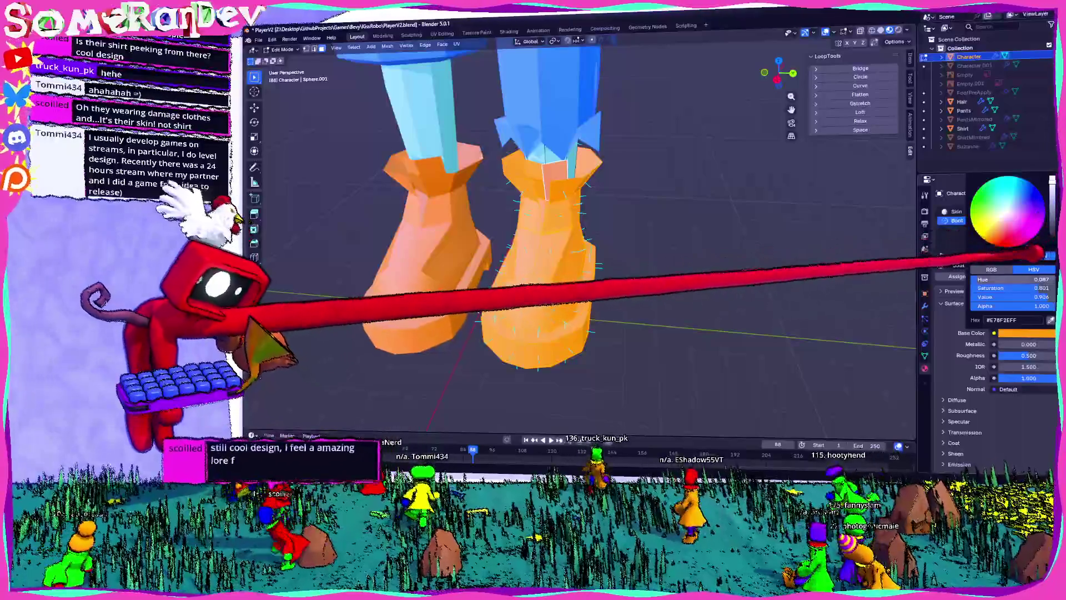
left_click_drag(1052, 180, 1051, 224)
middle_click_drag(555, 250, 600, 205)
scroll(555, 250, "up", 5)
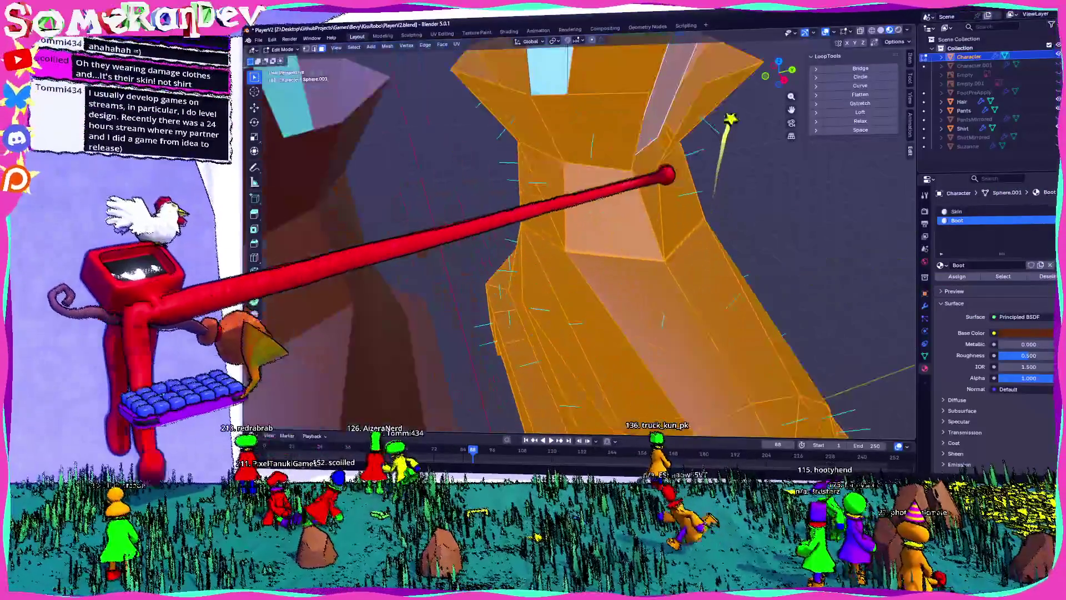
key("alt+a")
scroll(555, 250, "down", 5)
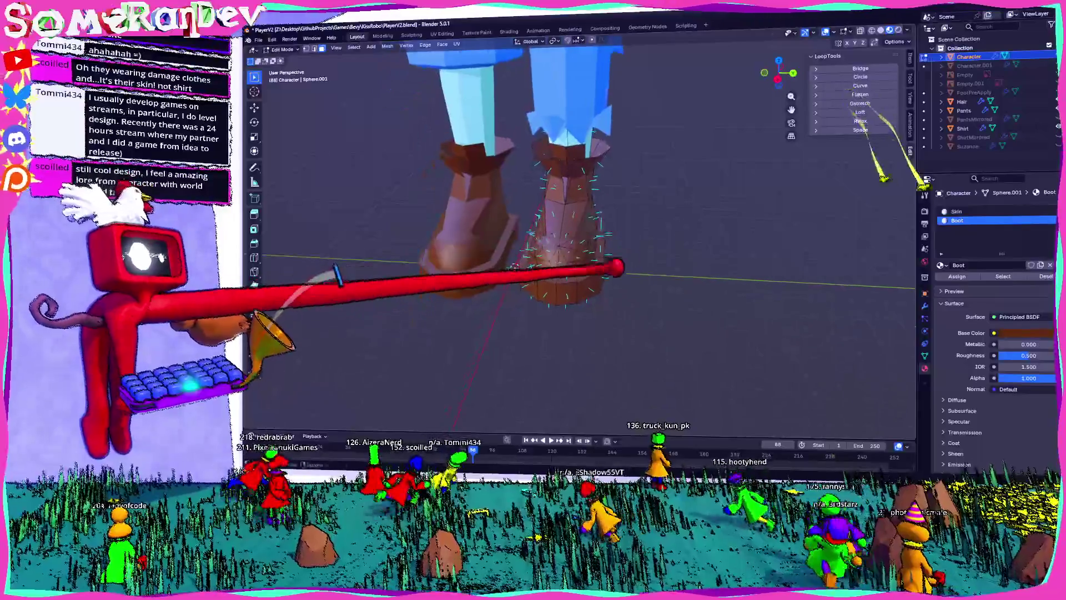
left_click(778, 79)
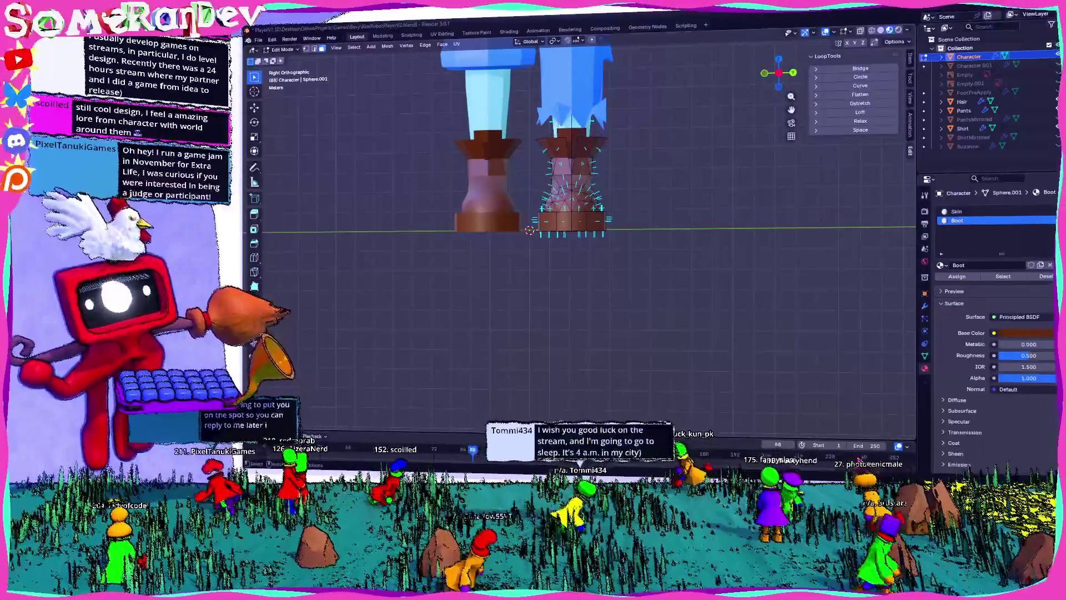
scroll(591, 148, "down", 5)
mouse_move(607, 338)
middle_mouse_down()
mouse_move(507, 302)
mouse_move(653, 283)
middle_mouse_up()
scroll(555, 249, "up", 6)
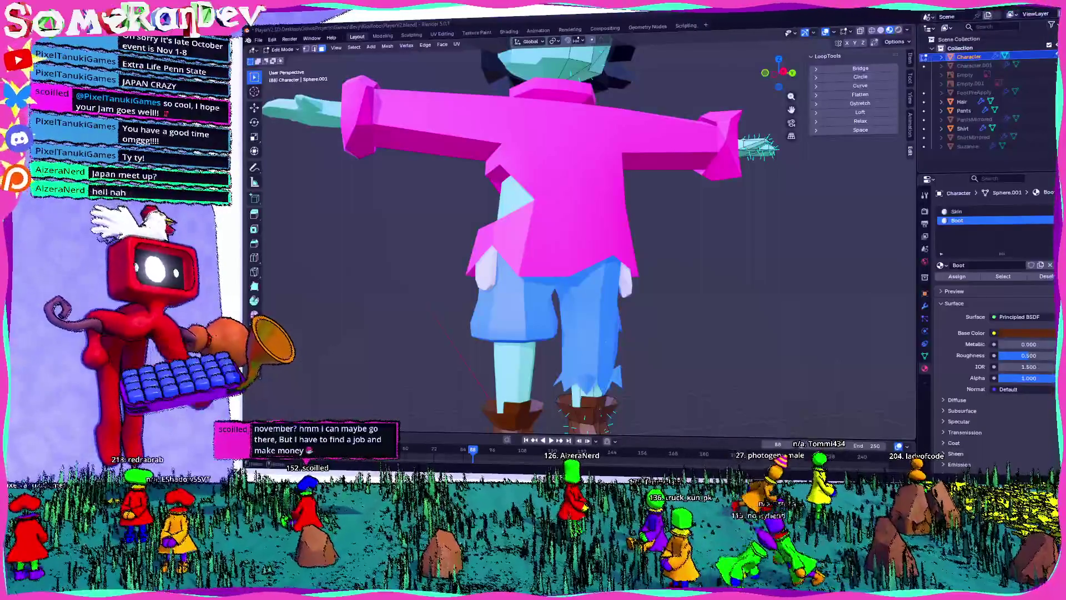
- Return to Object Mode, inspect the brown boots on the whole character, then select the pants
mouse_move(556, 222)
middle_mouse_down()
mouse_move(589, 289)
mouse_move(533, 250)
mouse_move(566, 234)
mouse_move(588, 261)
mouse_move(544, 245)
mouse_move(589, 245)
mouse_move(527, 244)
middle_mouse_up()
scroll(555, 222, "down", 3)
scroll(556, 222, "up", 5)
scroll(555, 223, "down", 4)
key("Tab")
scroll(556, 222, "up", 4)
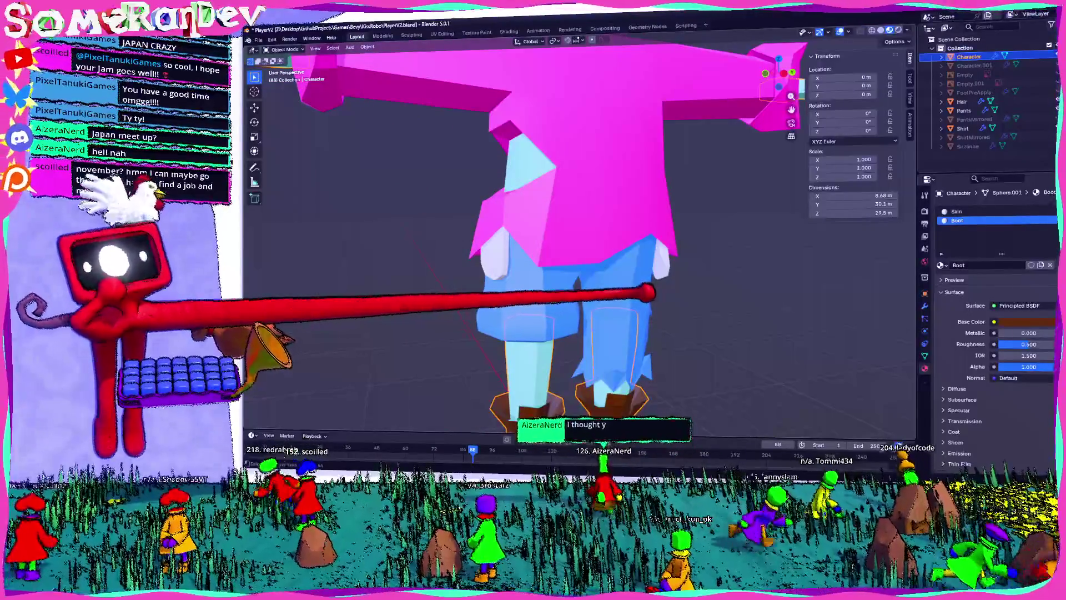
middle_click_drag(528, 244, 566, 225)
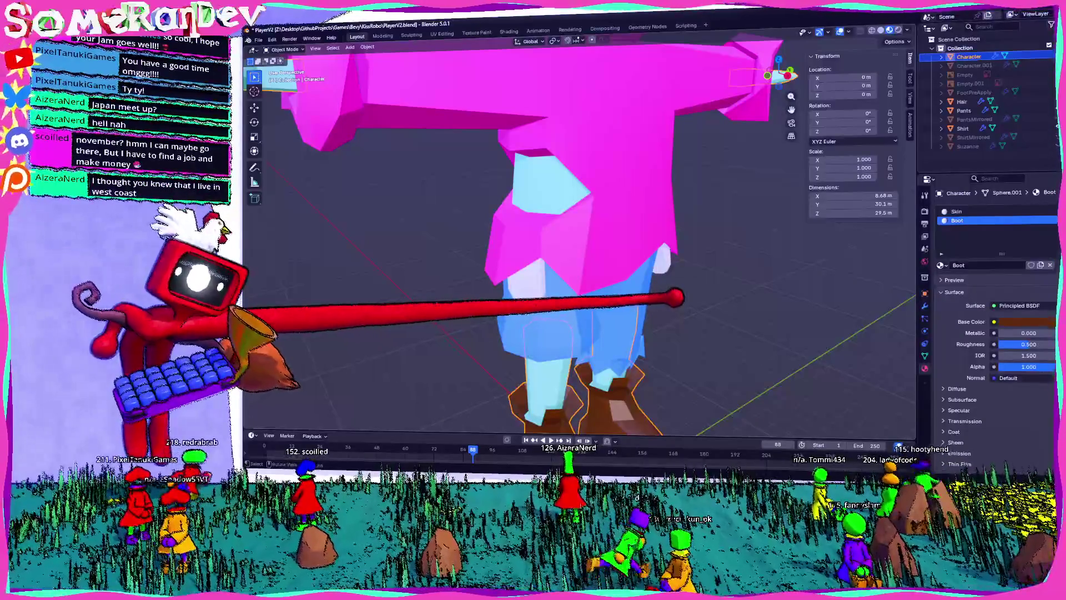
scroll(578, 238, "down", 10)
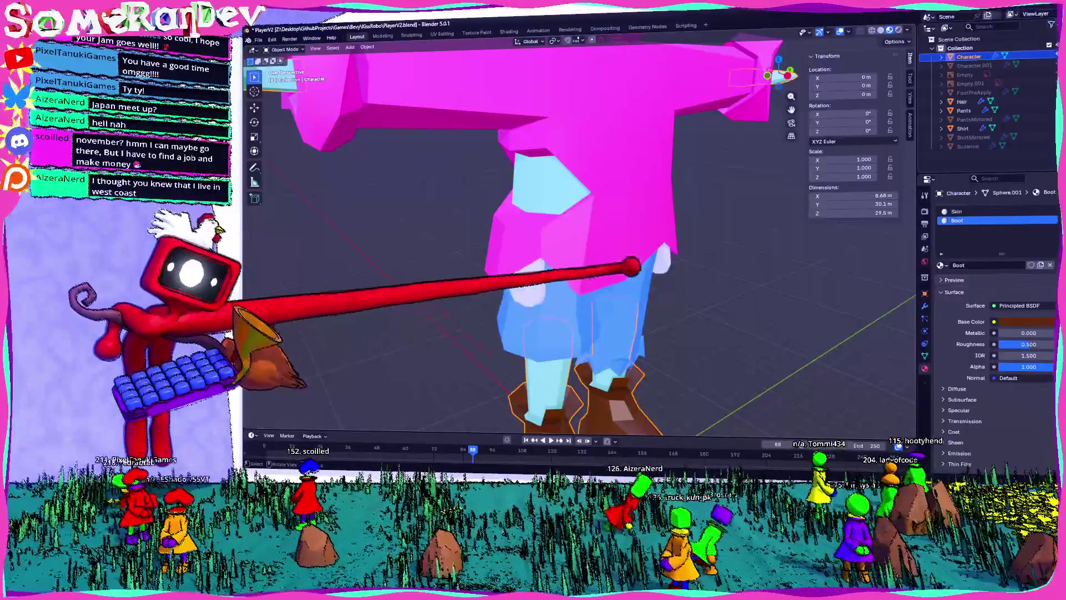
scroll(561, 233, "up", 5)
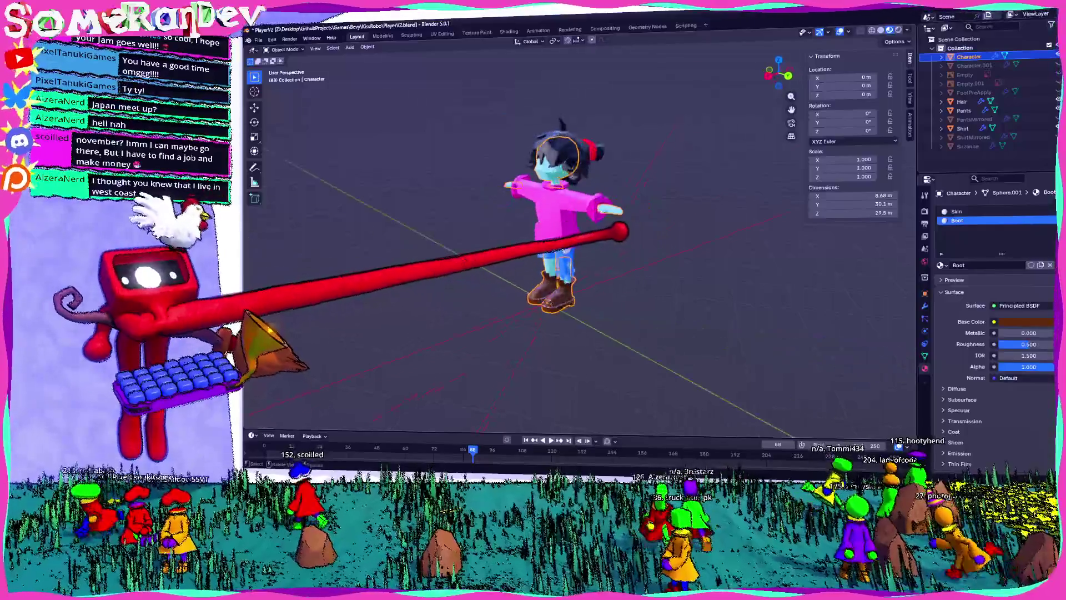
key("alt+a")
scroll(633, 221, "up", 5)
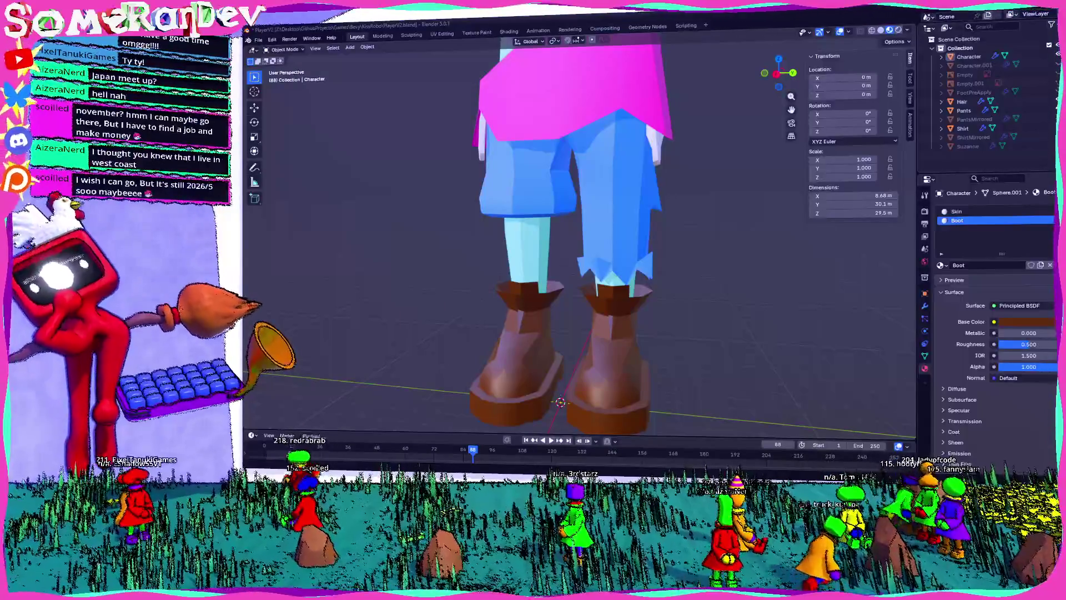
left_click(611, 167)
- In Edit Mode, select a pants face and inspect both legs with the Pocket slot active
mouse_move(666, 296)
middle_mouse_down()
mouse_move(660, 304)
mouse_move(560, 239)
mouse_move(708, 261)
mouse_move(595, 261)
mouse_move(608, 219)
mouse_move(714, 259)
mouse_move(610, 267)
middle_mouse_up()
key("Tab")
mouse_move(678, 296)
middle_mouse_down()
mouse_move(678, 273)
mouse_move(564, 281)
middle_mouse_up()
left_click(571, 281)
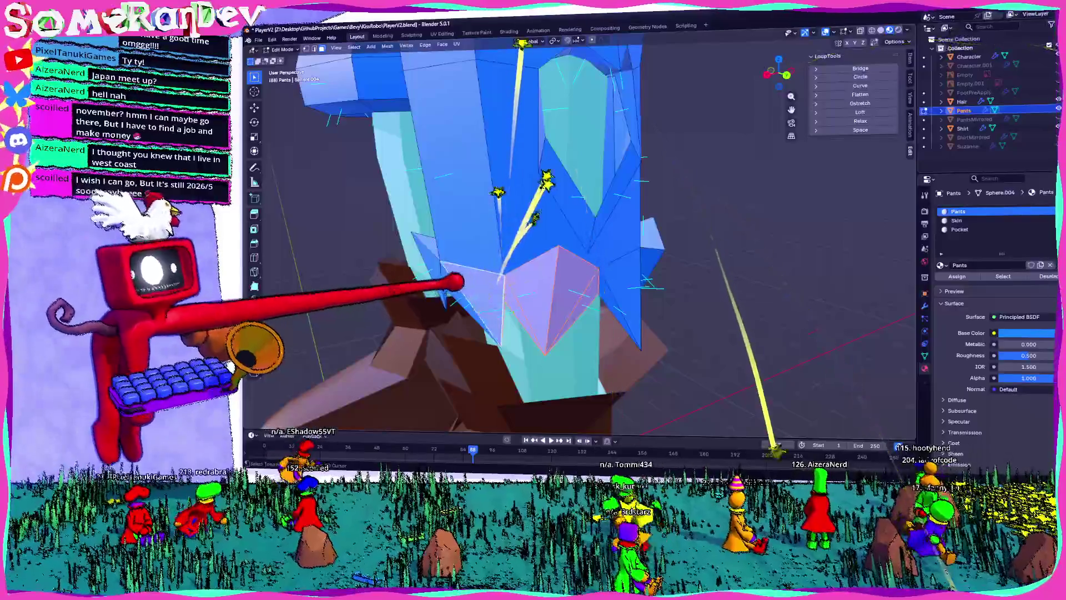
middle_click_drag(455, 282, 540, 277)
mouse_move(714, 221)
middle_mouse_down()
mouse_move(785, 221)
mouse_move(697, 205)
mouse_move(752, 207)
mouse_move(633, 203)
middle_mouse_up()
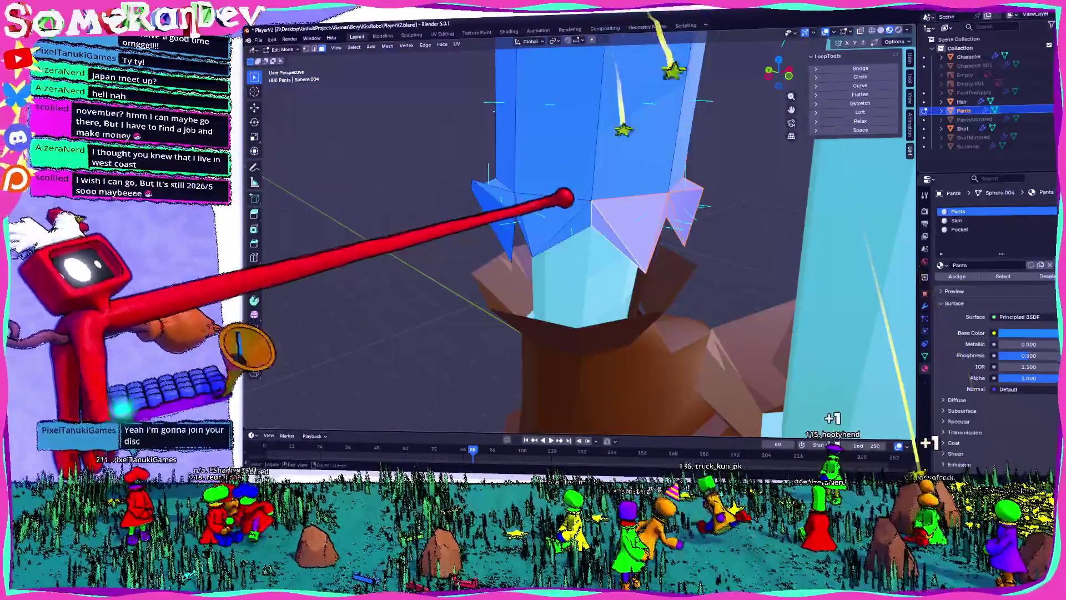
mouse_move(493, 188)
middle_mouse_down()
mouse_move(576, 219)
mouse_move(531, 218)
mouse_move(533, 233)
middle_mouse_up()
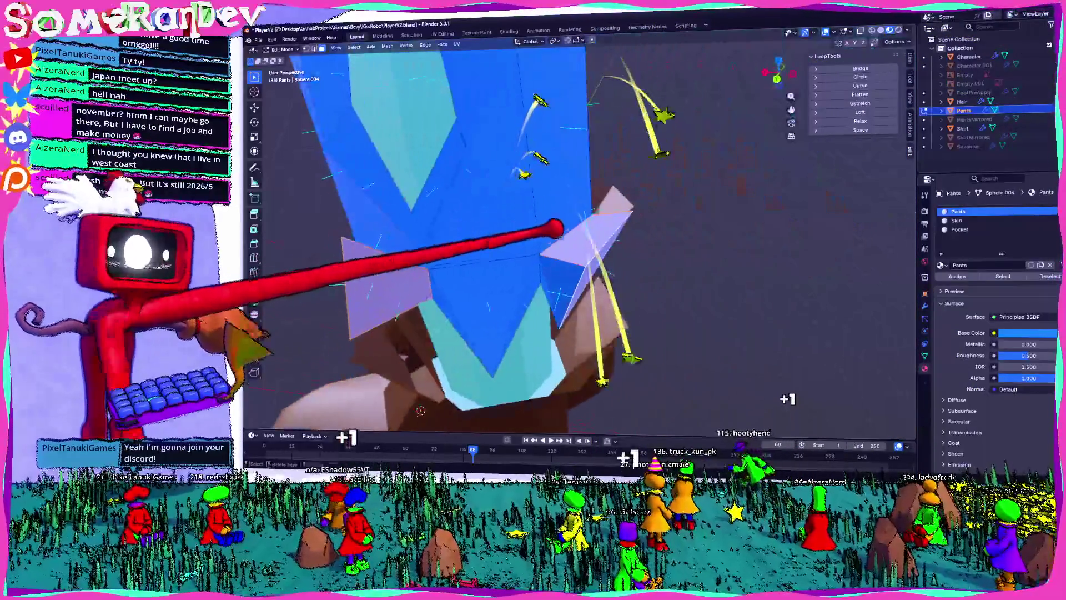
mouse_move(451, 281)
middle_mouse_down()
mouse_move(507, 210)
mouse_move(552, 222)
mouse_move(522, 238)
mouse_move(587, 224)
mouse_move(526, 209)
mouse_move(474, 222)
mouse_move(824, 267)
mouse_move(1003, 205)
middle_mouse_up()
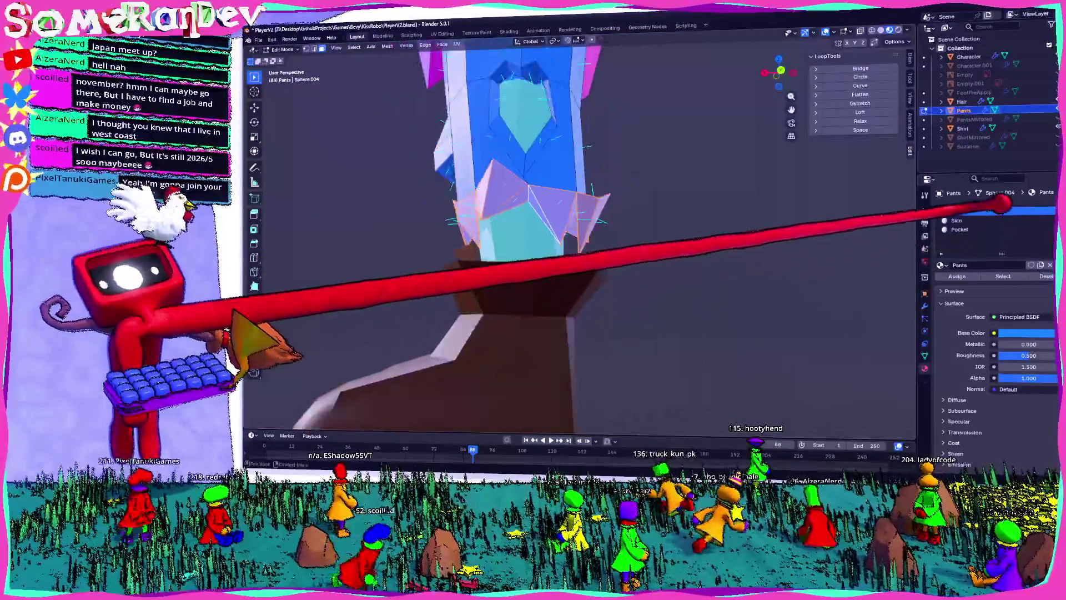
left_click(959, 229)
mouse_move(861, 236)
middle_mouse_down()
mouse_move(698, 231)
mouse_move(816, 261)
mouse_move(739, 261)
middle_mouse_up()
key("Tab")
scroll(811, 261, "down", 3)
- Re-enter Edit Mode and check the Pocket material from below around the pants and boots
key("Tab")
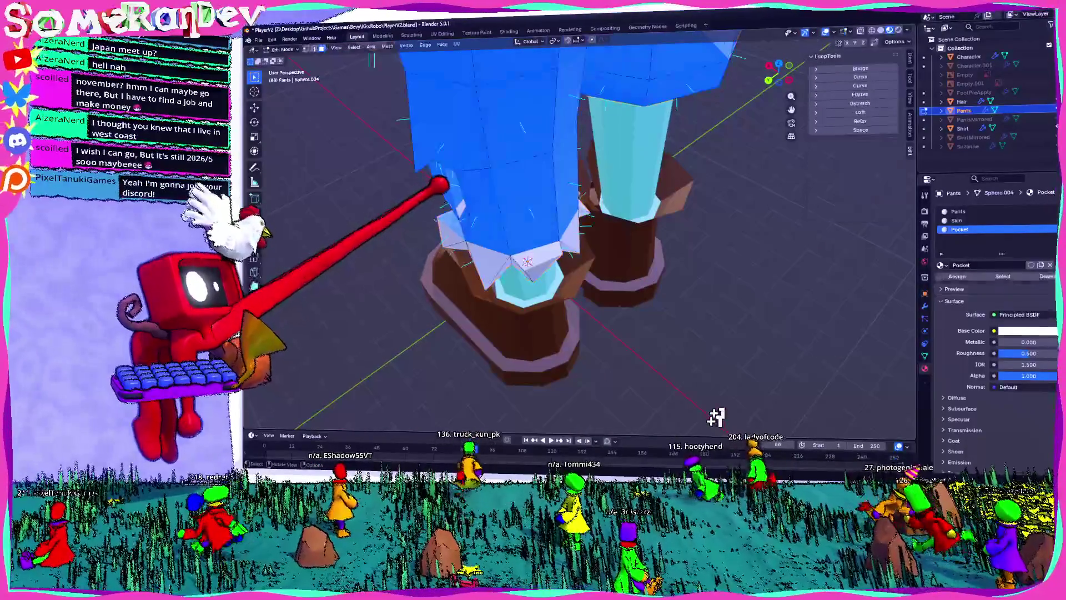
middle_click_drag(717, 400, 694, 383)
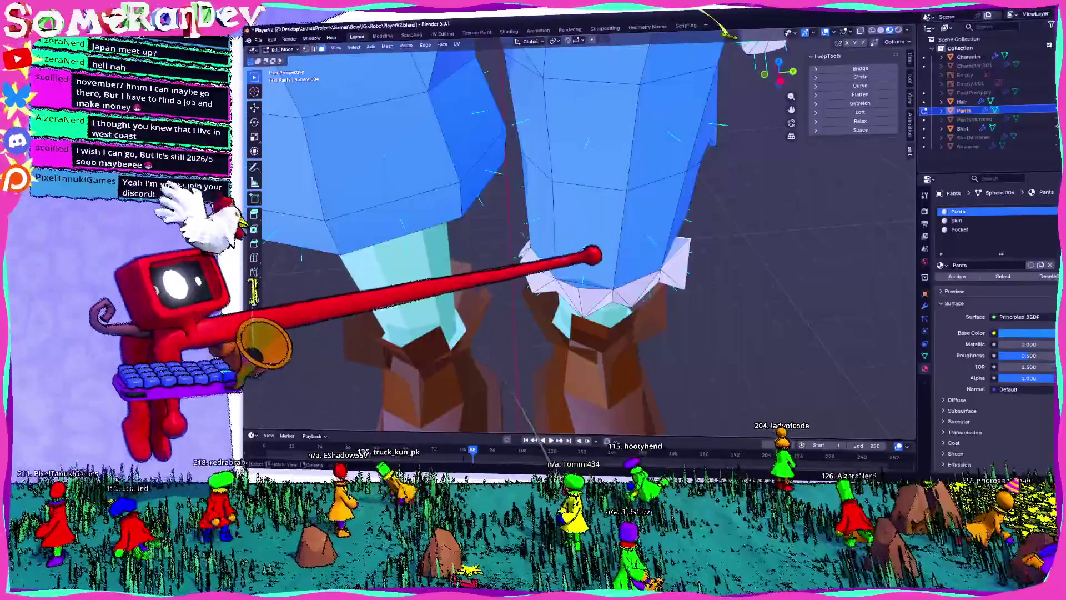
middle_click_drag(593, 255, 526, 268)
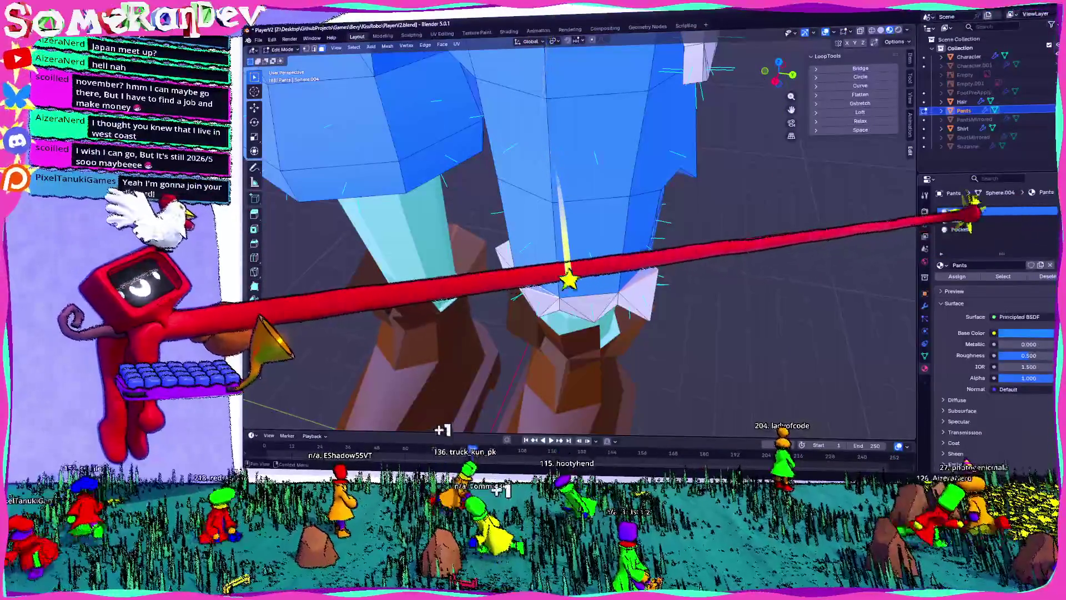
left_click(964, 229)
mouse_move(738, 226)
middle_mouse_down()
mouse_move(532, 215)
mouse_move(572, 231)
mouse_move(514, 241)
mouse_move(757, 231)
mouse_move(687, 226)
middle_mouse_up()
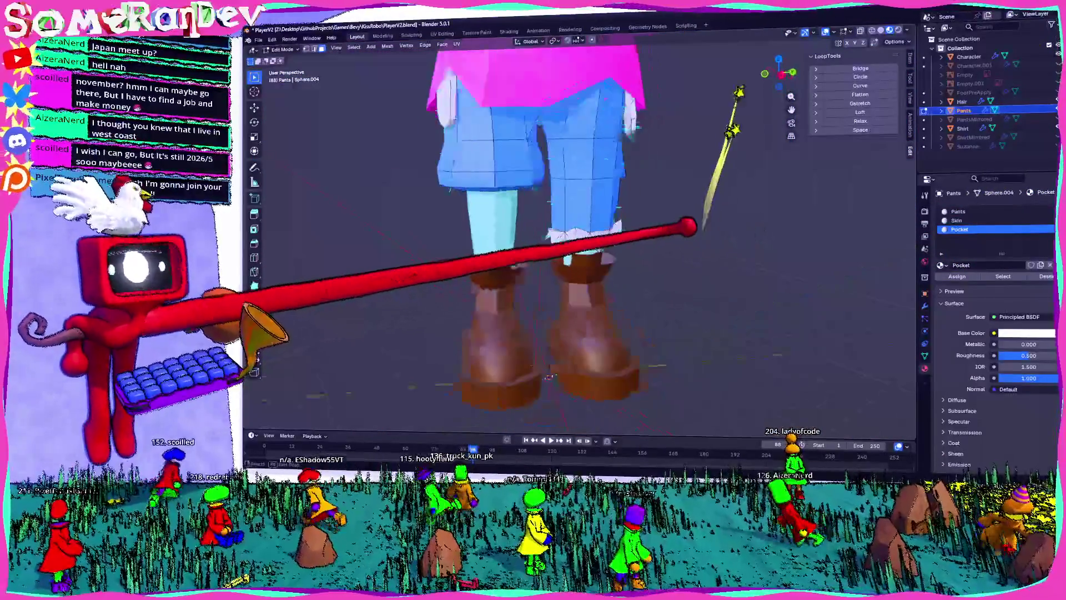
key("Tab")
- Inspect the pants' sides in Edit Mode again, activating the Pocket slot before leaving Edit Mode
mouse_move(851, 125)
middle_mouse_down()
mouse_move(938, 333)
mouse_move(983, 305)
mouse_move(916, 266)
middle_mouse_up()
scroll(569, 148, "up", 3)
key("Tab")
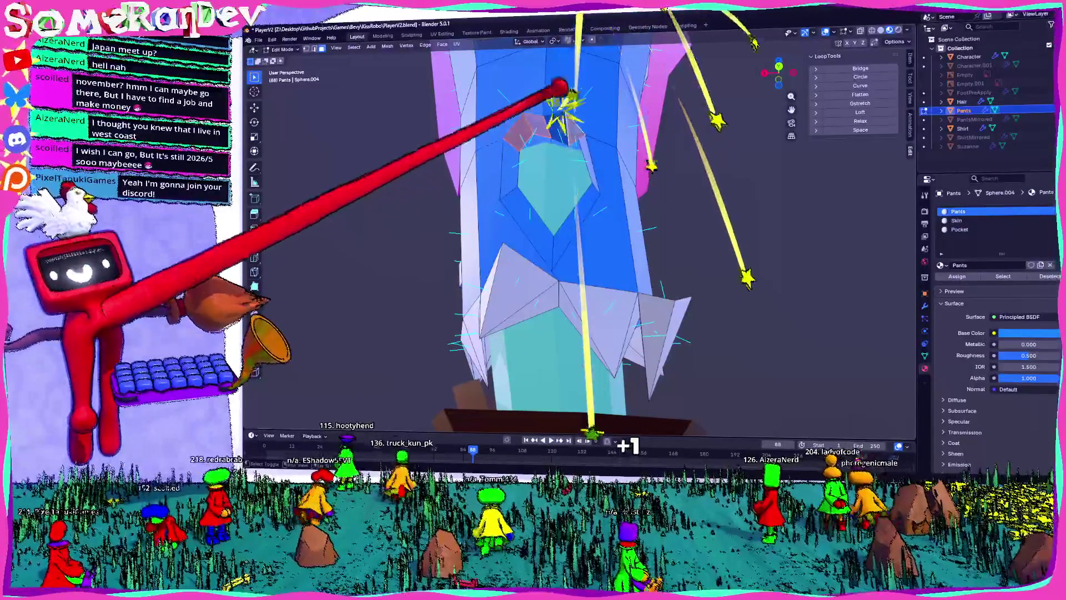
middle_click_drag(560, 86, 648, 171)
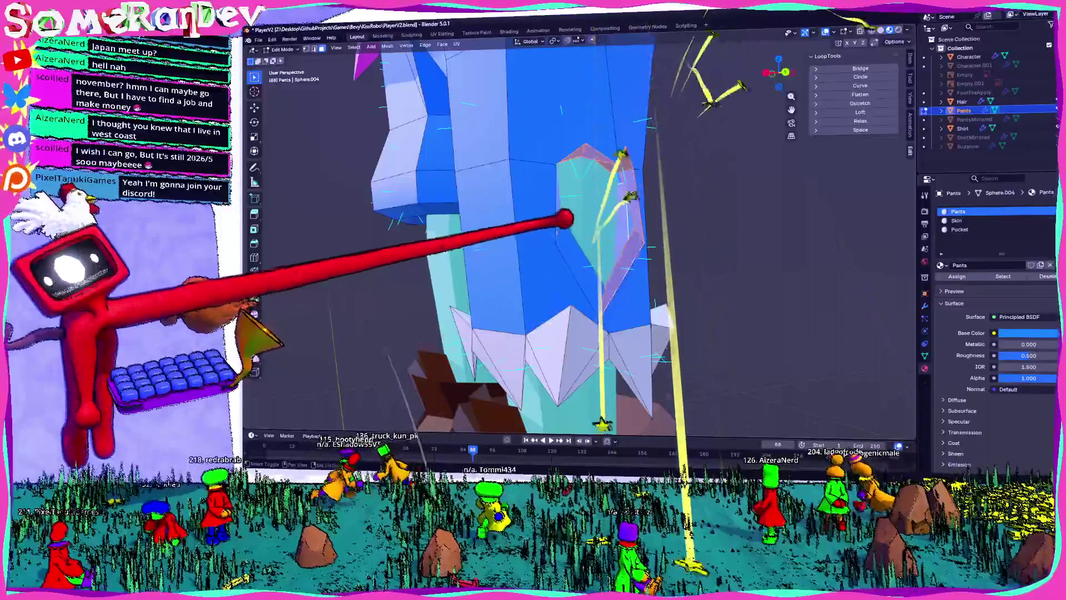
middle_click_drag(648, 172, 583, 111)
mouse_move(500, 232)
middle_mouse_down()
mouse_move(488, 238)
mouse_move(505, 205)
mouse_move(988, 179)
middle_mouse_up()
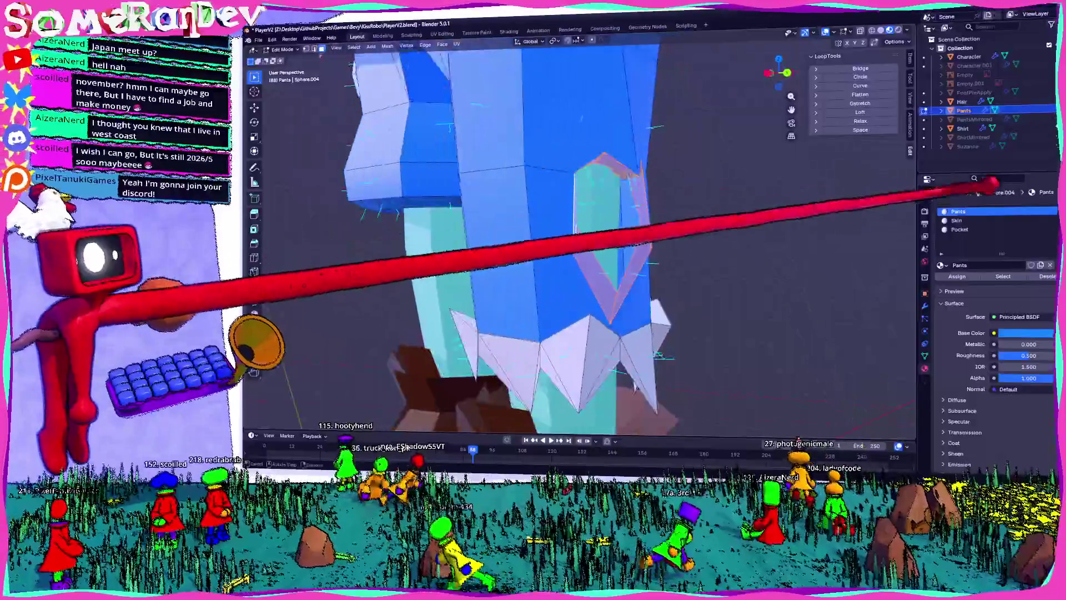
left_click(966, 229)
key("Tab")
scroll(691, 189, "down", 5)
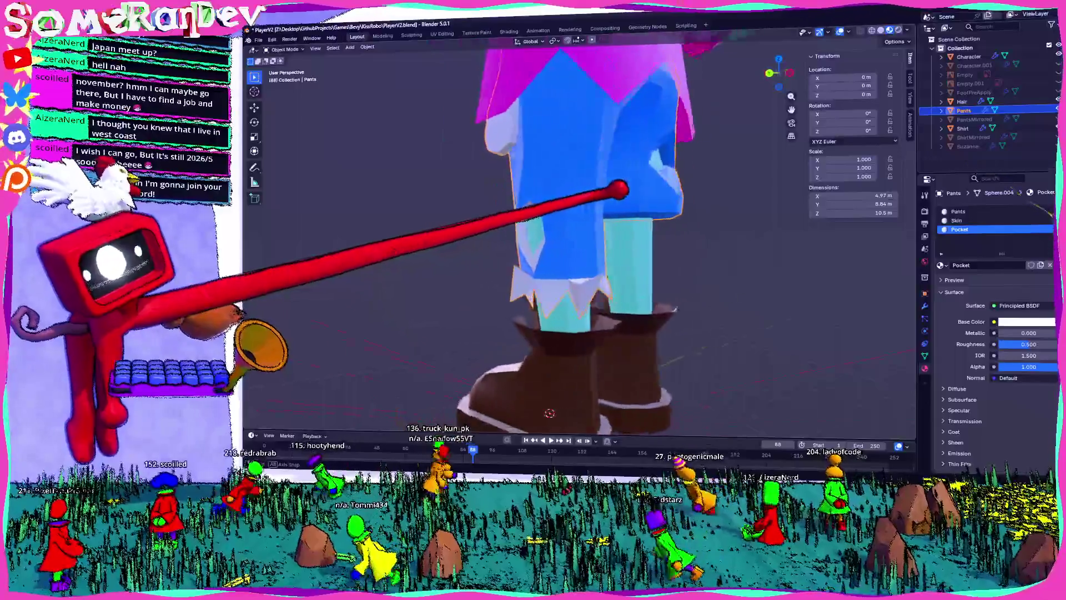
- Check the Pocket material slot on the pants in Edit Mode once more, then return to Object Mode
middle_click_drag(621, 190, 654, 193)
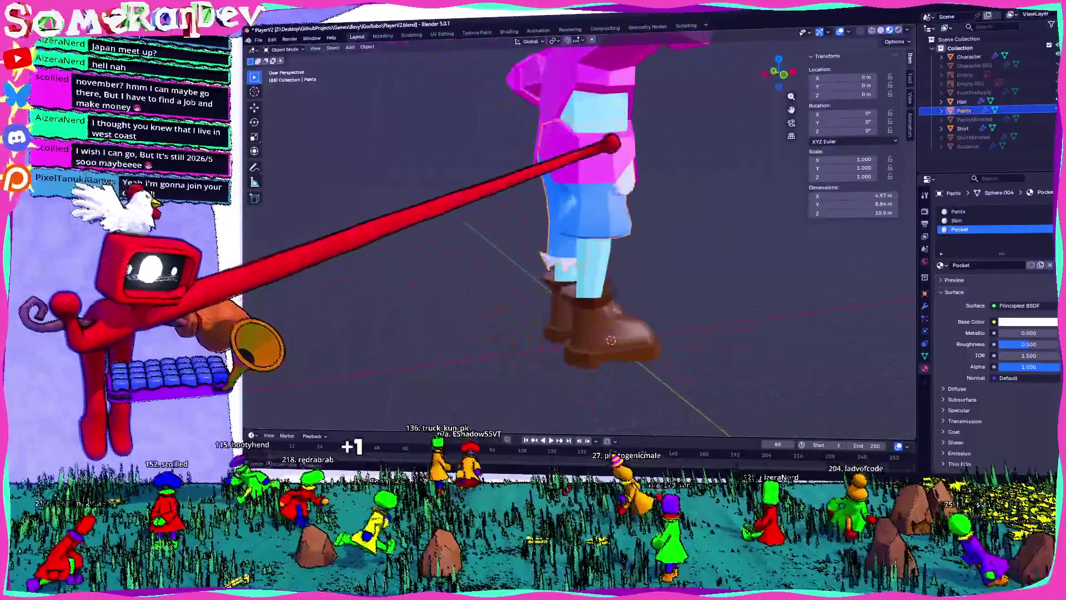
scroll(666, 150, "up", 4)
key("Tab")
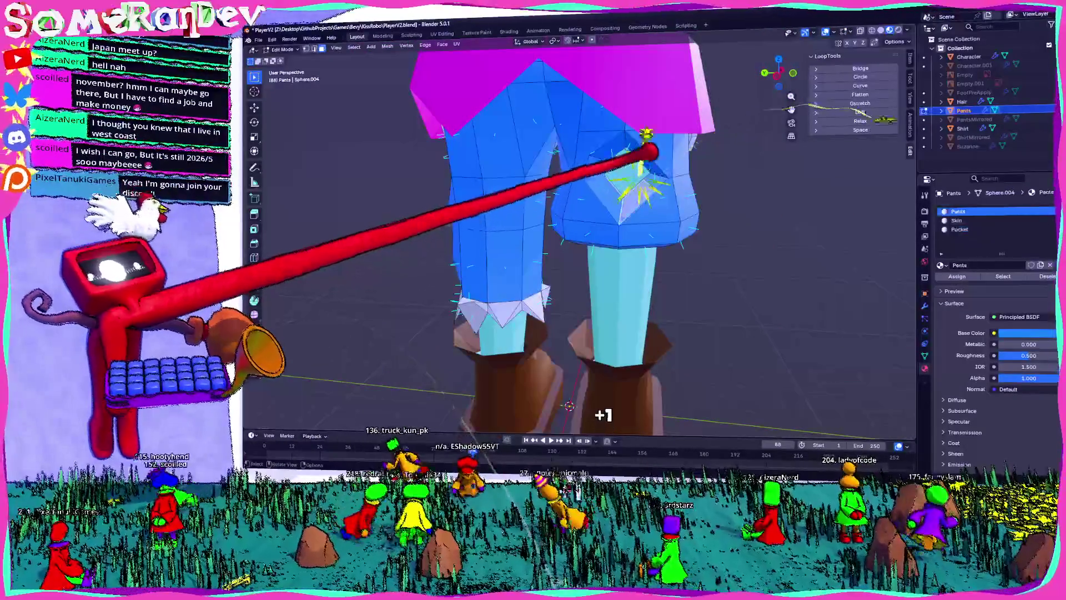
scroll(650, 151, "up", 3)
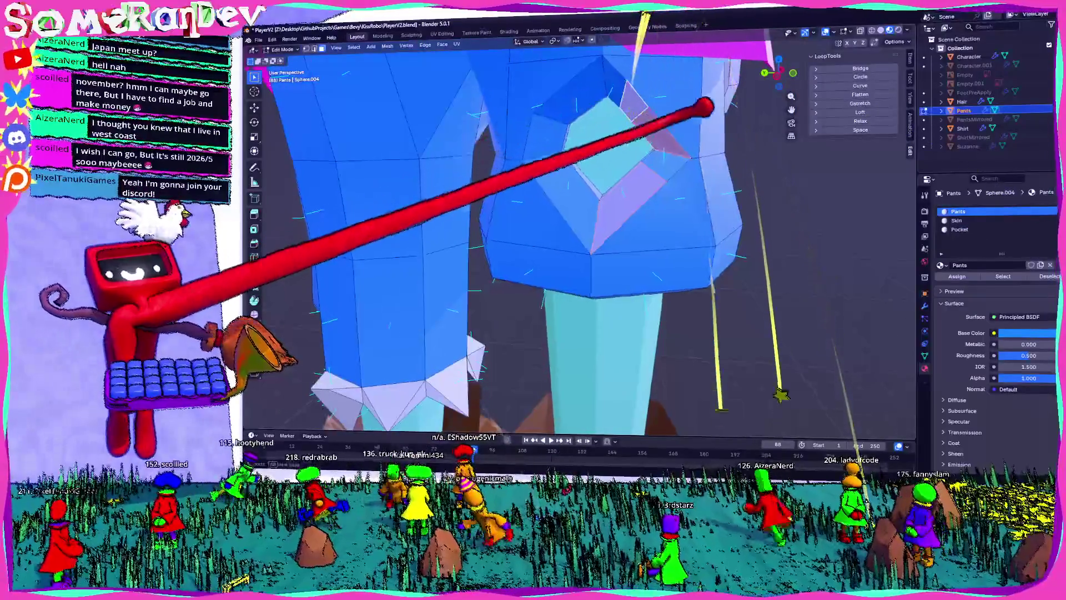
scroll(666, 144, "up", 5)
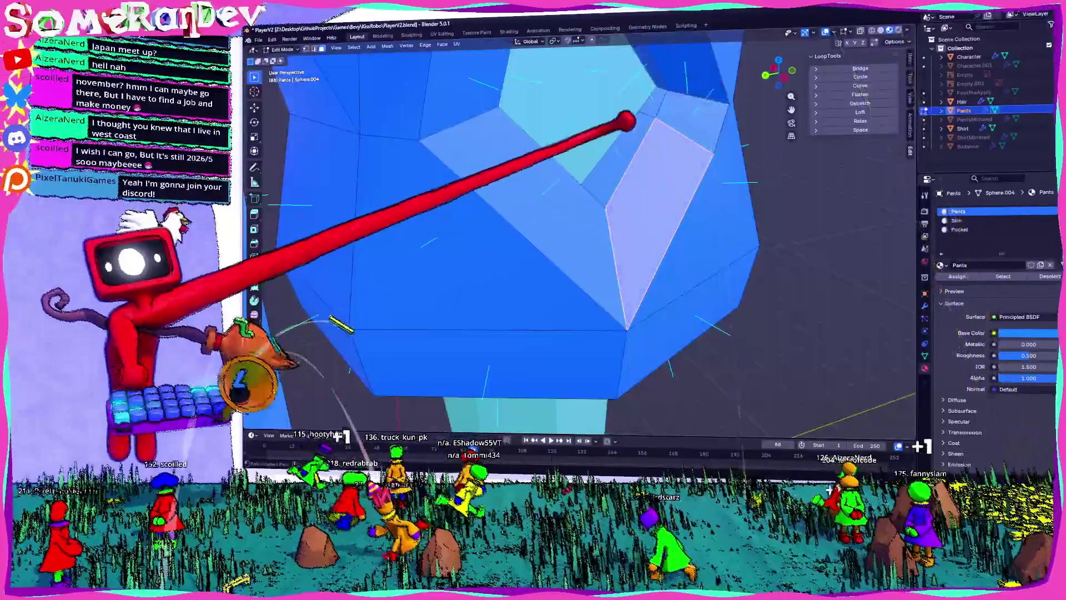
middle_click_drag(627, 121, 586, 169)
mouse_move(539, 136)
middle_mouse_down()
mouse_move(600, 222)
mouse_move(928, 250)
middle_mouse_up()
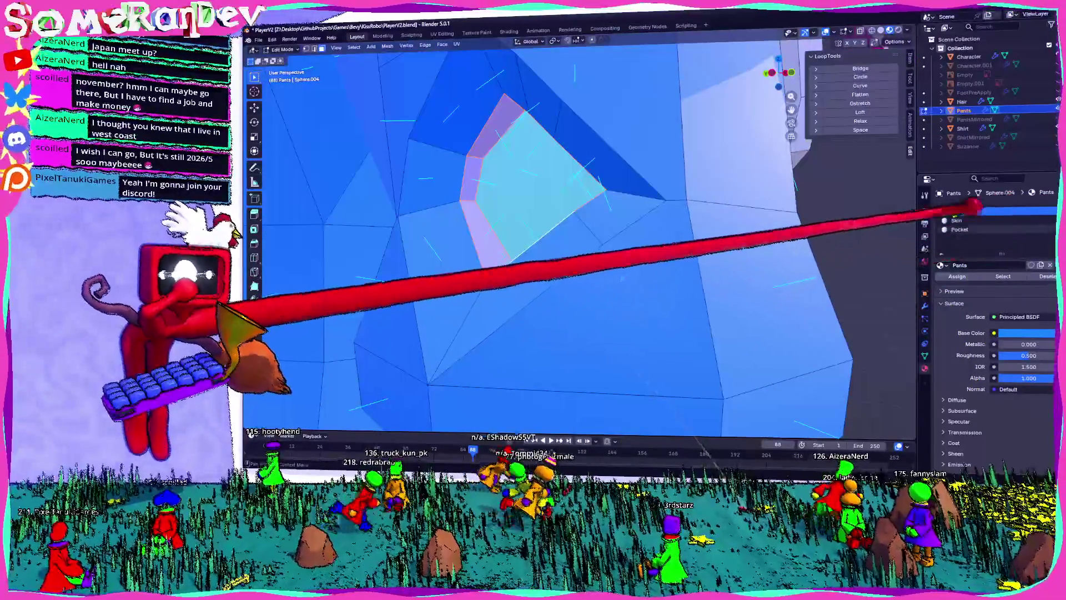
left_click(960, 229)
key("Tab")
scroll(844, 191, "down", 5)
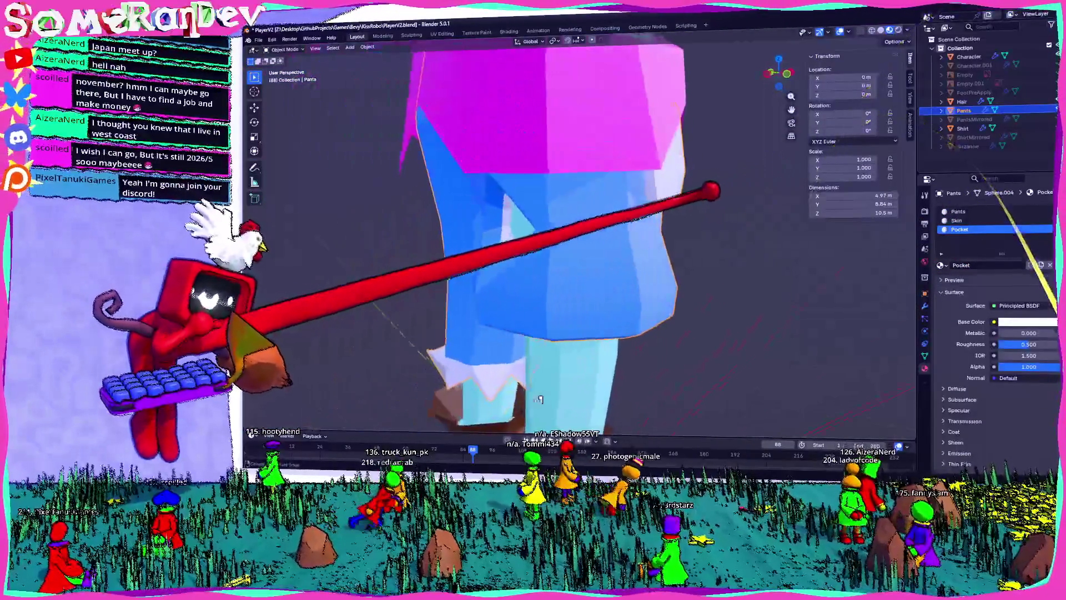
- Zoom out to view the full T-posed character and select the pants' Skin material slot
middle_click_drag(540, 400, 465, 429)
scroll(466, 429, "up", 5)
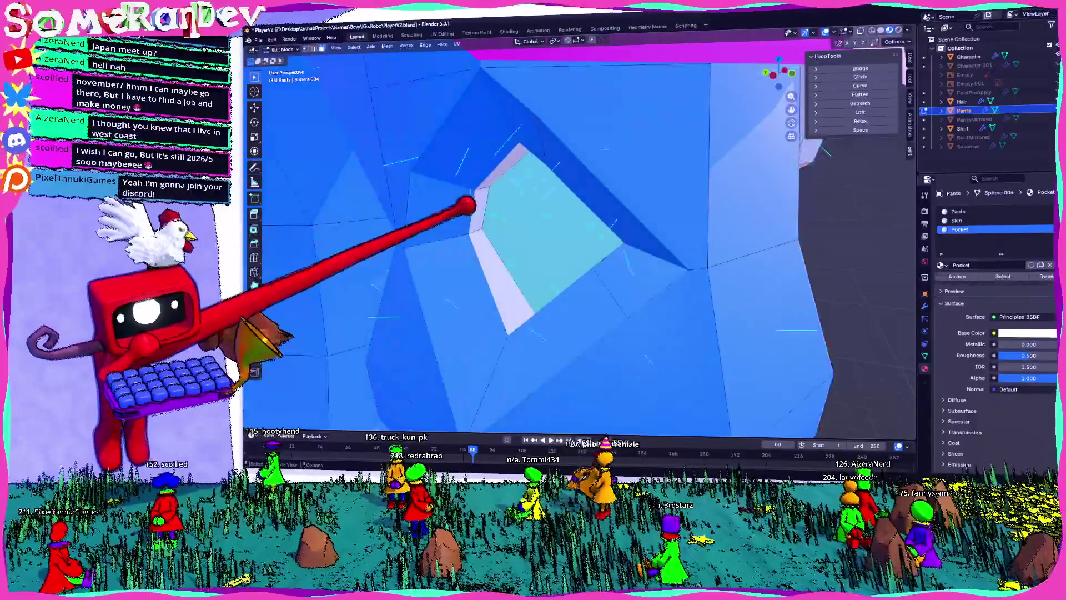
scroll(465, 429, "down", 8)
scroll(577, 239, "down", 8)
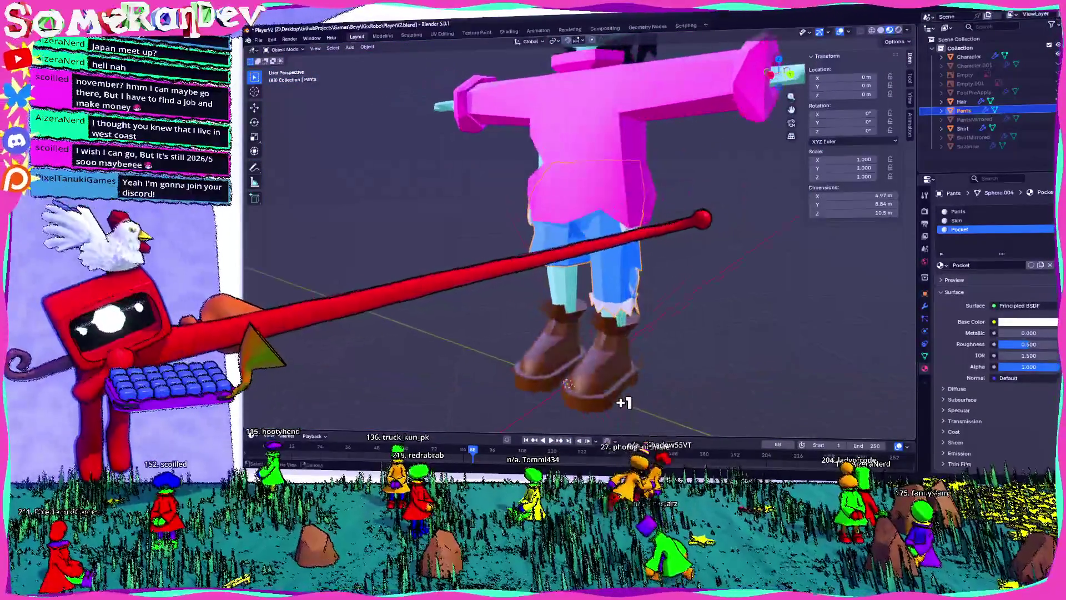
scroll(578, 239, "up", 3)
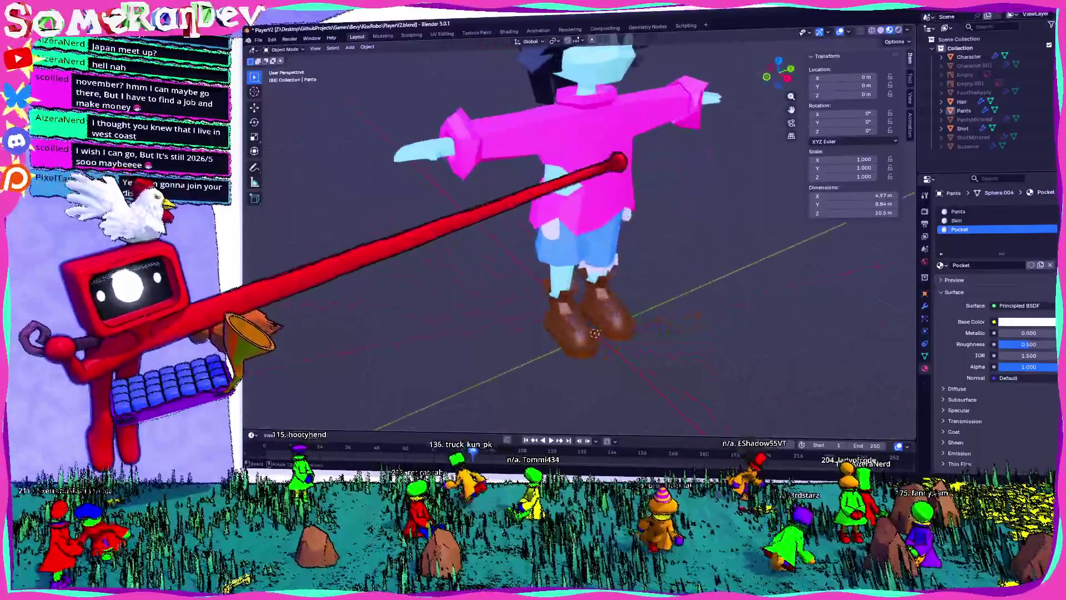
left_click(957, 220)
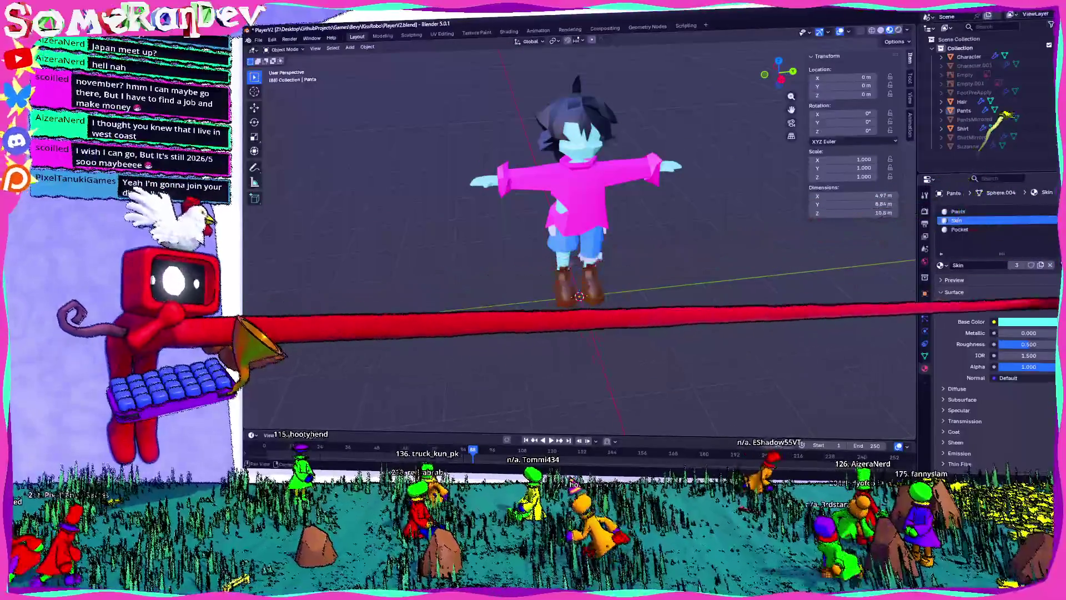
- Check the Skin material's cyan base colour, then view the character from behind and select the shirt
left_click(1028, 322)
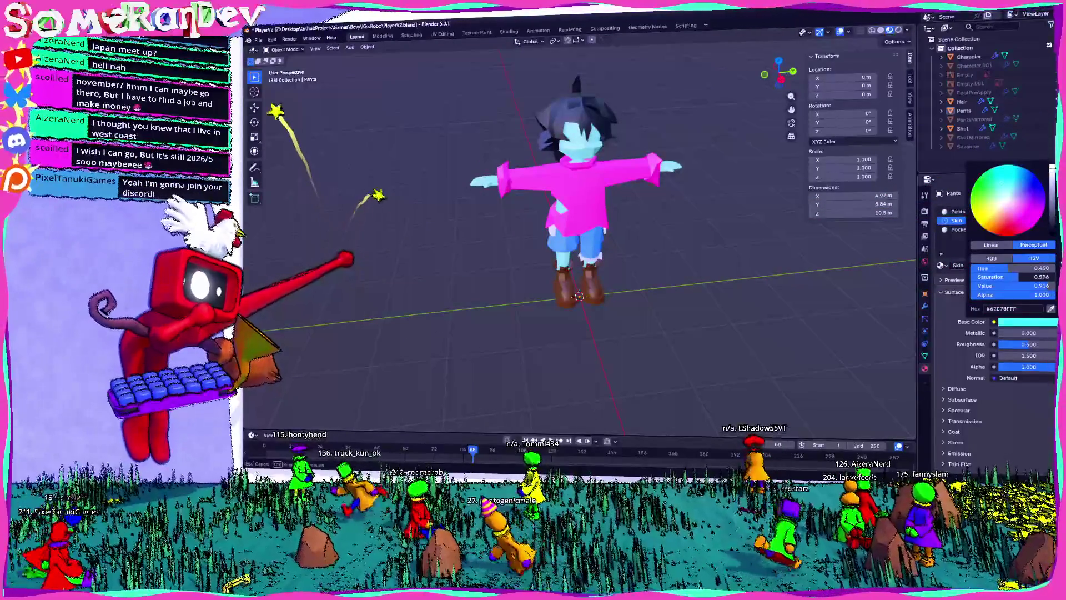
mouse_move(702, 214)
middle_mouse_down()
mouse_move(761, 83)
mouse_move(727, 253)
middle_mouse_up()
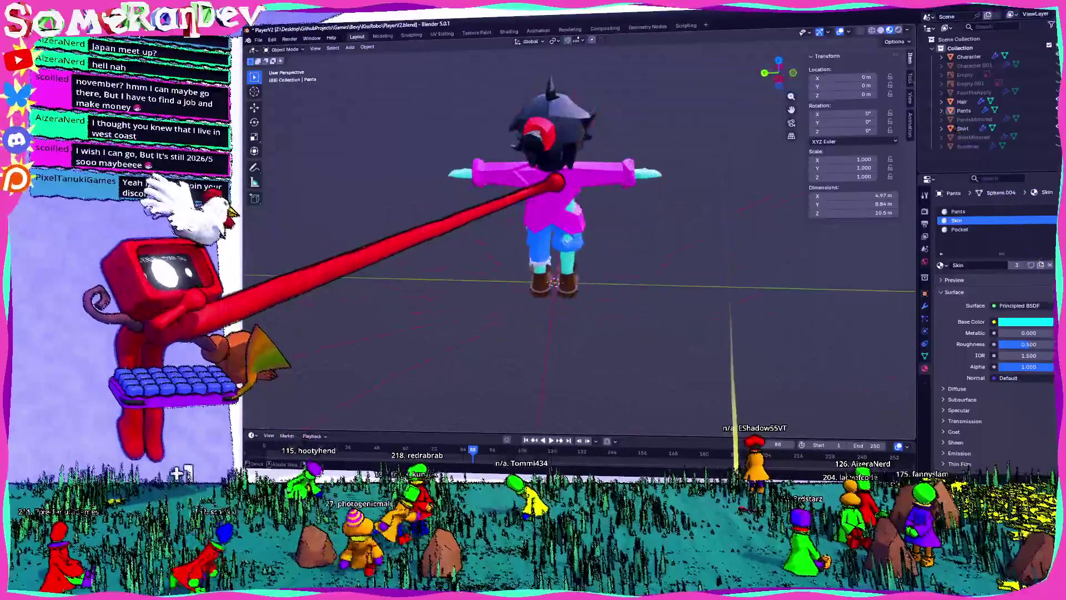
mouse_move(578, 250)
middle_mouse_down()
mouse_move(639, 211)
mouse_move(658, 260)
mouse_move(777, 267)
middle_mouse_up()
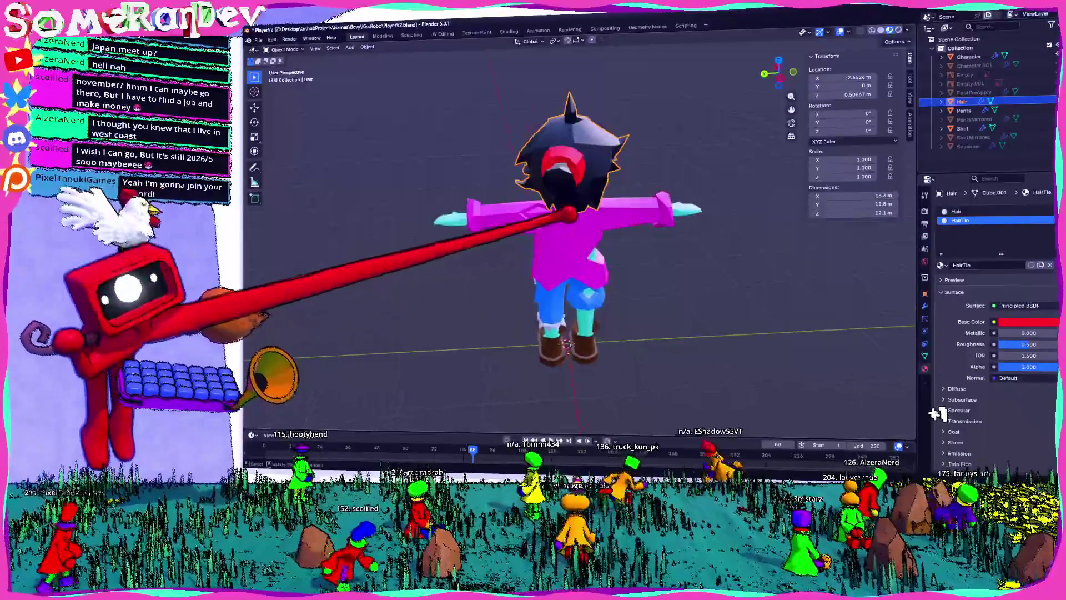
left_click(573, 262)
- Assign the Skin material to the shirt's selected collar faces in Edit Mode
key("Tab")
scroll(572, 261, "up", 4)
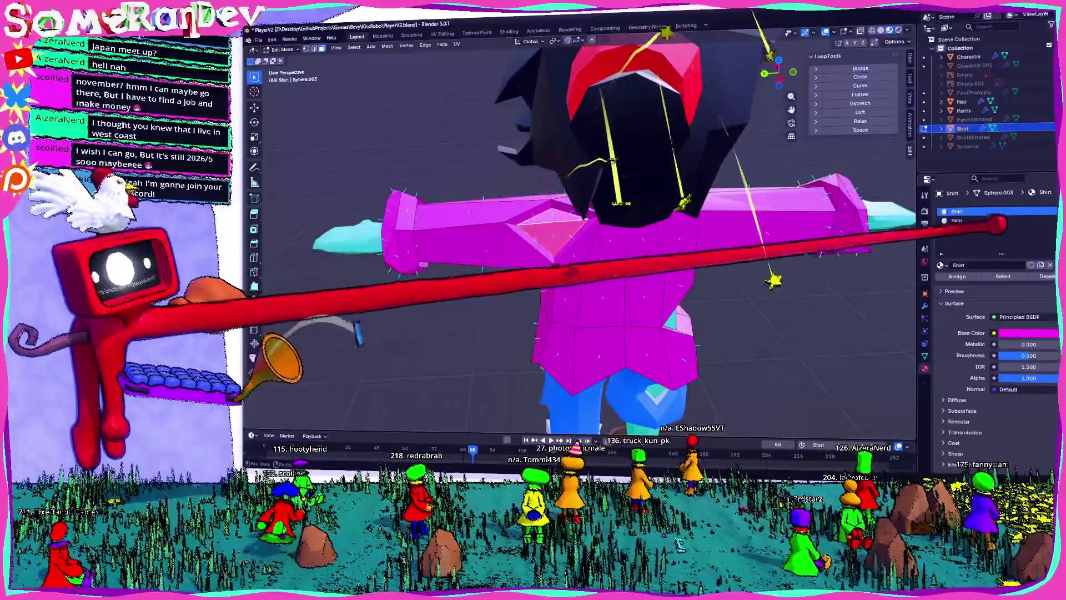
left_click(956, 220)
left_click(957, 276)
scroll(638, 407, "down", 3)
middle_click_drag(638, 407, 866, 393)
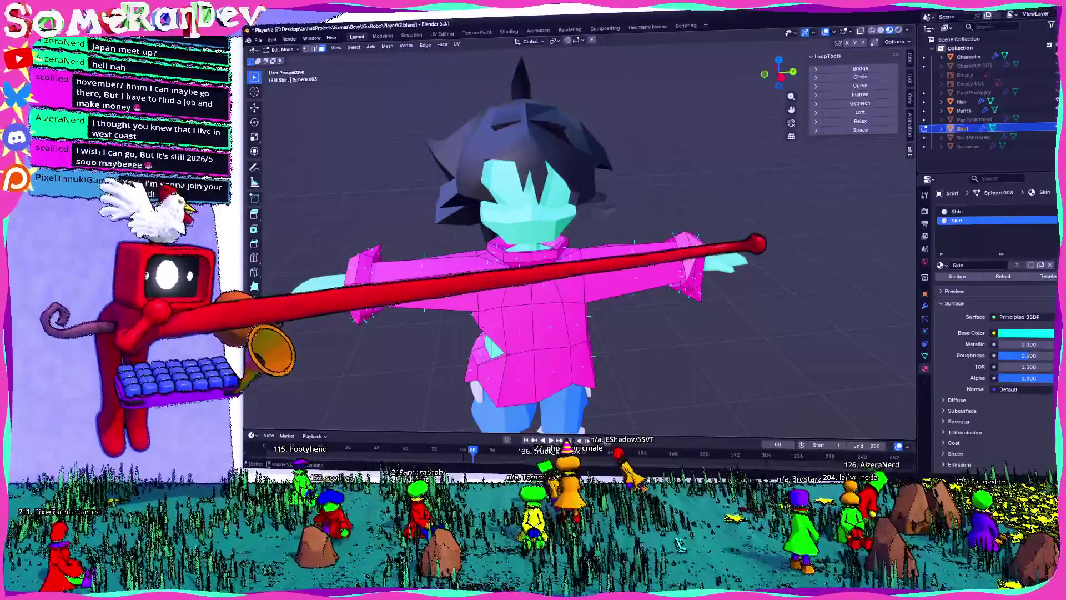
middle_click_drag(867, 393, 914, 391)
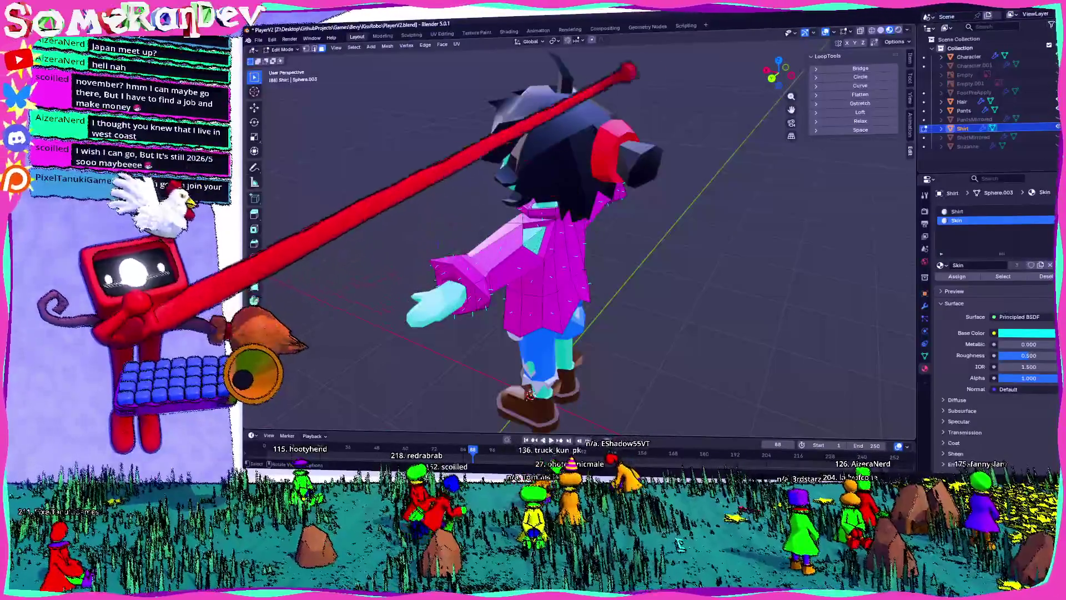
key("Tab")
- Select the hair to view its Hair material, then select and frame the character body
left_click(608, 105)
mouse_move(632, 91)
middle_mouse_down()
mouse_move(977, 239)
mouse_move(775, 149)
mouse_move(690, 162)
mouse_move(714, 119)
mouse_move(717, 422)
mouse_move(716, 67)
mouse_move(716, 222)
mouse_move(639, 233)
middle_mouse_up()
left_click(956, 212)
scroll(639, 233, "up", 3)
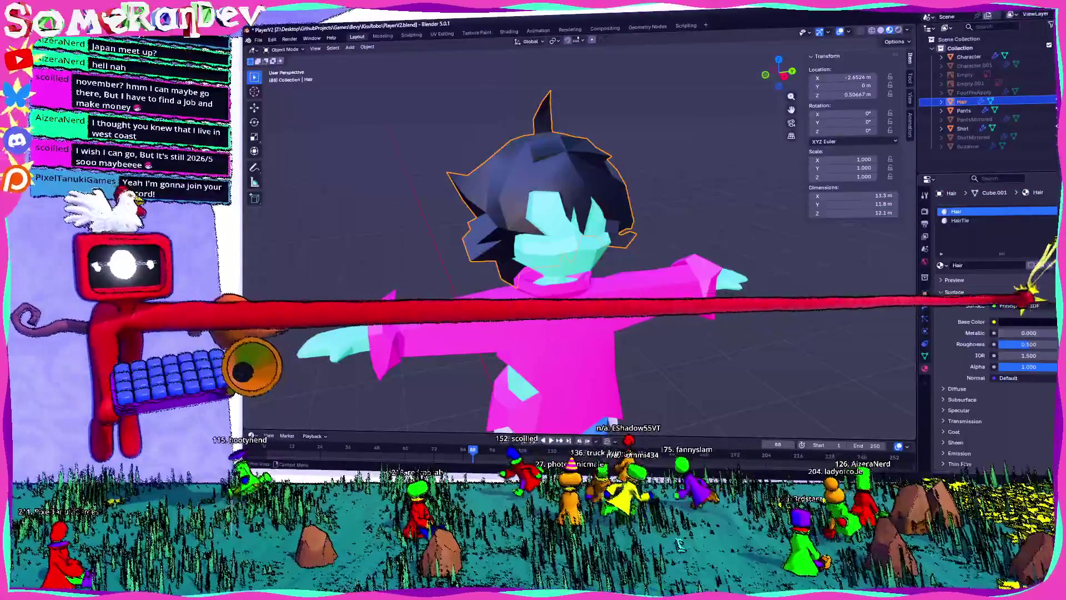
left_click(970, 56)
key("KP_Decimal")
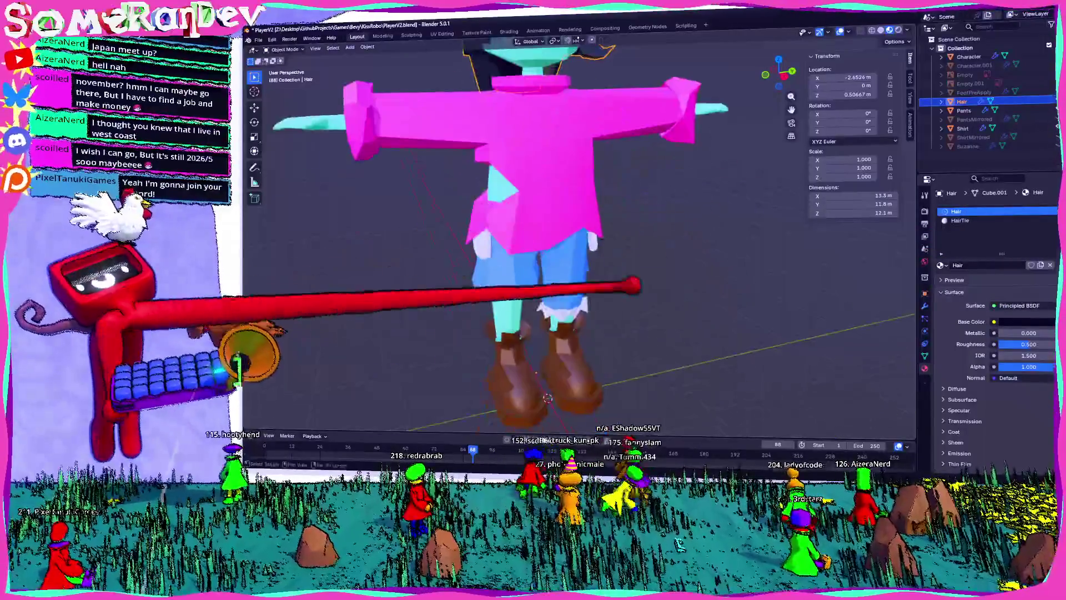
- View the Boot colour in Perceptual mode, then select the hair and open its base colour
left_click(1028, 322)
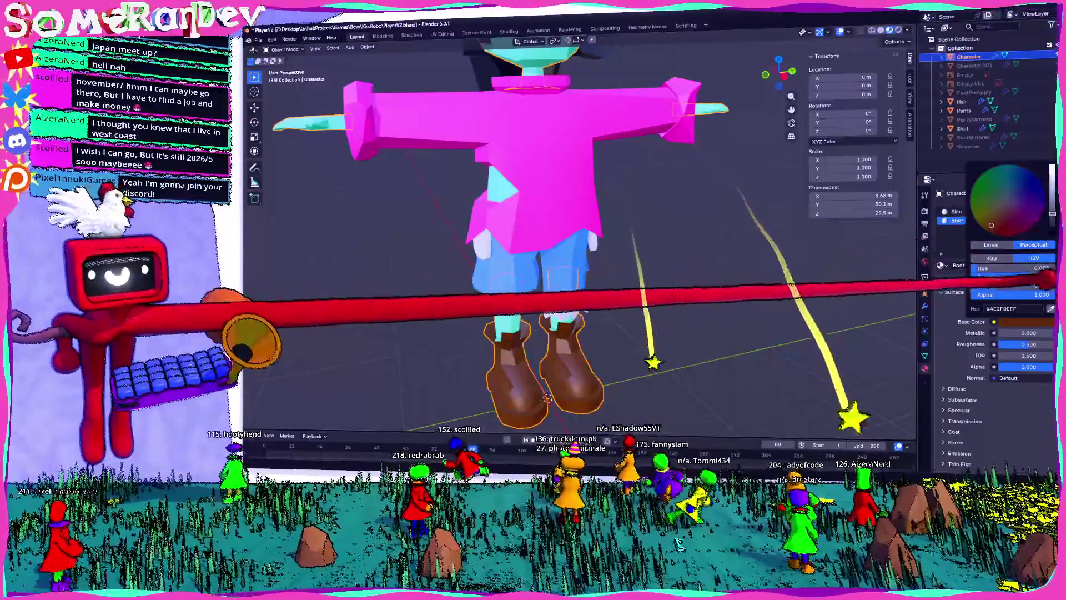
left_click(1033, 244)
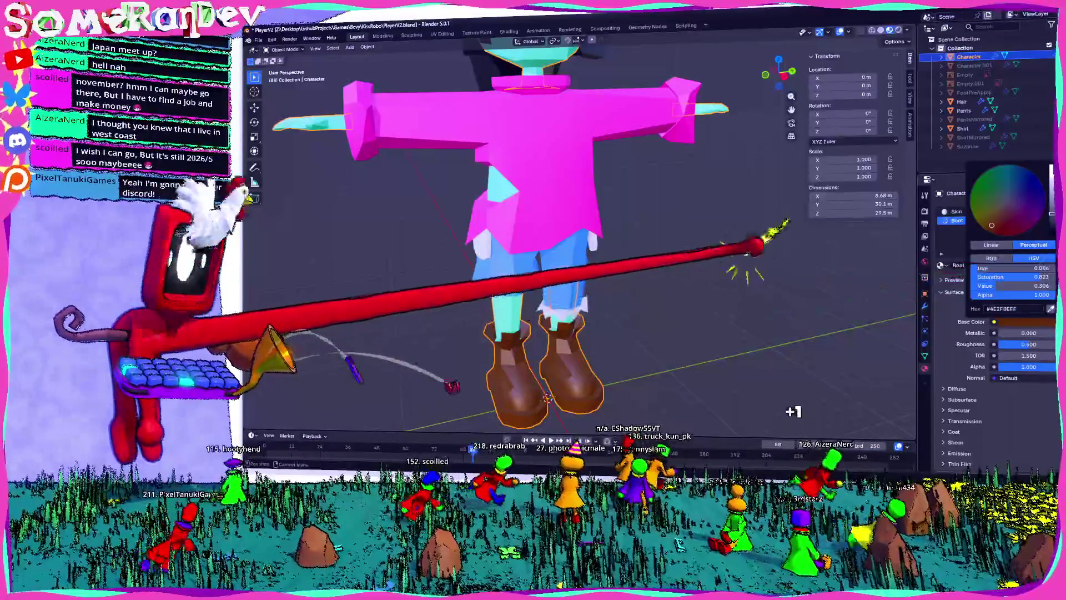
mouse_move(555, 250)
middle_mouse_down()
mouse_move(628, 211)
mouse_move(694, 194)
middle_mouse_up()
left_click(655, 166)
left_click(1027, 322)
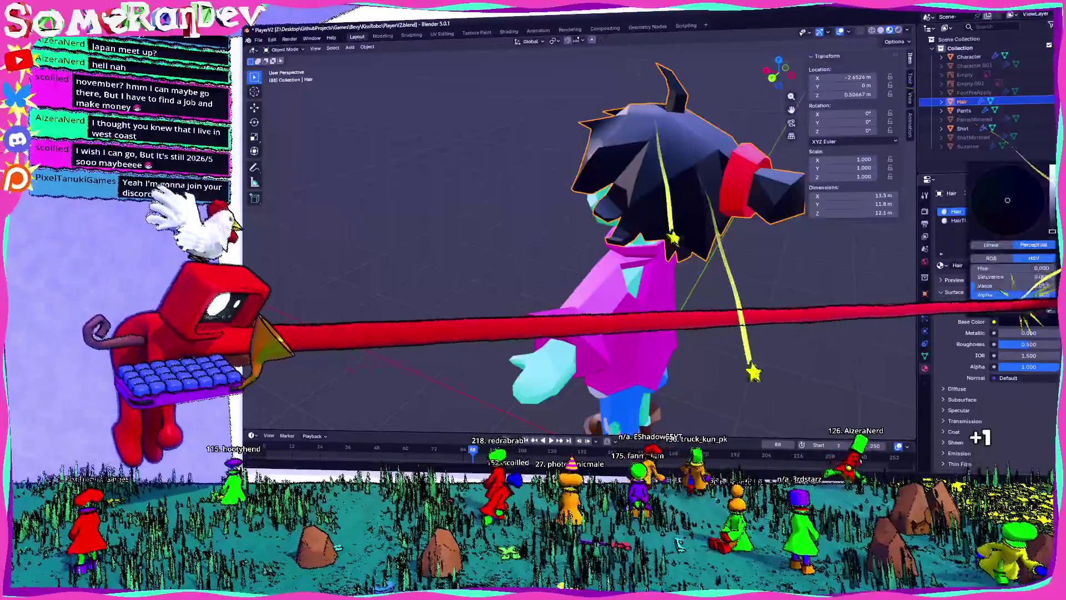
- Confirm brown for the hair and inspect the HairTie faces in Edit Mode
key("Return")
mouse_move(876, 429)
middle_mouse_down()
mouse_move(498, 421)
mouse_move(499, 407)
mouse_move(589, 377)
middle_mouse_up()
scroll(498, 407, "down", 6)
scroll(498, 406, "up", 5)
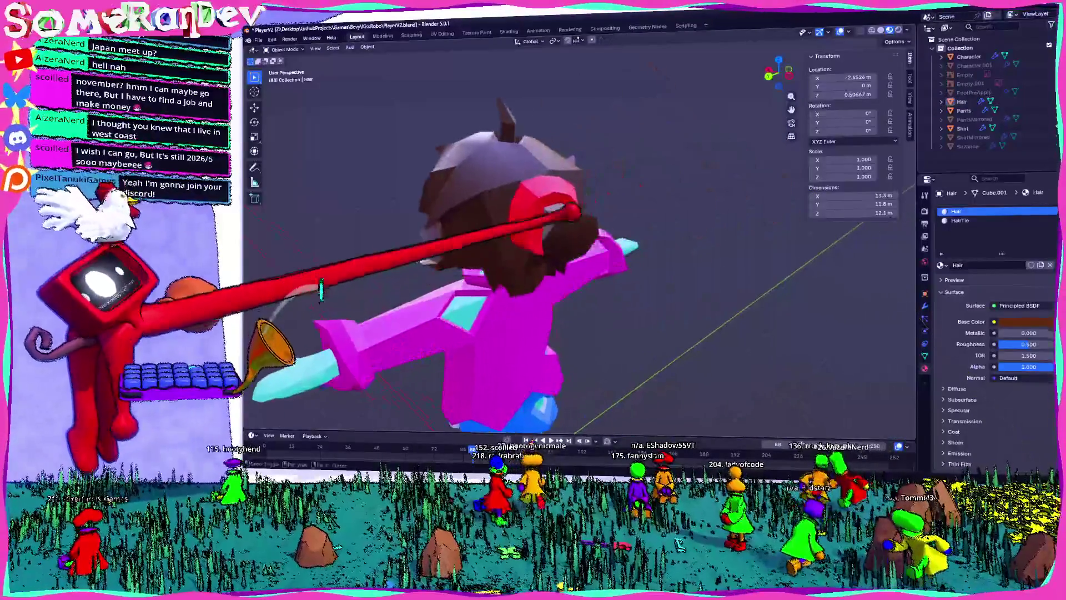
left_click(528, 211)
key("Tab")
mouse_move(532, 179)
middle_mouse_down()
mouse_move(583, 227)
mouse_move(611, 234)
middle_mouse_up()
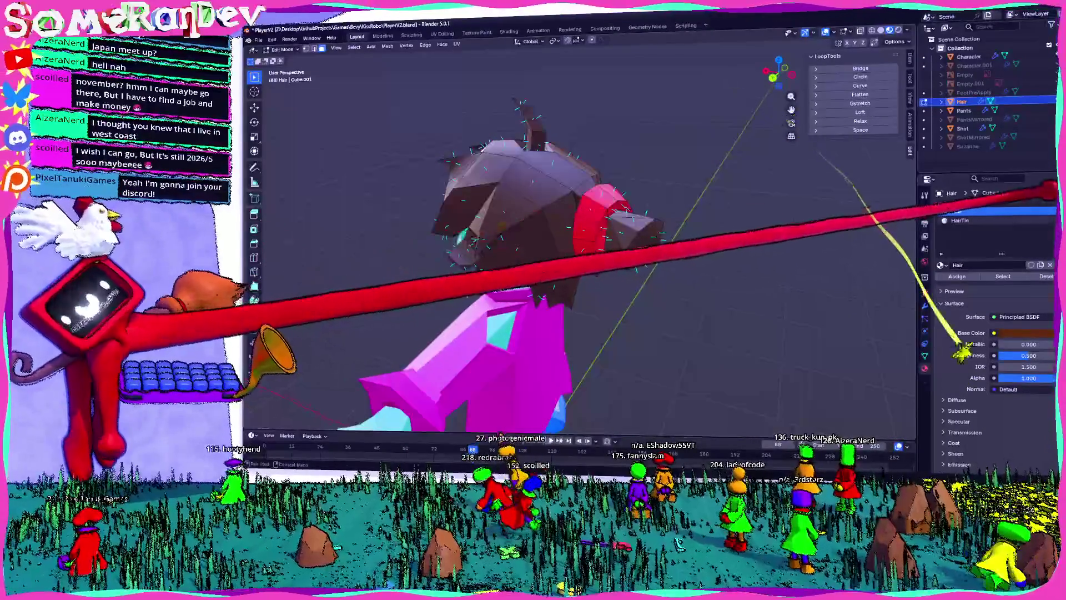
left_click(959, 220)
scroll(555, 250, "down", 5)
middle_click_drag(592, 189, 583, 200)
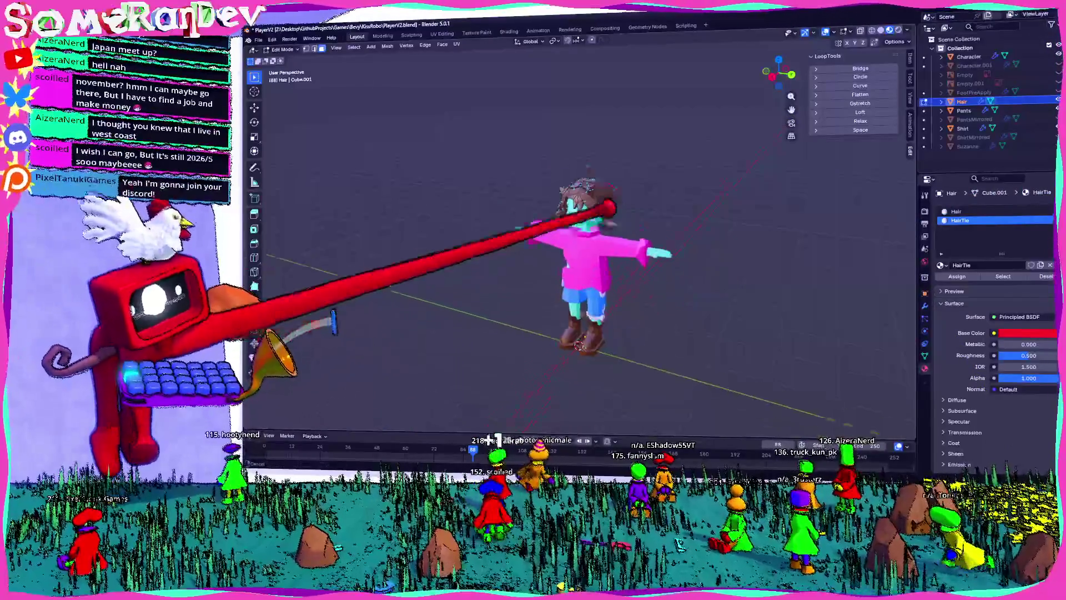
key("Tab")
scroll(583, 200, "up", 5)
middle_click_drag(606, 151, 555, 117)
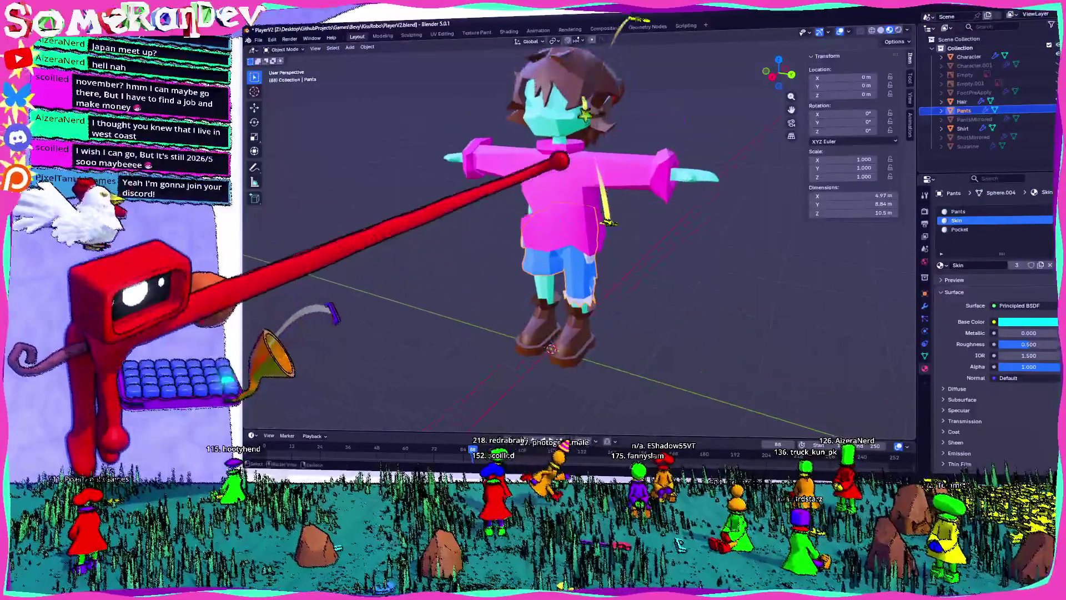
- Look up the shirt's pink colour value
left_click(578, 133)
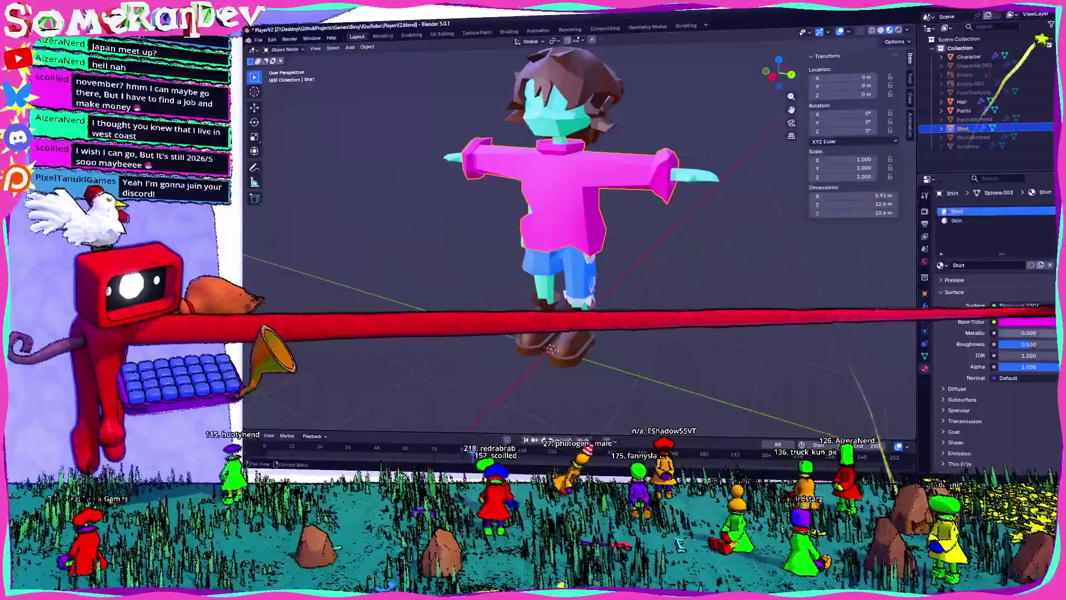
left_click(1027, 321)
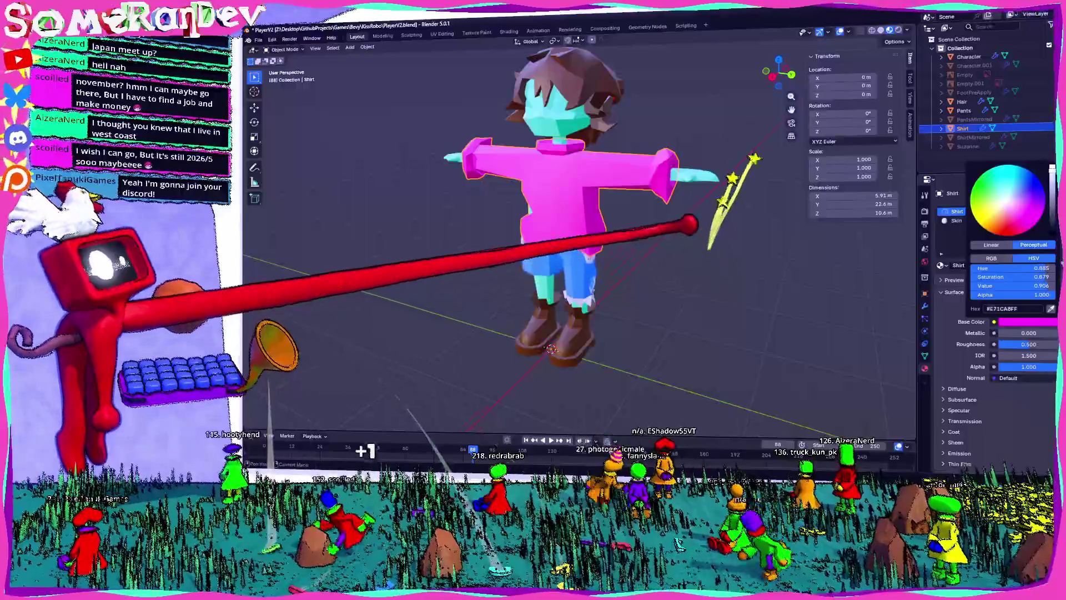
middle_click_drag(555, 250, 611, 244)
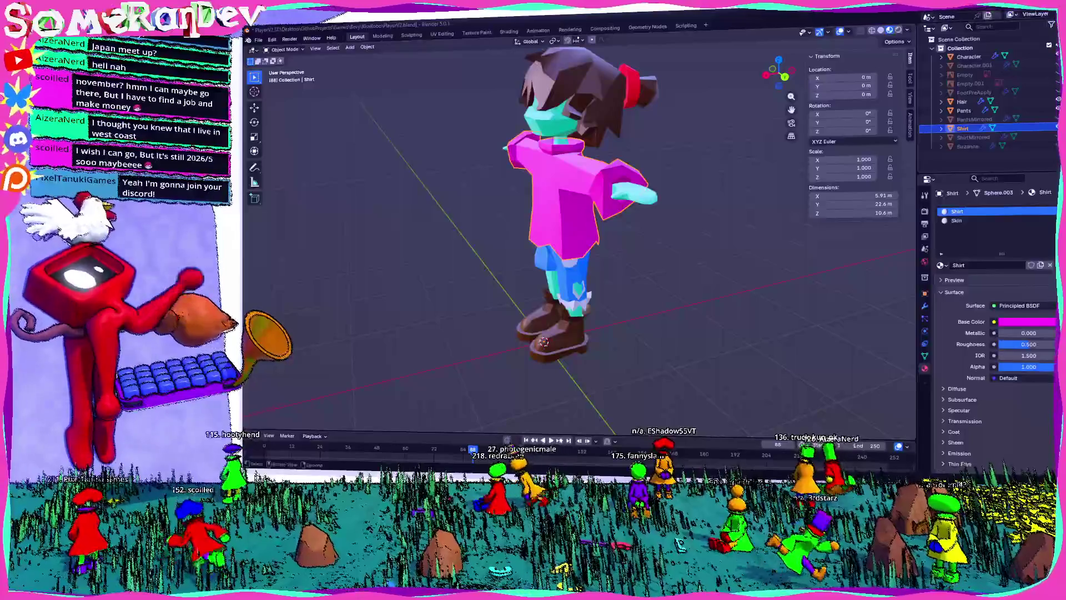
- Check the hair tie's colour, then view the character from the back and front
left_click(544, 162)
middle_click_drag(544, 161, 528, 161)
scroll(527, 222, "up", 3)
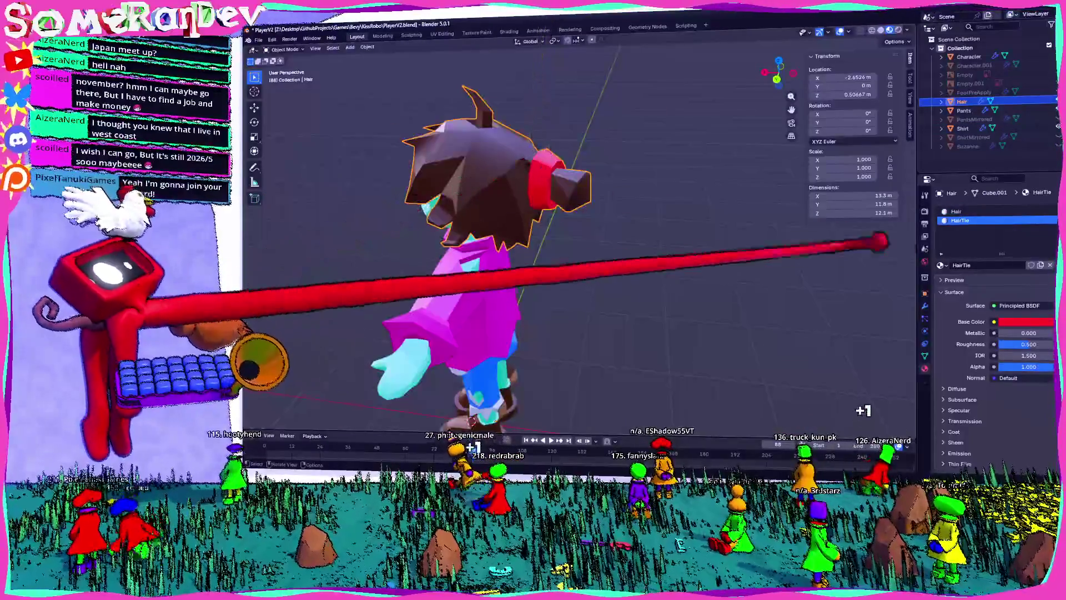
left_click(1027, 321)
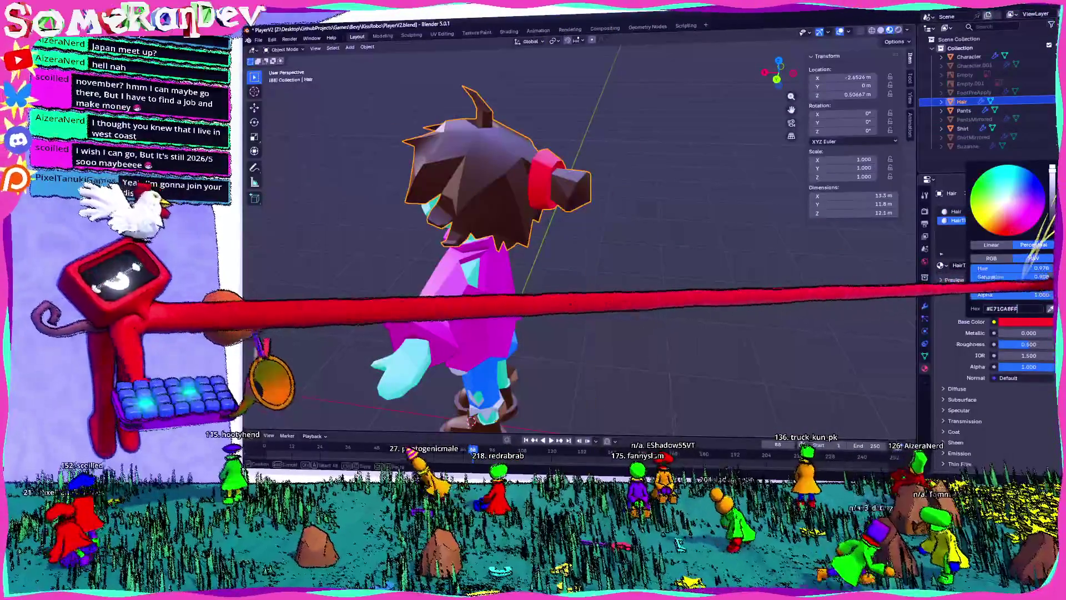
left_click(500, 333)
mouse_move(500, 333)
middle_mouse_down()
mouse_move(577, 341)
mouse_move(561, 342)
middle_mouse_up()
scroll(577, 341, "down", 3)
scroll(561, 341, "up", 4)
scroll(578, 250, "down", 3)
mouse_move(577, 250)
middle_mouse_down()
mouse_move(561, 250)
mouse_move(611, 250)
mouse_move(599, 227)
mouse_move(616, 211)
middle_mouse_up()
scroll(578, 250, "down", 2)
scroll(578, 250, "up", 2)
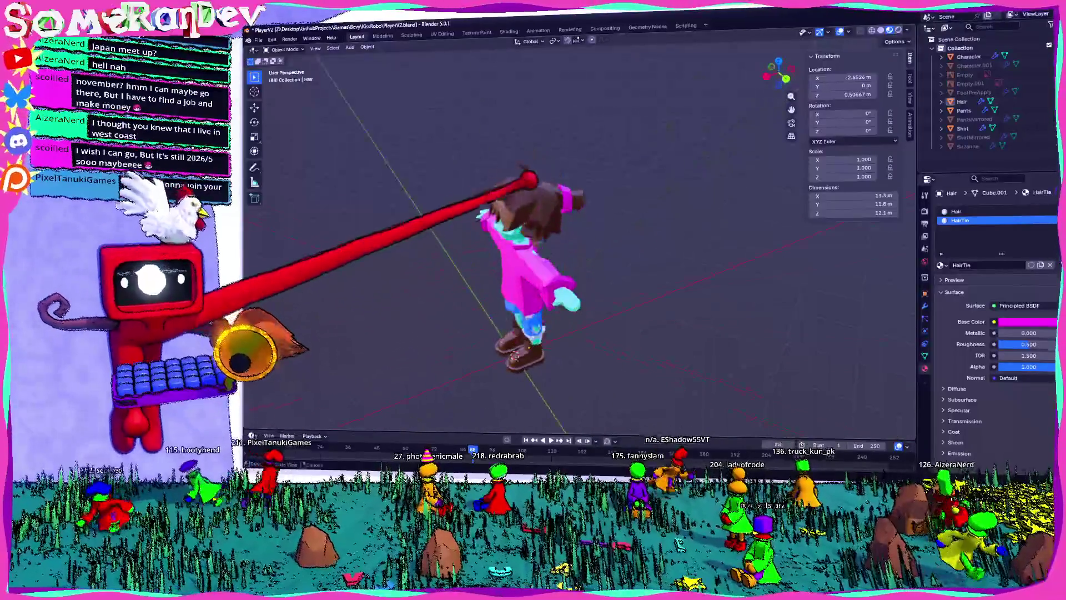
middle_click_drag(577, 250, 611, 239)
- Darken the Hair material's brown base colour toward black using the Value slider
left_click(956, 212)
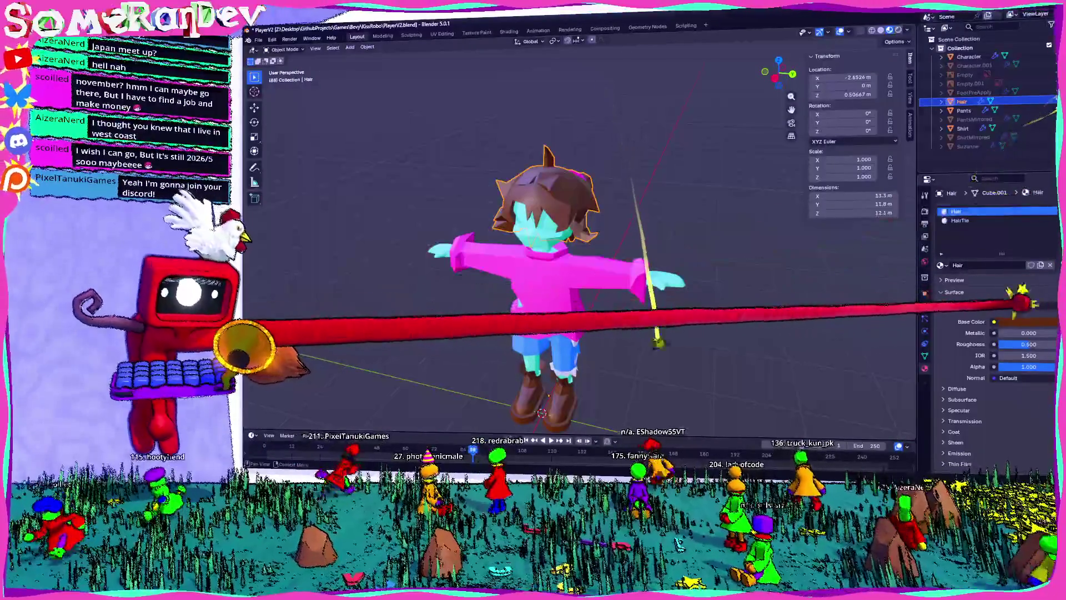
left_click(1025, 322)
left_click_drag(1051, 212, 1051, 212)
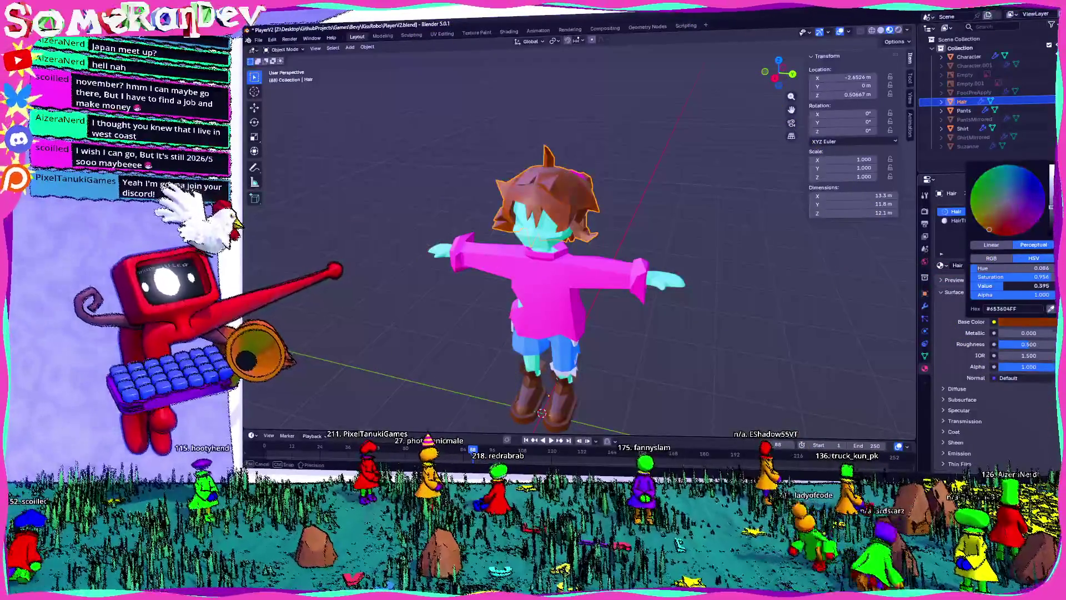
left_click_drag(1051, 209, 1052, 219)
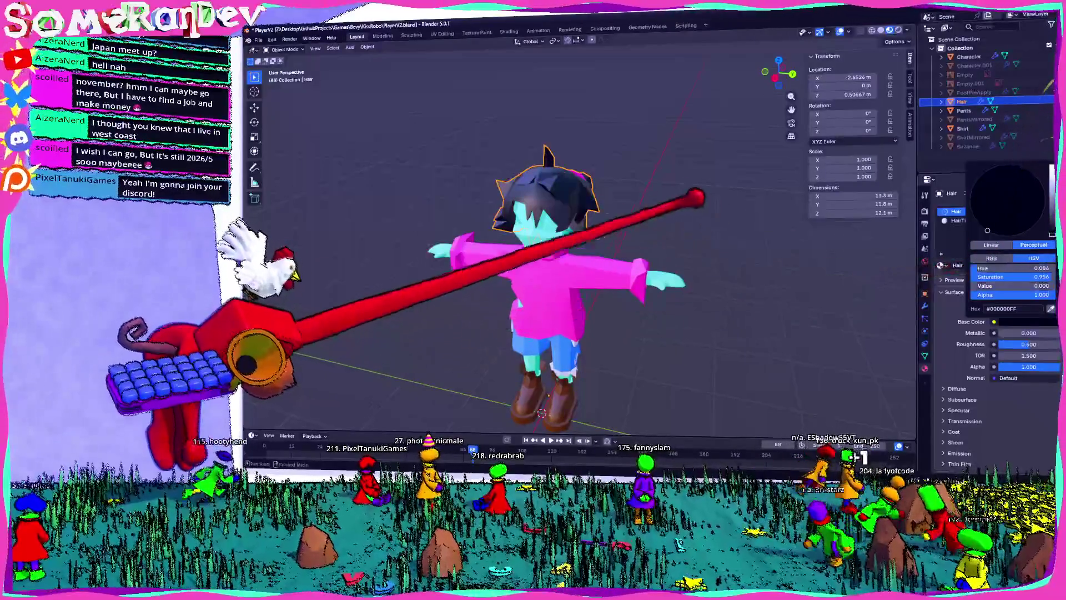
- Select the hair's HairTie material and open its base colour to recolour the tie
key("Tab")
mouse_move(737, 190)
middle_mouse_down()
mouse_move(747, 208)
mouse_move(642, 214)
mouse_move(690, 143)
mouse_move(442, 147)
middle_mouse_up()
key("Tab")
scroll(572, 231, "up", 3)
mouse_move(572, 231)
middle_mouse_down()
mouse_move(583, 228)
mouse_move(571, 238)
middle_mouse_up()
left_click(631, 243)
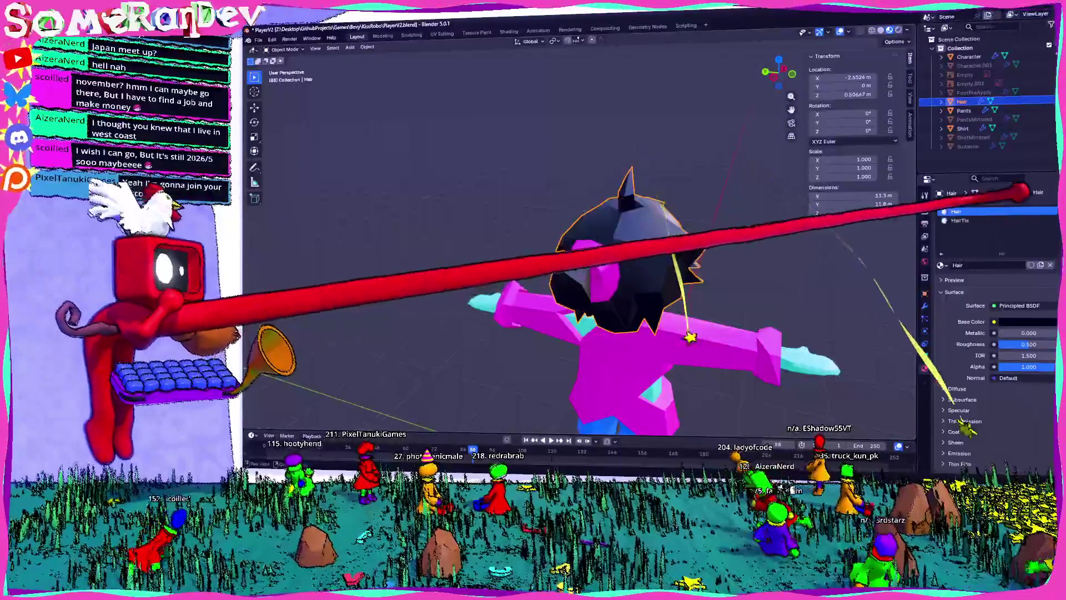
left_click(1028, 220)
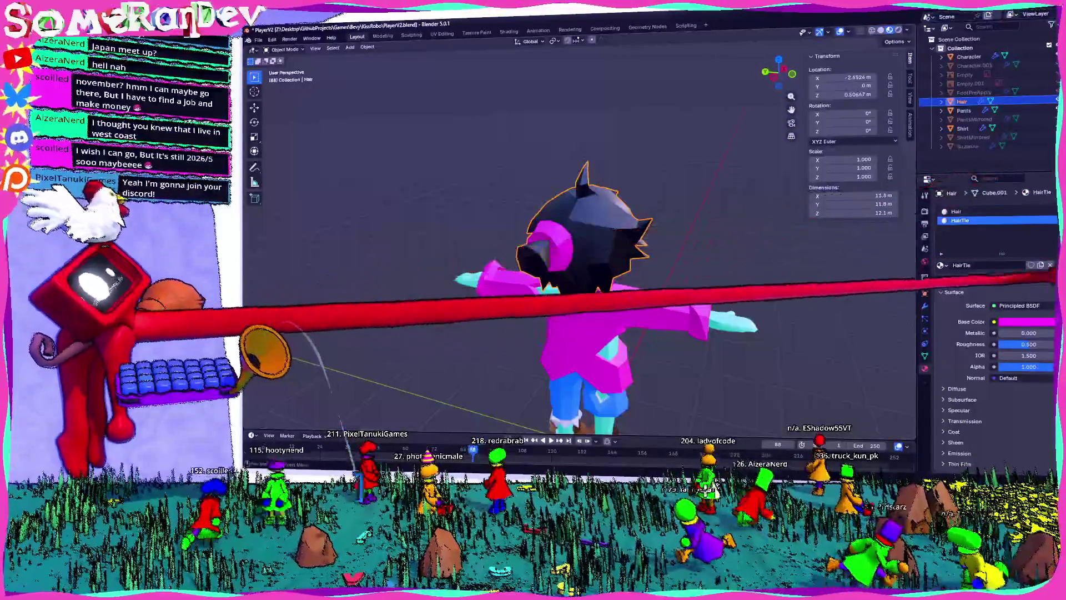
left_click(1006, 321)
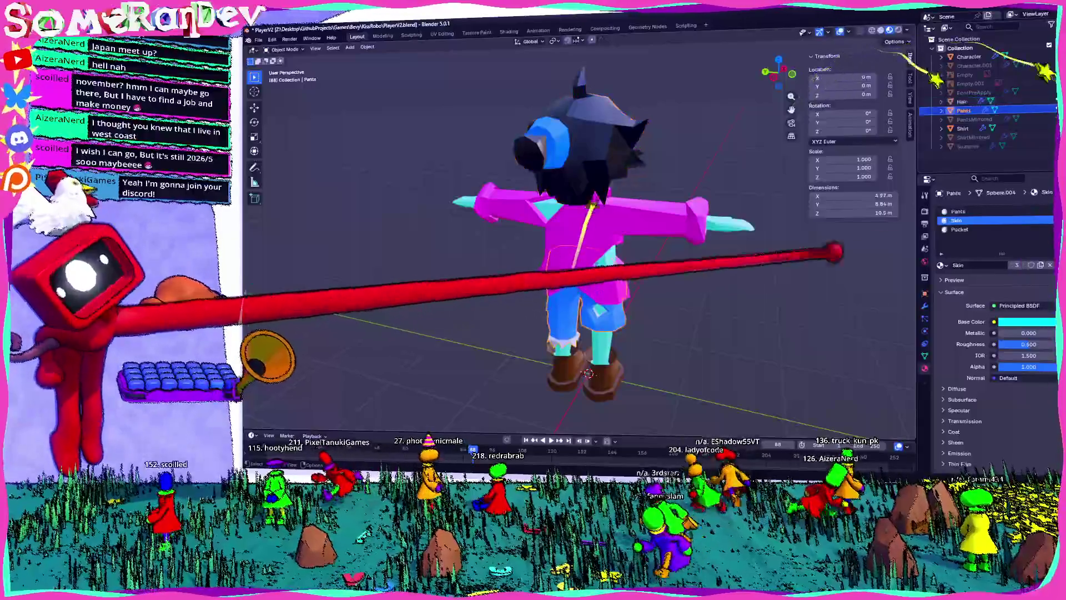
- Compare the base colours of the pants, body skin and HairTie materials
left_click(964, 111)
left_click(1027, 321)
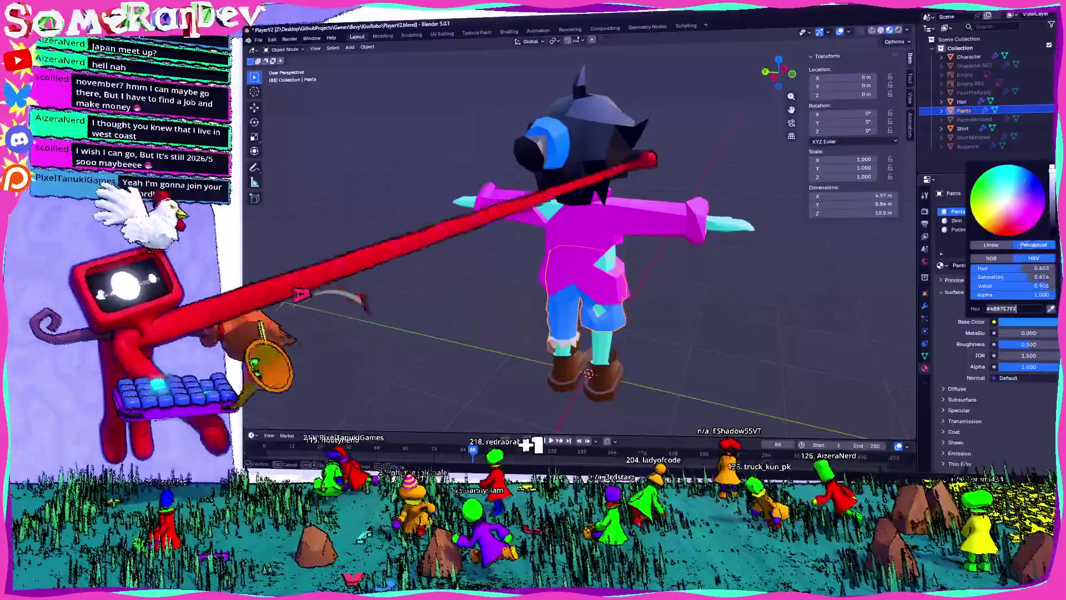
left_click(962, 102)
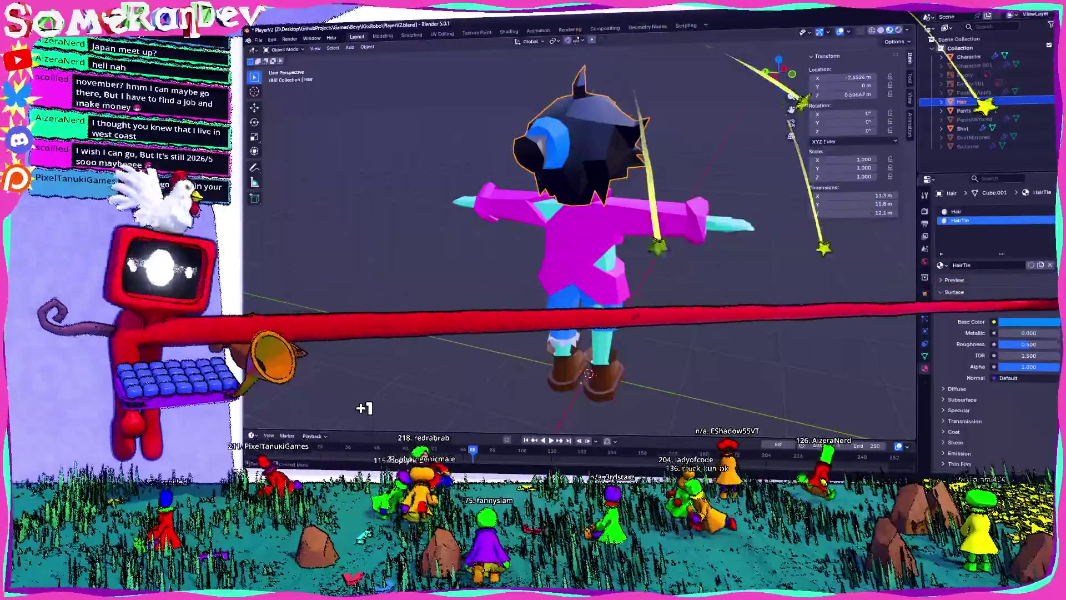
left_click(1027, 322)
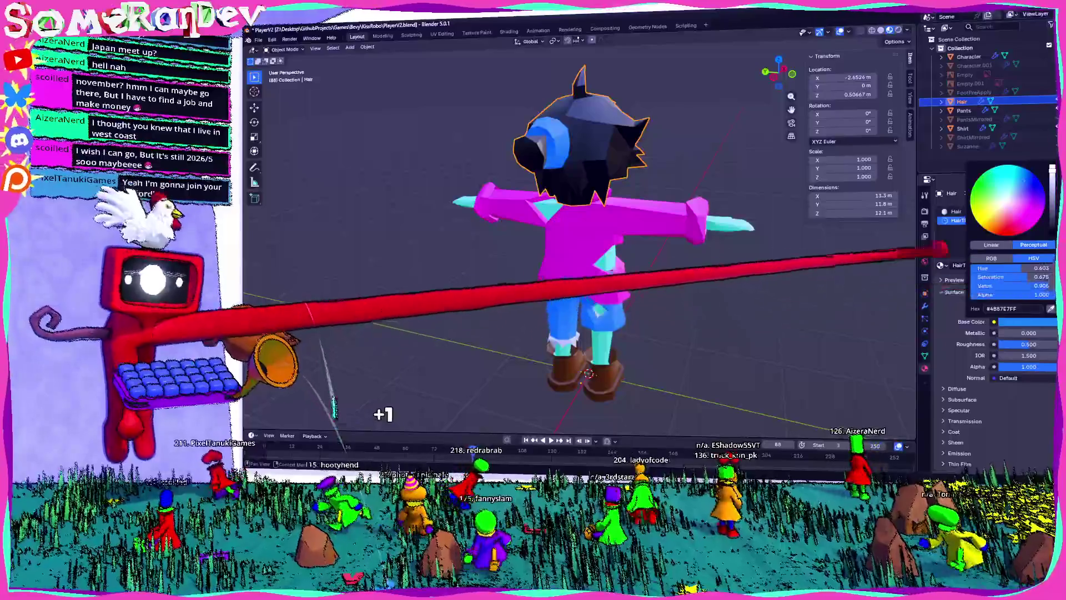
left_click(955, 220)
mouse_move(785, 226)
middle_mouse_down()
mouse_move(548, 322)
mouse_move(695, 161)
mouse_move(583, 190)
mouse_move(584, 267)
mouse_move(700, 250)
middle_mouse_up()
scroll(583, 267, "up", 5)
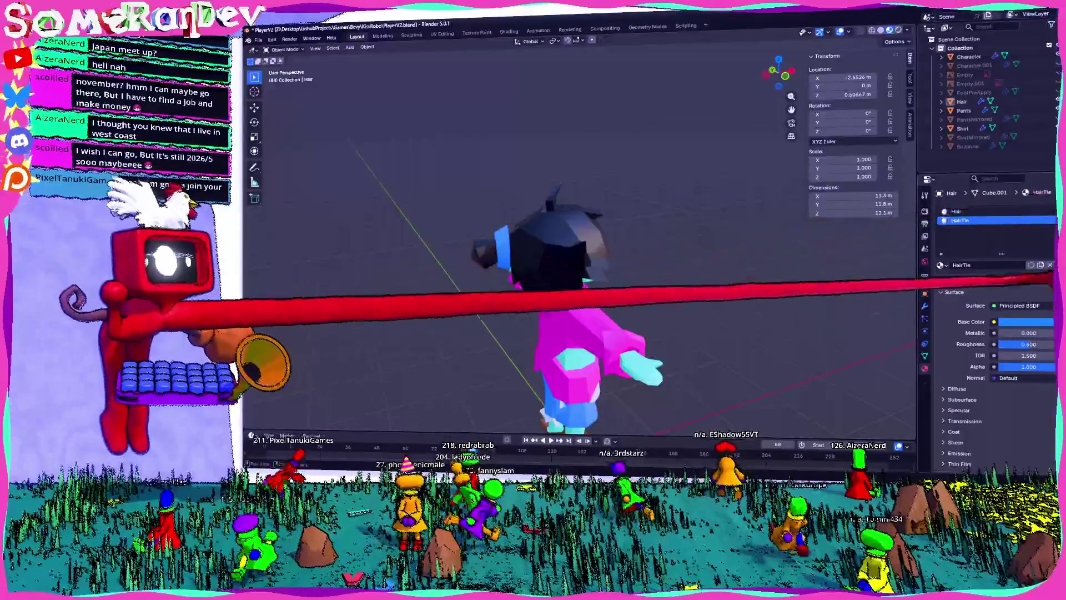
left_click(1027, 321)
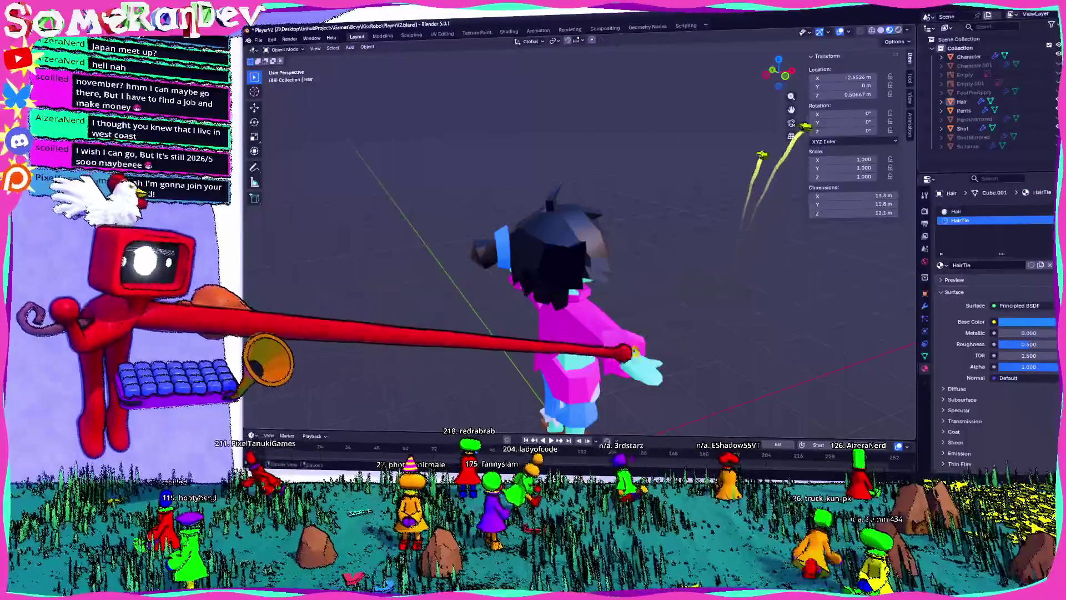
left_click(969, 56)
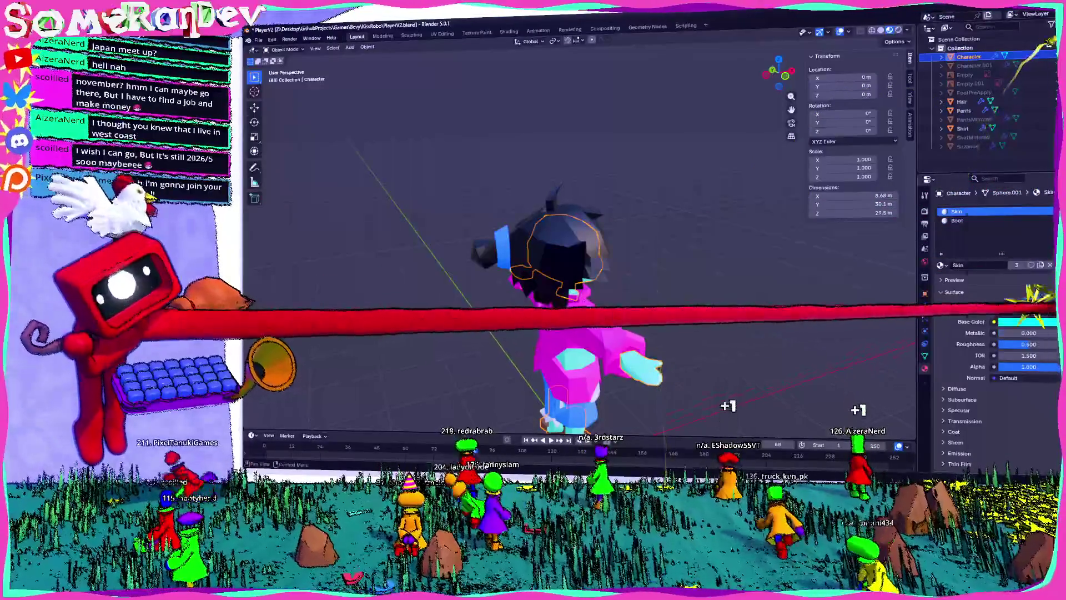
left_click(1027, 322)
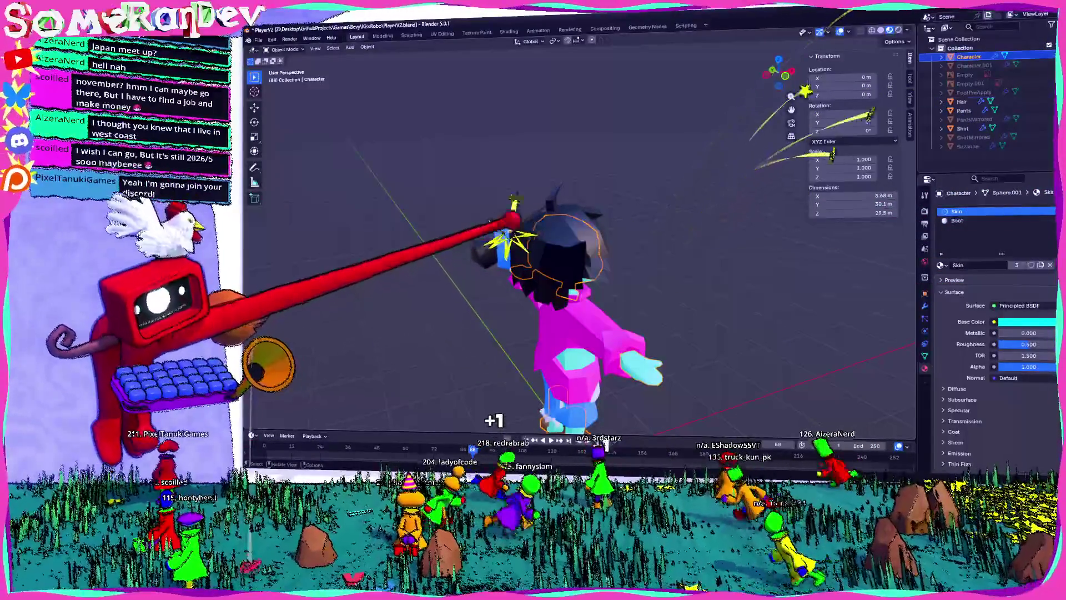
left_click(962, 101)
left_click(1028, 321)
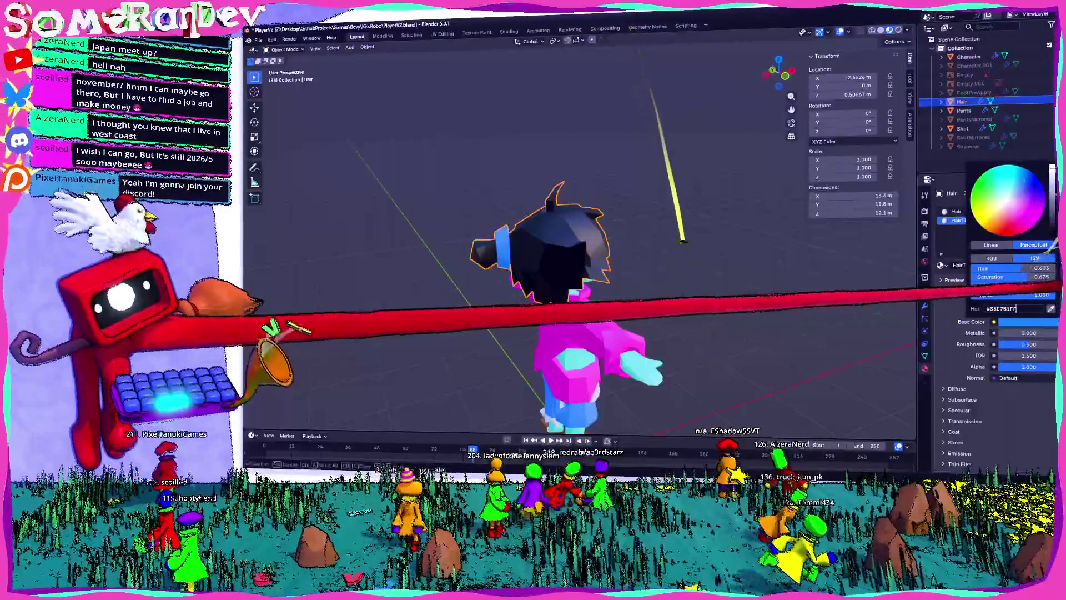
- Shift the HairTie colour to dark teal green (128F6D) by adjusting hue and value
middle_click_drag(556, 250, 486, 254)
middle_click_drag(725, 237, 572, 228)
left_click(577, 233)
left_click(1028, 322)
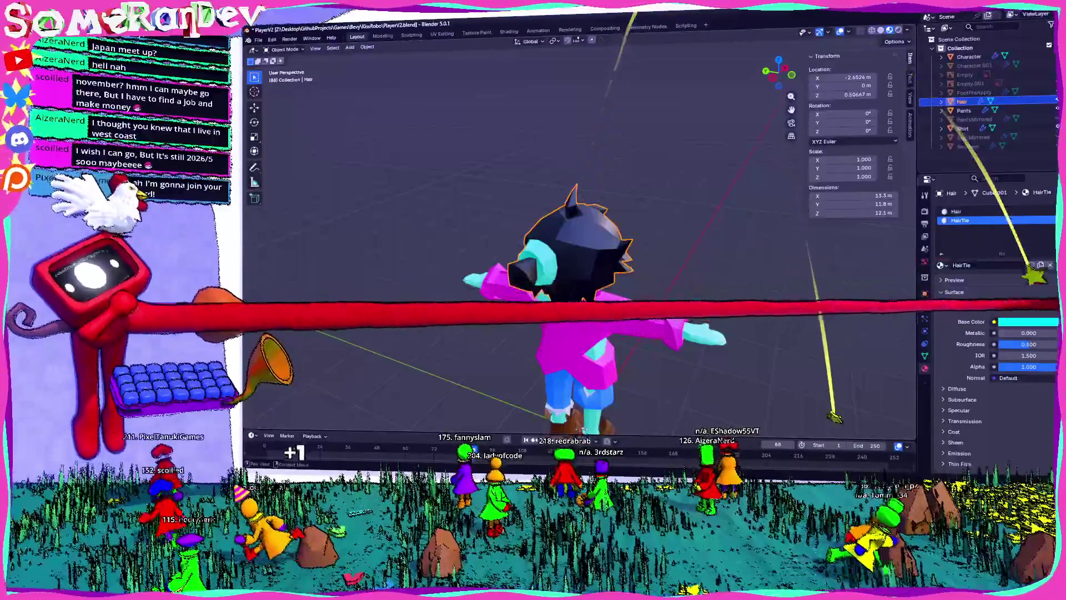
mouse_move(1039, 286)
left_mouse_down()
mouse_move(1022, 285)
mouse_move(1044, 276)
left_mouse_up()
left_click_drag(1000, 170, 1006, 170)
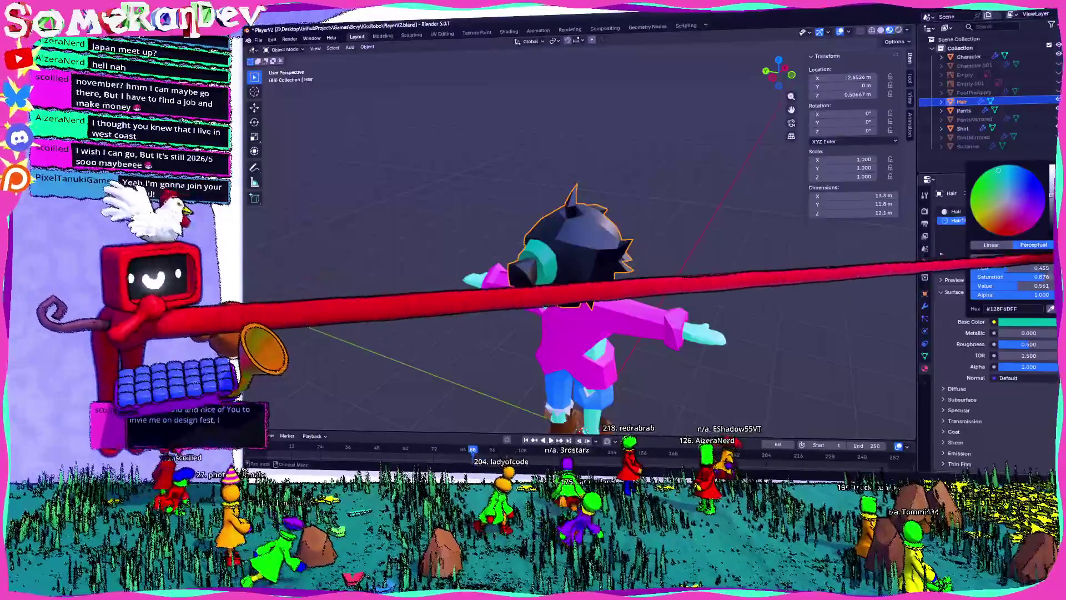
left_click_drag(1033, 286, 1025, 286)
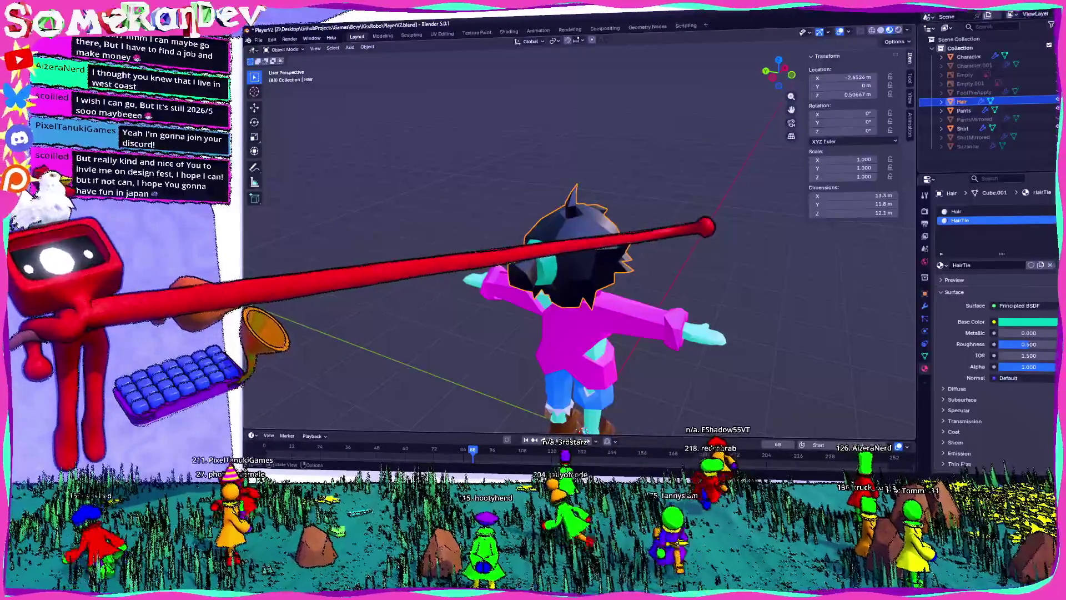
middle_click_drag(578, 255, 500, 255)
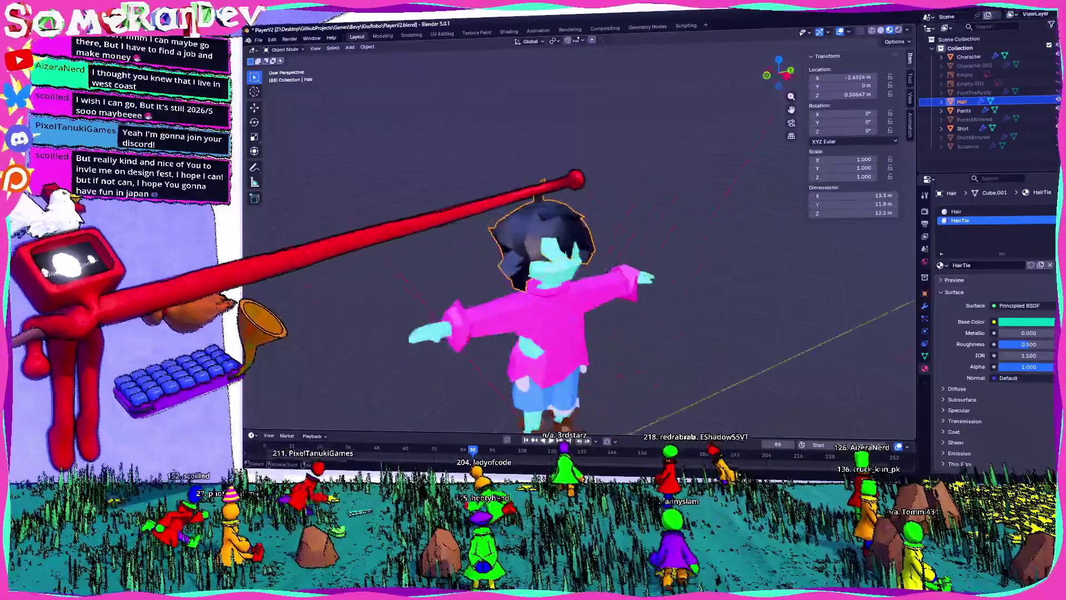
- Orbit and zoom around the character to inspect the hair and boots
scroll(533, 250, "up", 5)
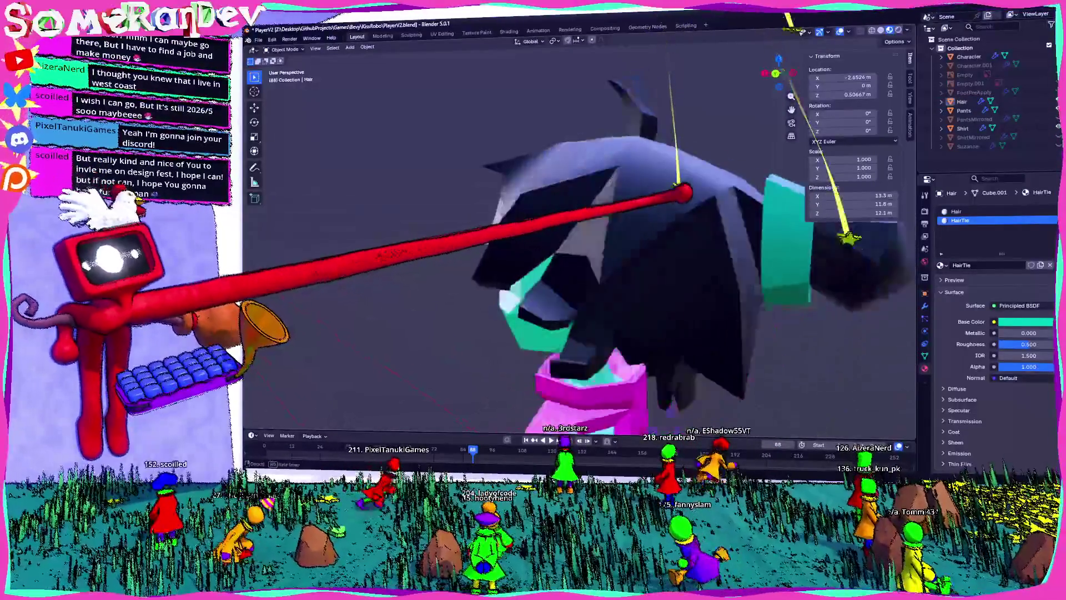
scroll(533, 250, "down", 5)
mouse_move(533, 250)
middle_mouse_down()
mouse_move(433, 250)
mouse_move(500, 250)
mouse_move(477, 239)
mouse_move(488, 261)
mouse_move(511, 250)
middle_mouse_up()
scroll(577, 250, "down", 4)
mouse_move(653, 181)
middle_mouse_down()
mouse_move(511, 161)
mouse_move(838, 204)
middle_mouse_up()
scroll(572, 233, "up", 3)
mouse_move(572, 233)
middle_mouse_down()
mouse_move(511, 247)
mouse_move(589, 239)
middle_mouse_up()
scroll(578, 250, "up", 3)
scroll(578, 249, "down", 3)
scroll(578, 250, "down", 3)
scroll(577, 250, "up", 6)
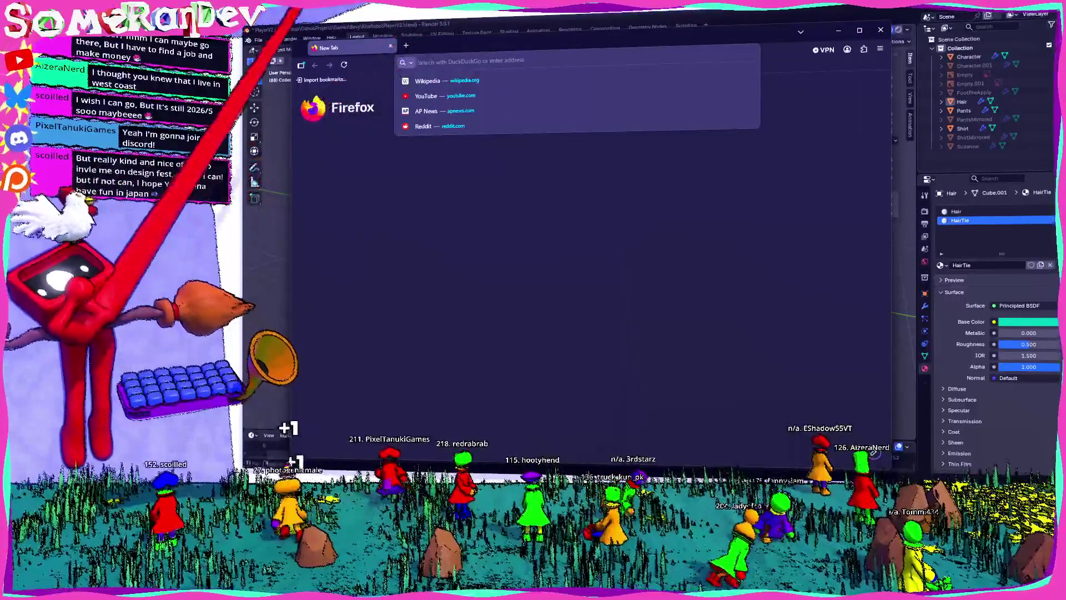
- Search DuckDuckGo for 'boots' and switch to the image results
key("super+Down")
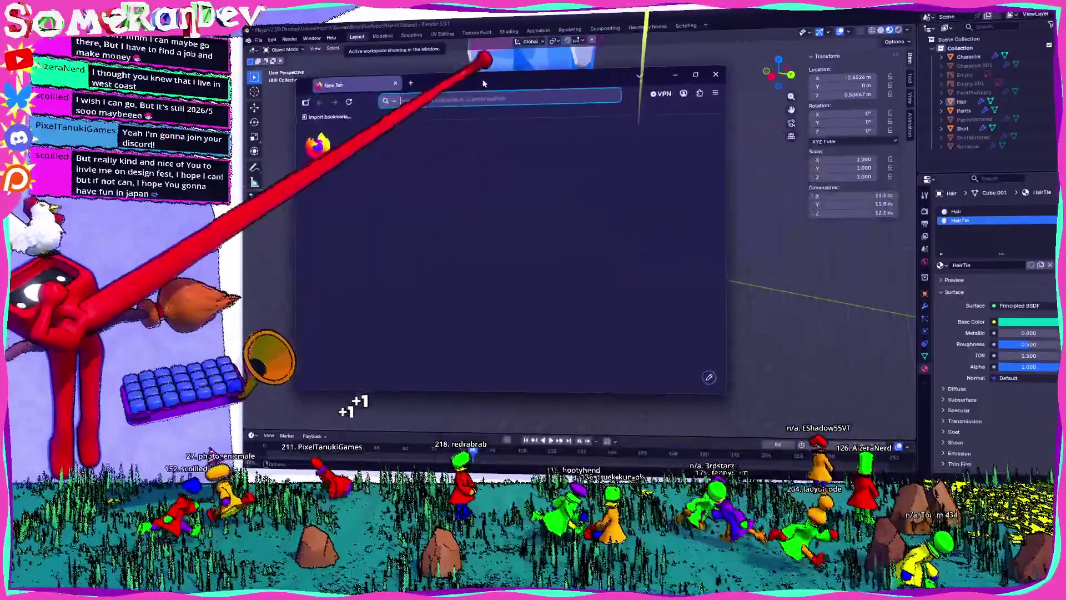
type("boots")
key("Return")
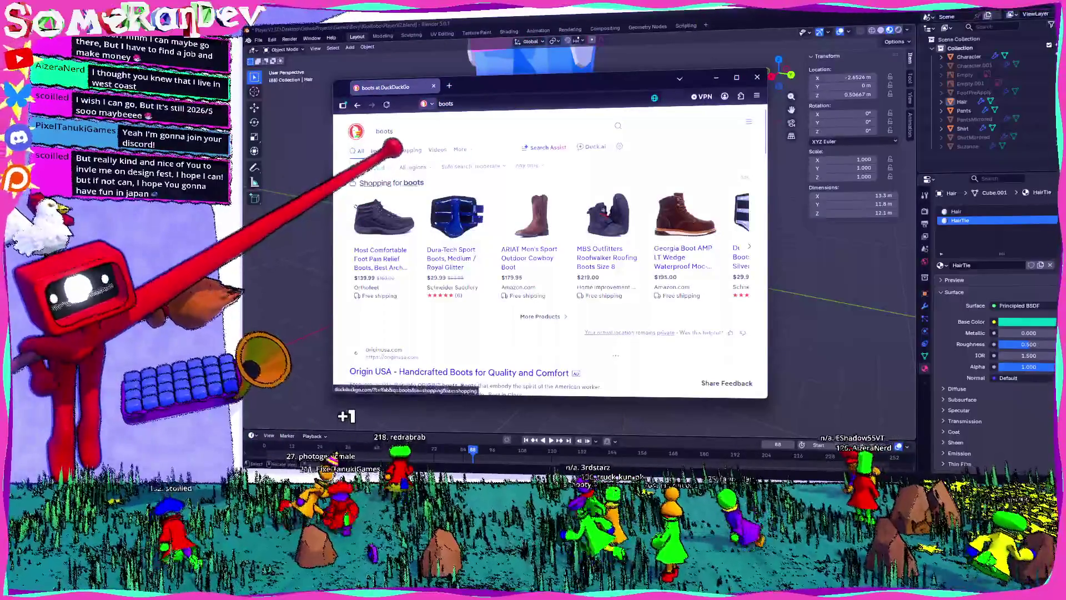
left_click(380, 150)
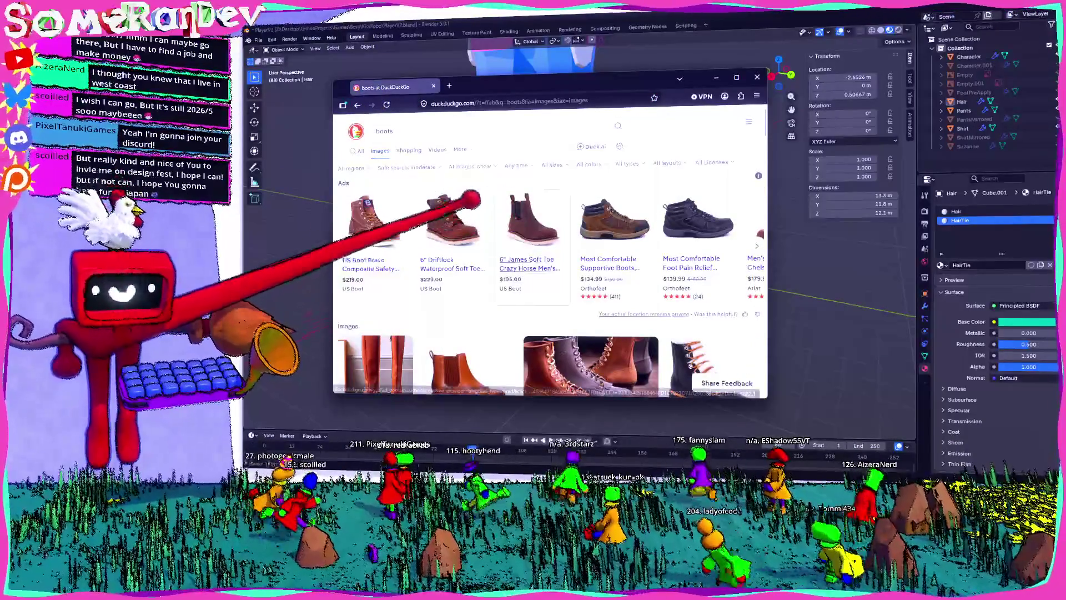
- Browse the boot reference images, then minimize Firefox to return to Blender
scroll(471, 199, "down", 5)
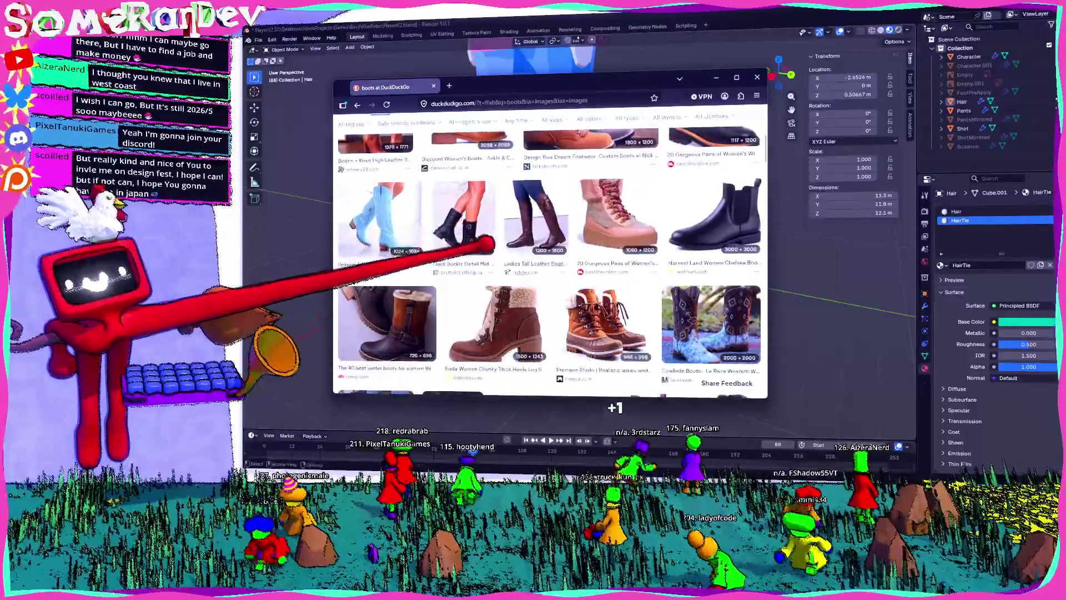
scroll(464, 250, "down", 3)
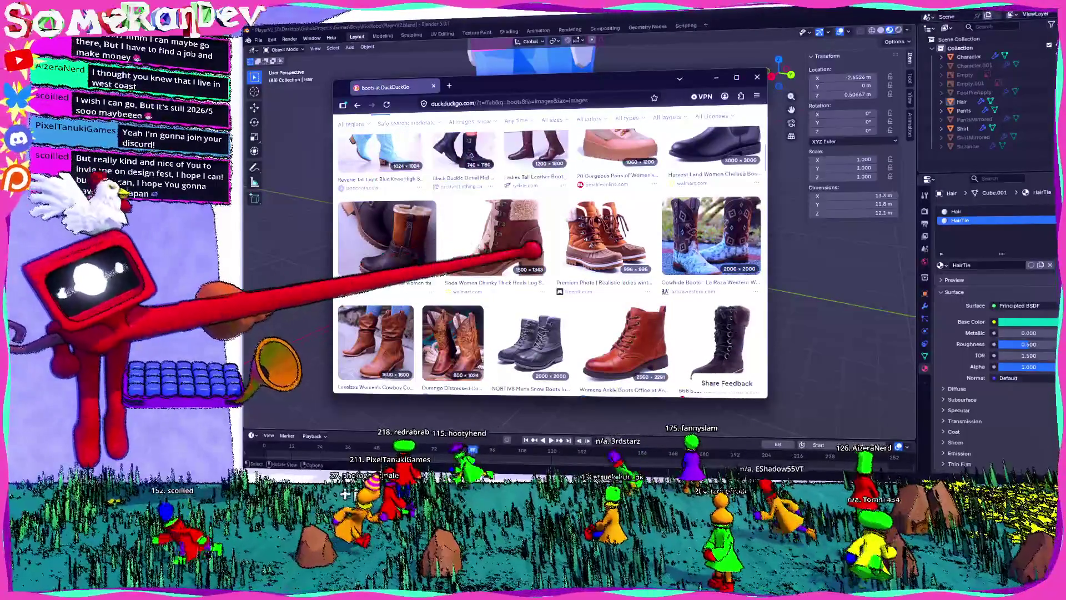
scroll(550, 256, "up", 5)
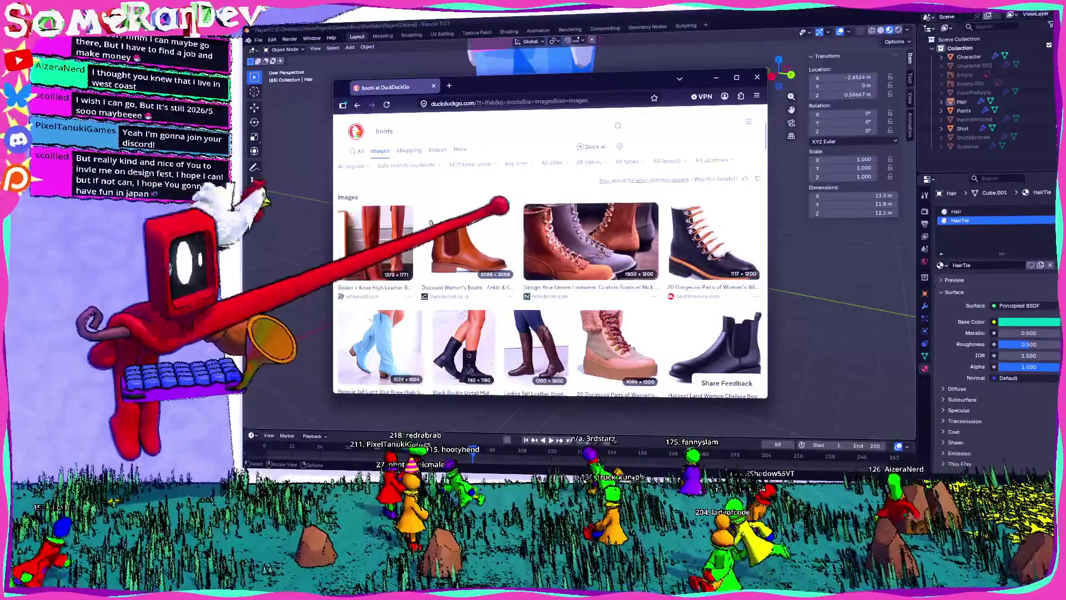
scroll(497, 205, "down", 4)
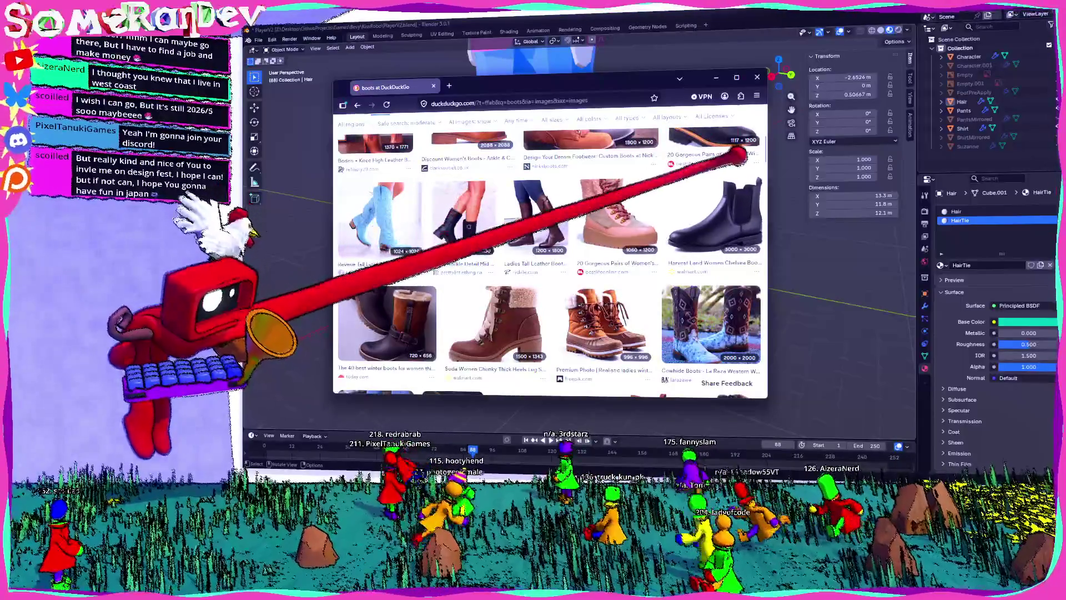
left_click(578, 44)
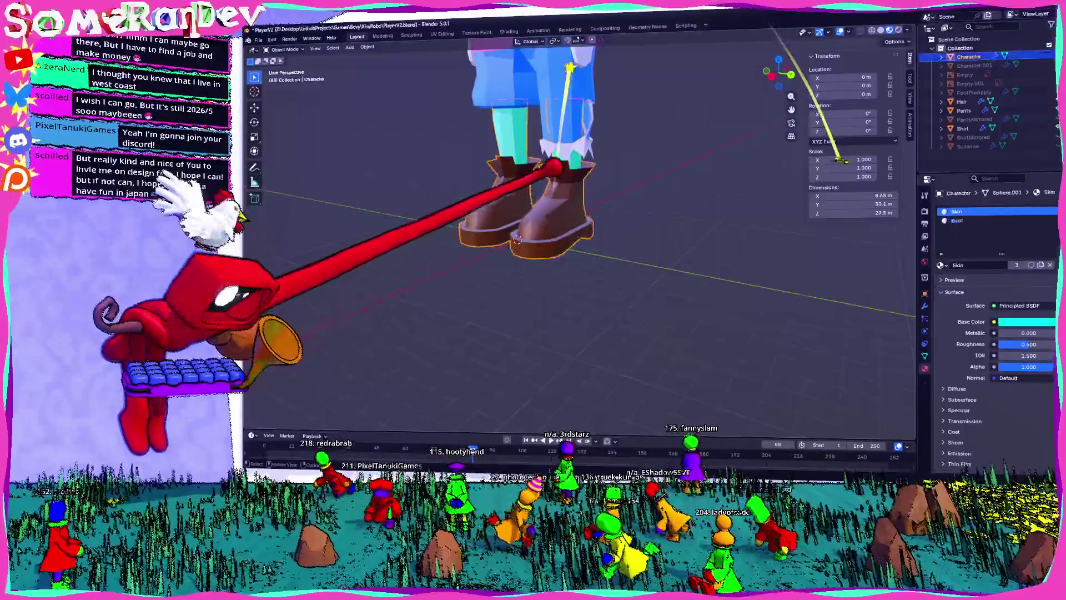
- In Edit Mode, select the bottom sole band of one boot
scroll(556, 165, "down", 5)
scroll(558, 170, "up", 6)
key("Tab")
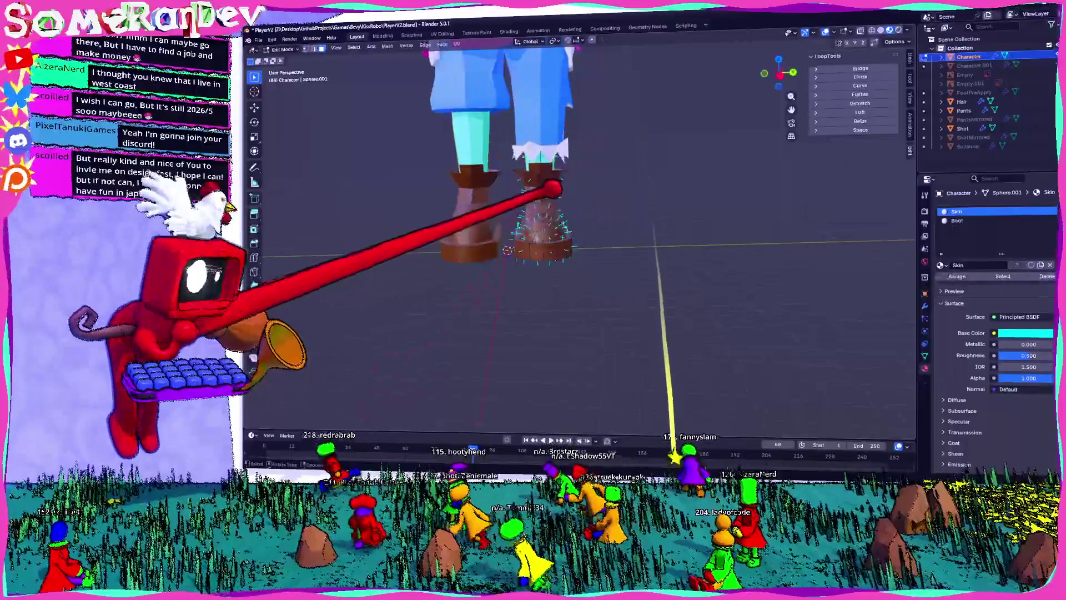
scroll(553, 189, "up", 2)
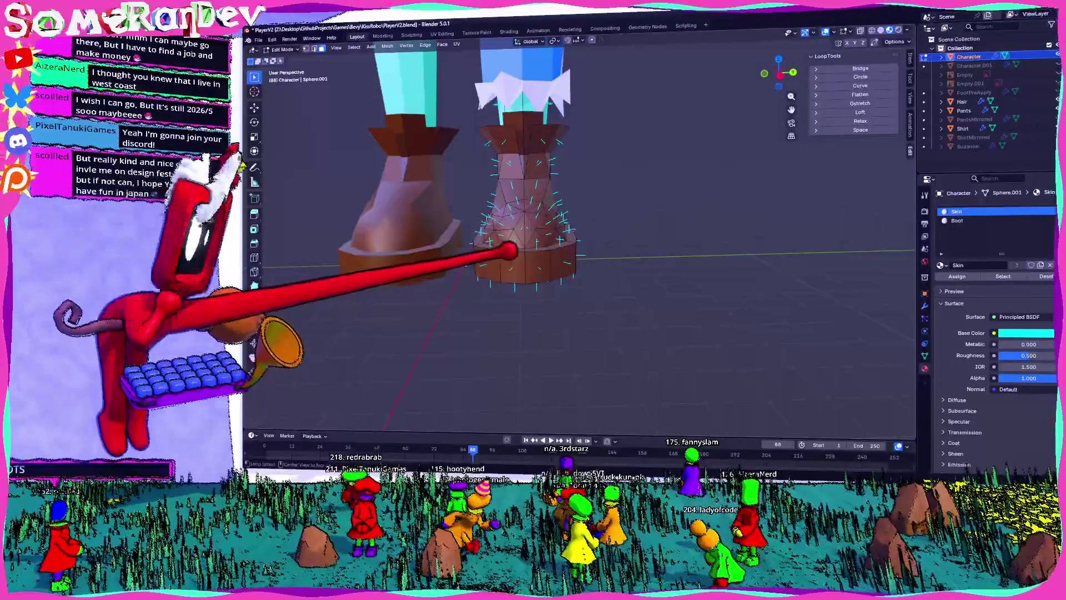
left_click(530, 244, "alt")
mouse_move(530, 244)
middle_mouse_down()
mouse_move(577, 267)
mouse_move(626, 314)
middle_mouse_up()
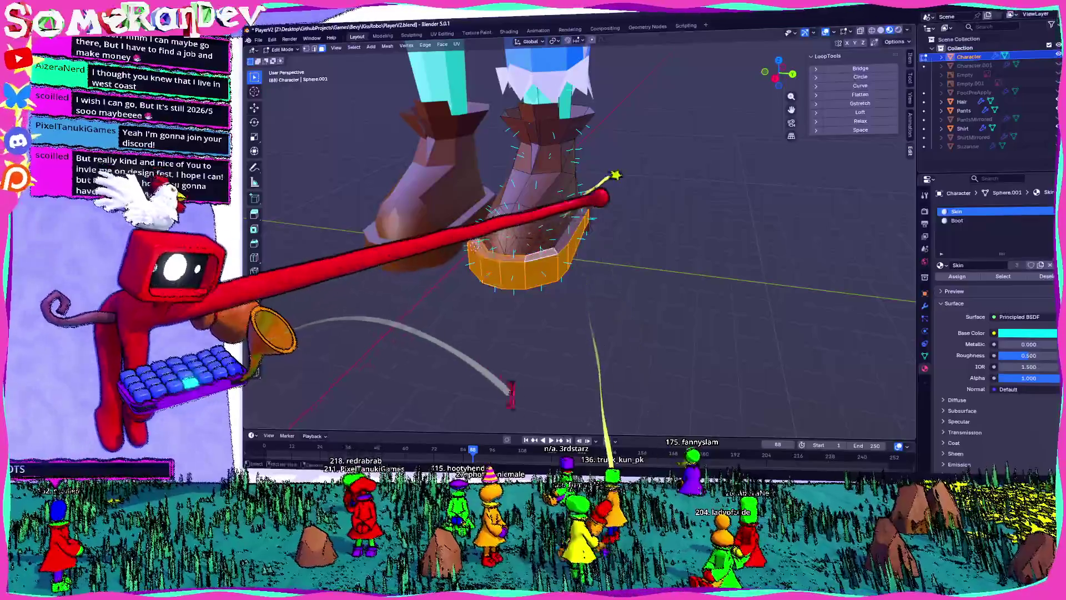
middle_click_drag(615, 176, 707, 200)
mouse_move(822, 376)
middle_mouse_down()
mouse_move(717, 167)
mouse_move(736, 205)
middle_mouse_up()
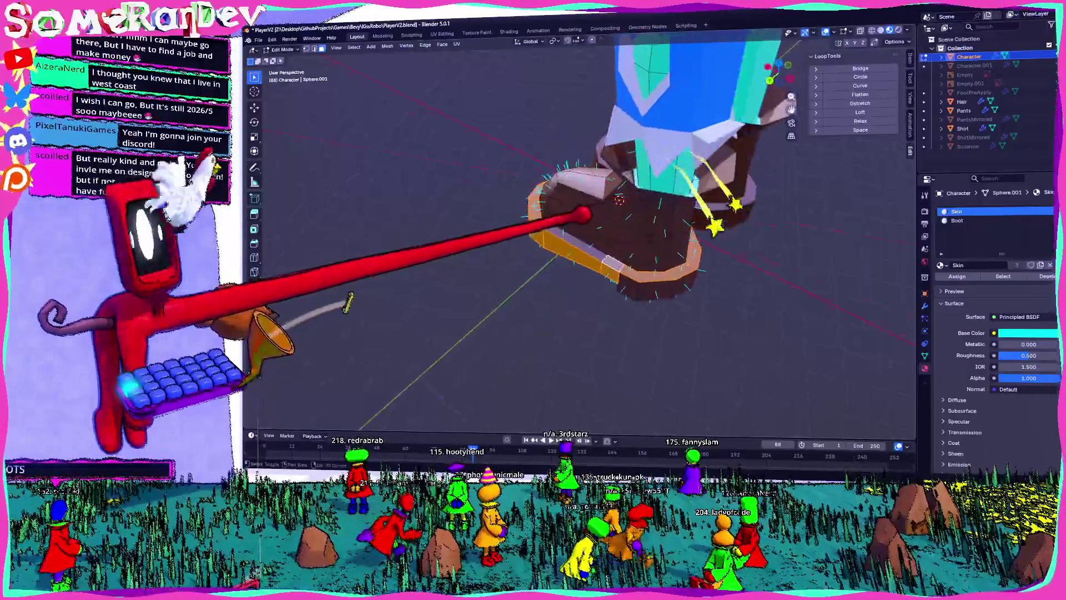
- Add an empty third material slot below the Boot material
left_click(957, 221)
mouse_move(611, 222)
middle_mouse_down()
mouse_move(655, 267)
mouse_move(654, 226)
mouse_move(642, 283)
mouse_move(655, 209)
mouse_move(639, 148)
middle_mouse_up()
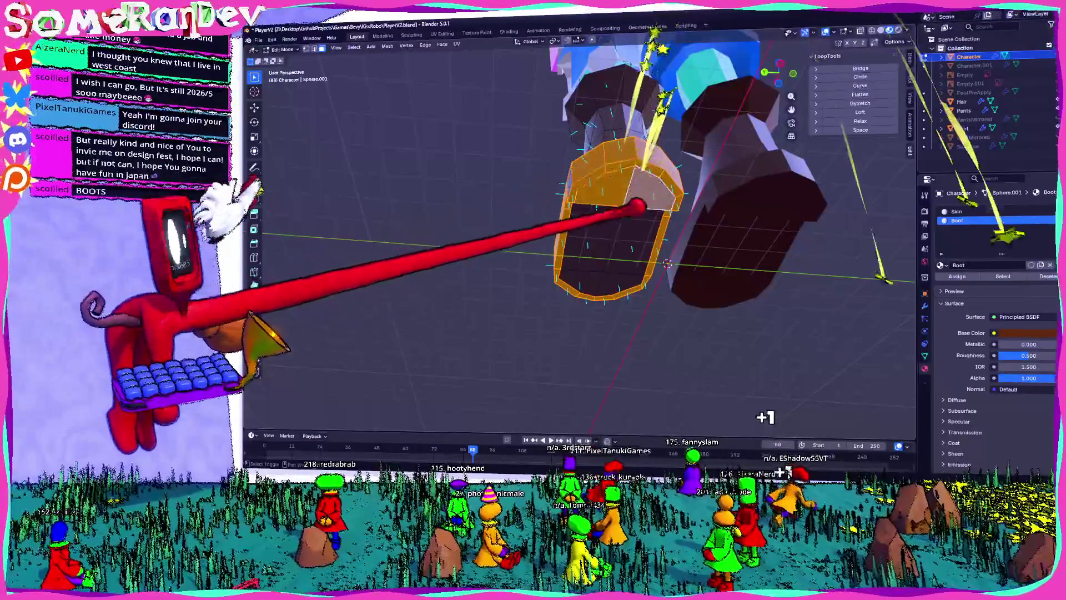
mouse_move(615, 238)
middle_mouse_down()
mouse_move(726, 202)
mouse_move(441, 316)
mouse_move(500, 305)
mouse_move(549, 273)
mouse_move(464, 261)
mouse_move(536, 269)
mouse_move(952, 219)
middle_mouse_up()
left_click(1055, 212)
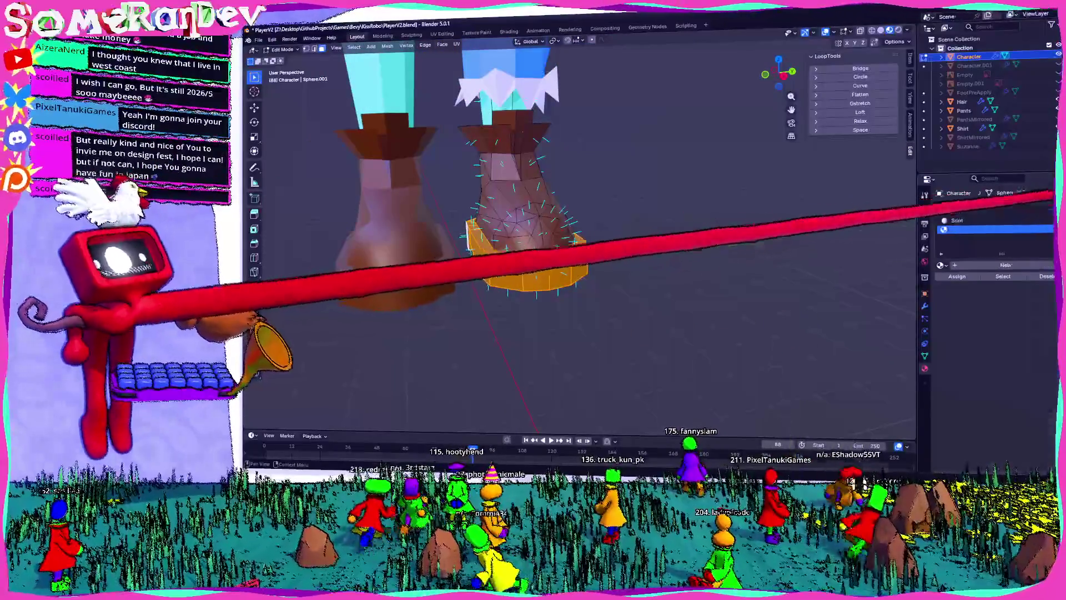
- Create a new BootHeel material and assign it to the selected sole
left_click(994, 265)
type("Boot")
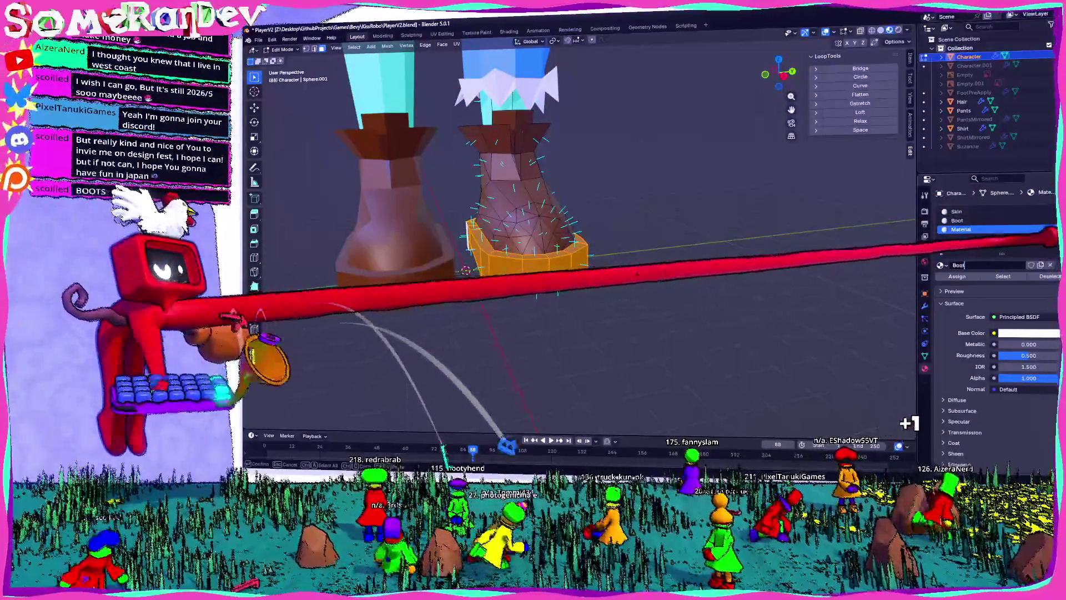
type("Heel")
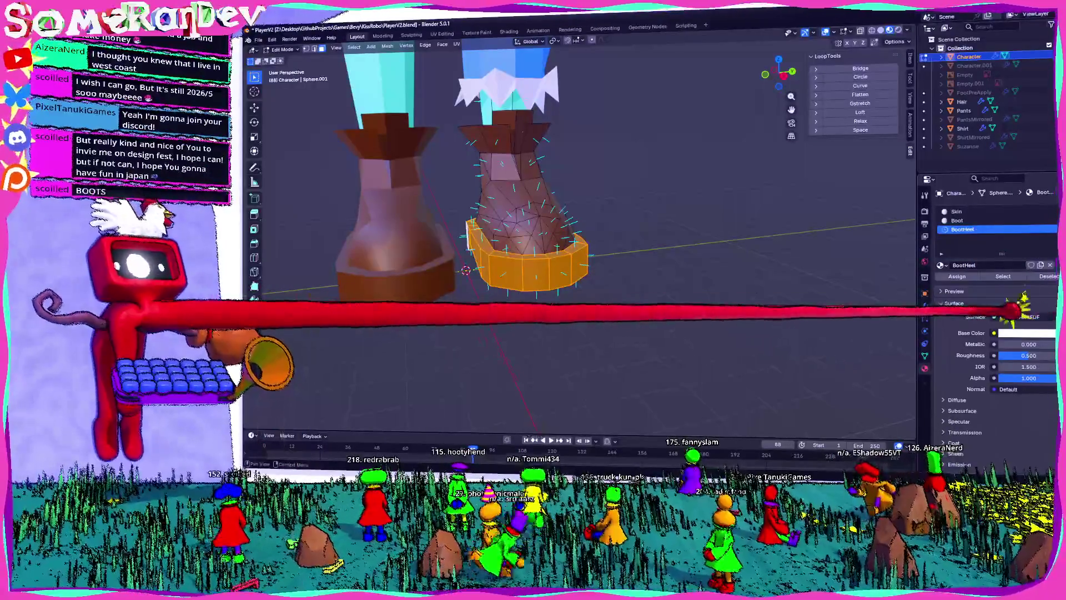
left_click(1027, 332)
mouse_move(699, 242)
middle_mouse_down()
mouse_move(583, 242)
mouse_move(944, 310)
middle_mouse_up()
left_click(999, 327)
left_click(961, 221)
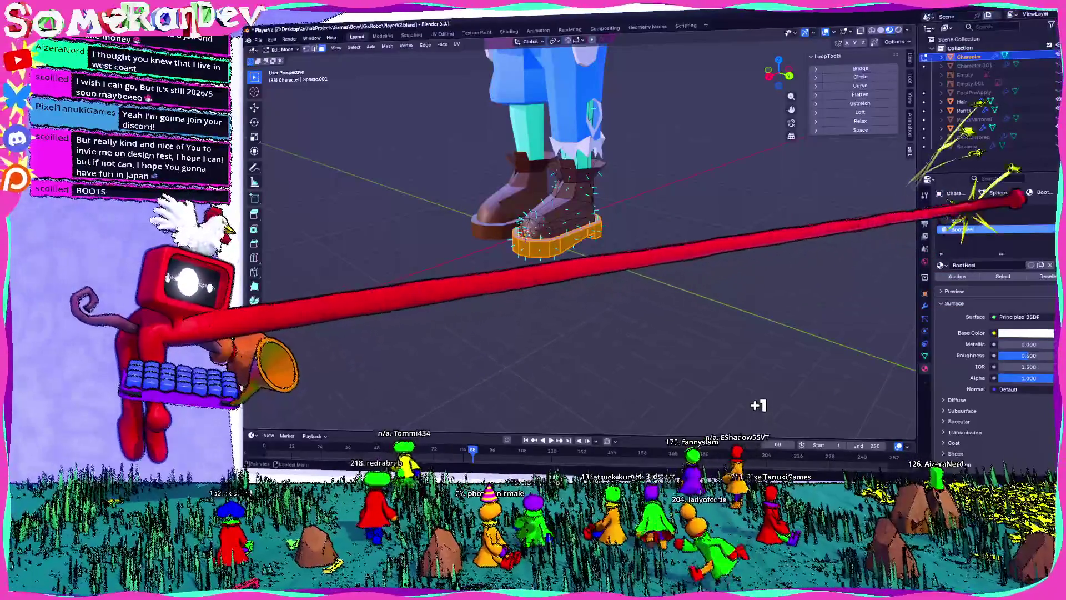
key("ctrl+z")
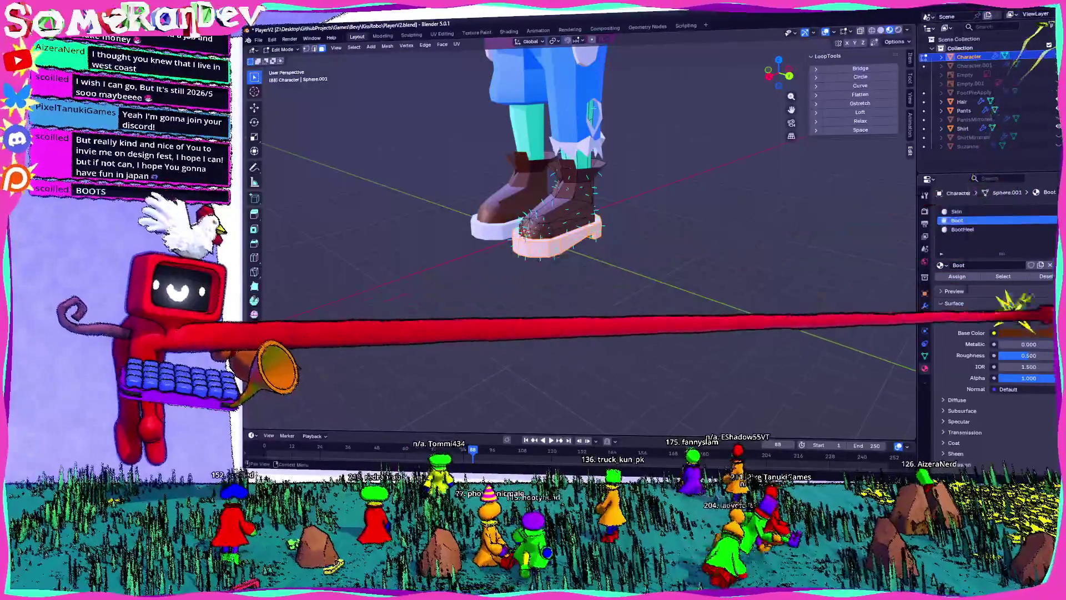
- Copy the Boot material's brown and paste it into BootHeel's base colour
left_click(1025, 333)
left_click(1025, 333)
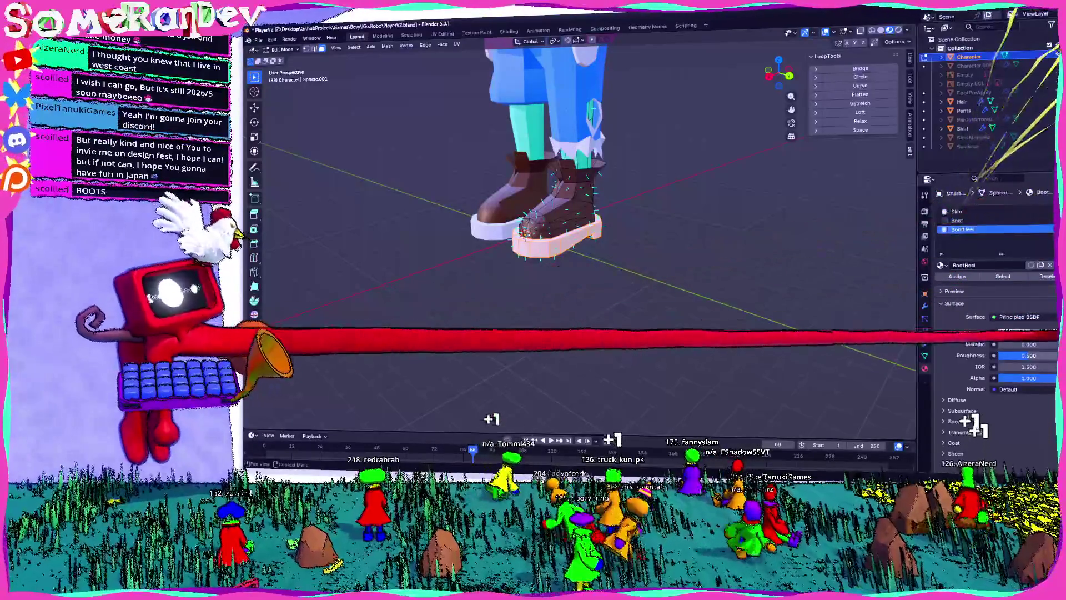
left_click(958, 229)
left_click(1027, 333)
key("ctrl+v")
key("Return")
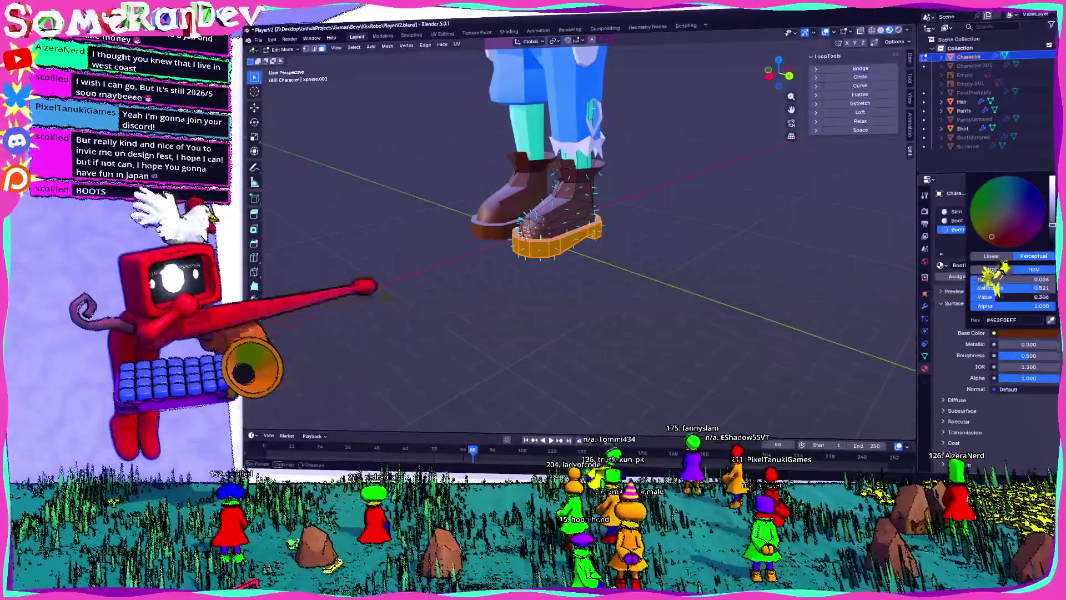
- Shift the BootHeel base colour's hue toward yellow and lighten it to a pale sandy tan
key("Tab")
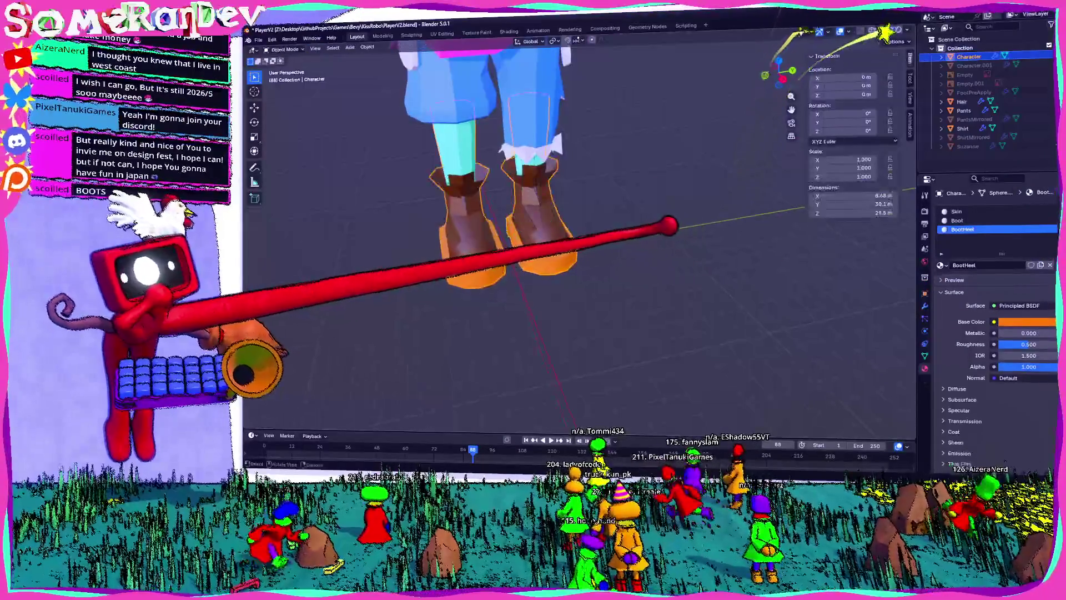
left_click(1027, 321)
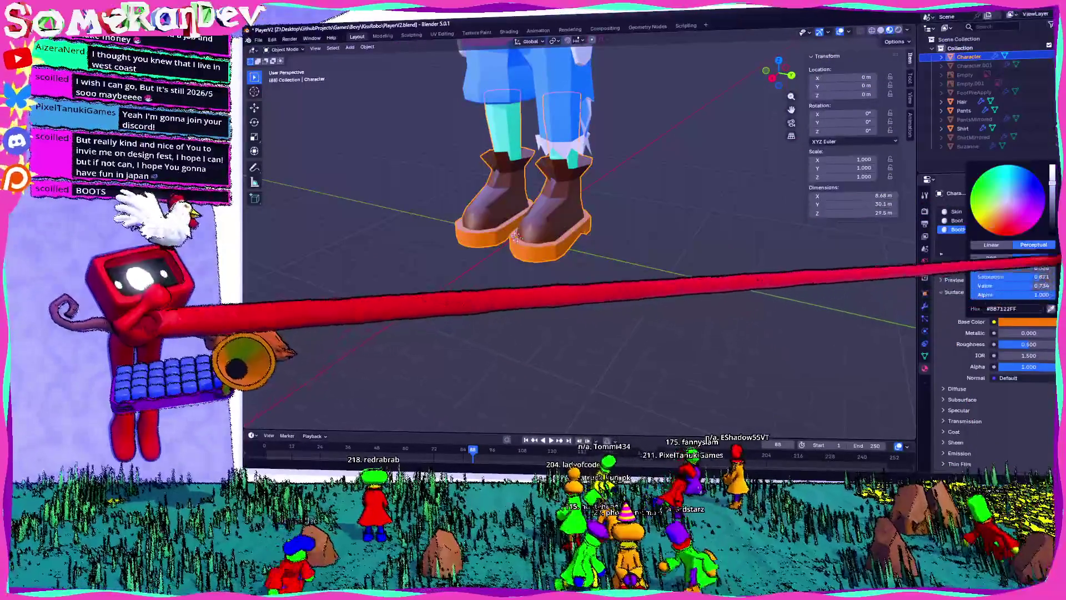
mouse_move(333, 228)
middle_mouse_down()
mouse_move(655, 131)
mouse_move(767, 111)
mouse_move(626, 39)
middle_mouse_up()
left_click(1027, 321)
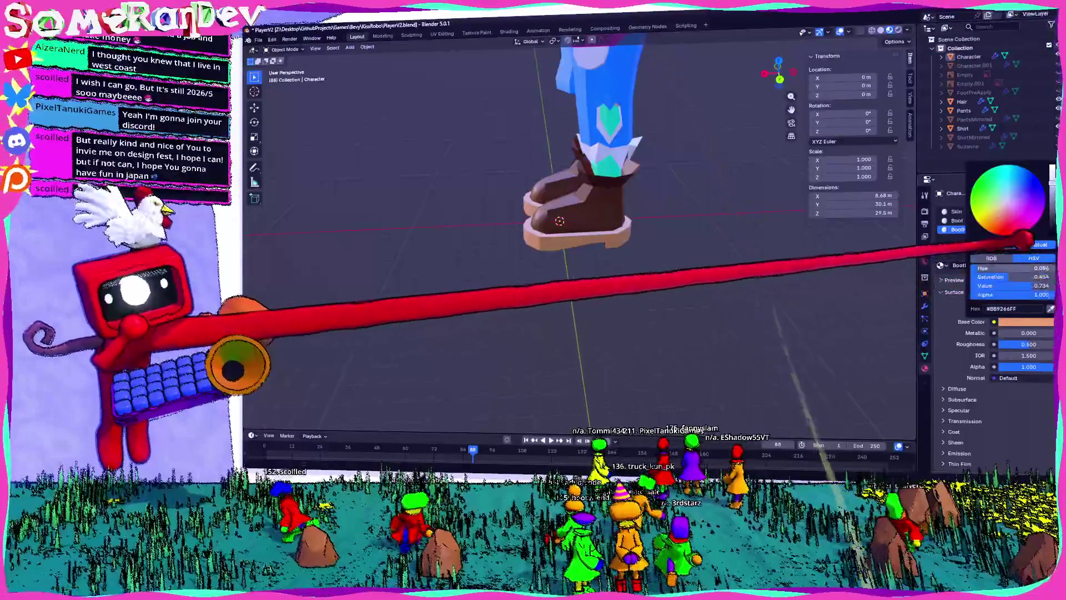
left_click_drag(1011, 267, 1017, 267)
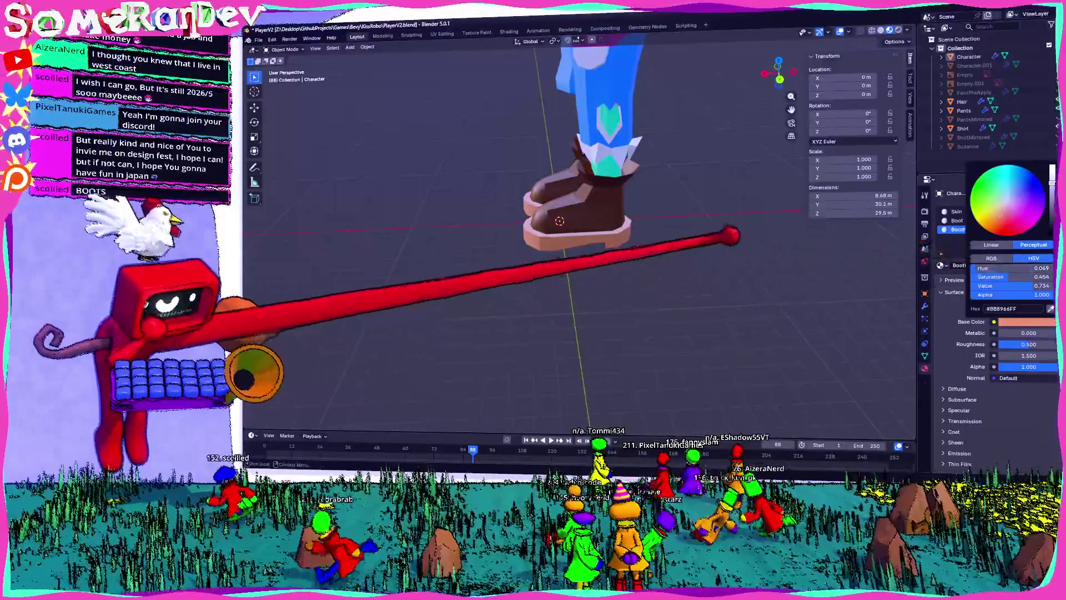
- Check the boots from another angle and add a new empty material slot to the boot mesh
scroll(678, 240, "down", 3)
key("Tab")
mouse_move(757, 247)
middle_mouse_down()
mouse_move(716, 270)
mouse_move(678, 241)
mouse_move(559, 231)
mouse_move(654, 350)
mouse_move(650, 305)
middle_mouse_up()
key("Tab")
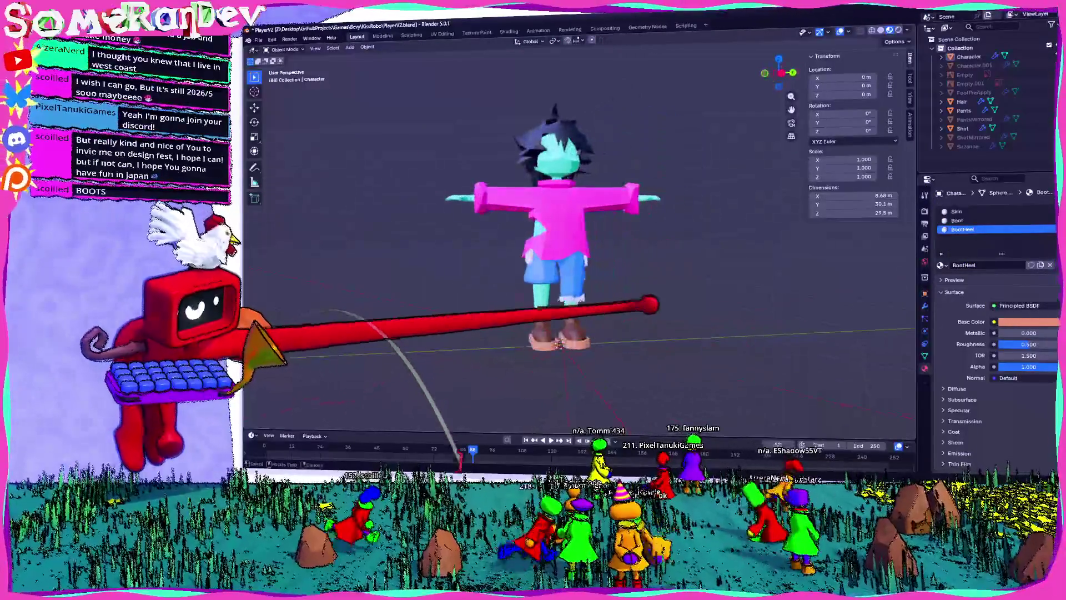
scroll(613, 291, "up", 3)
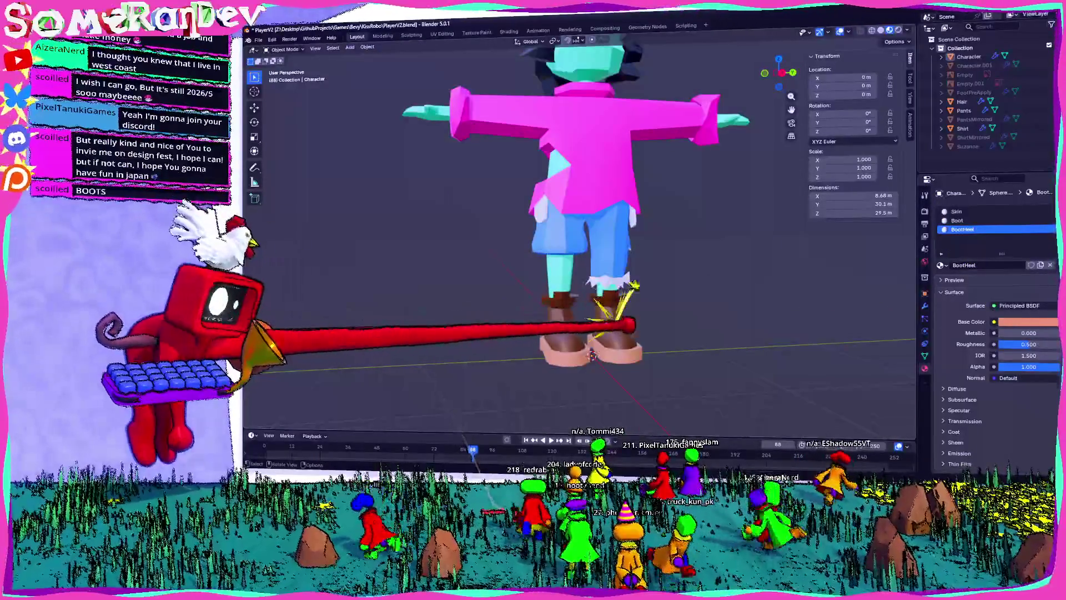
scroll(581, 239, "up", 2)
scroll(580, 239, "down", 3)
scroll(580, 239, "up", 5)
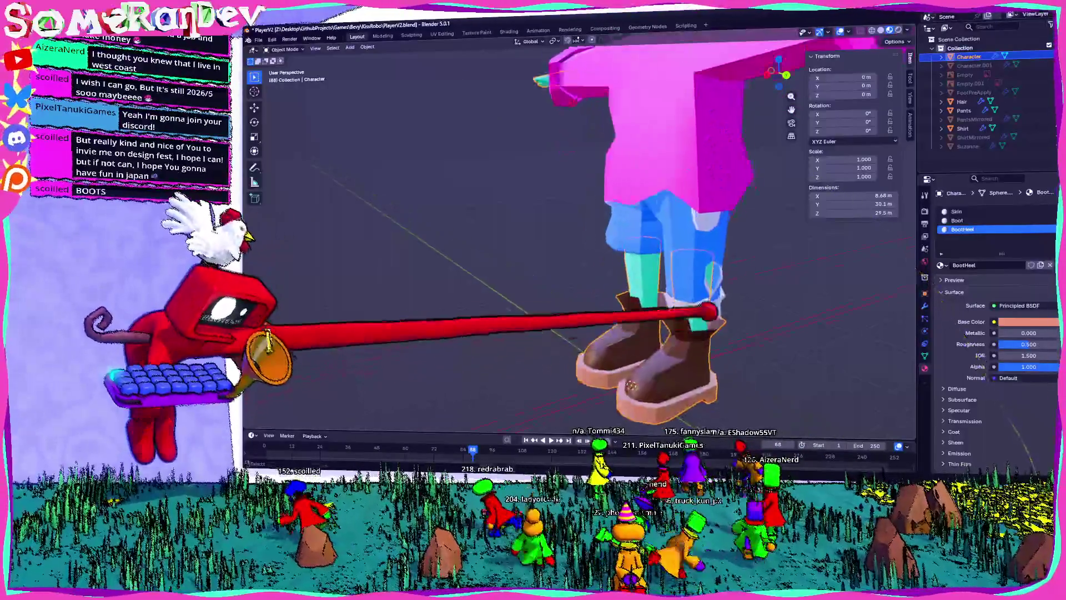
scroll(642, 263, "up", 4)
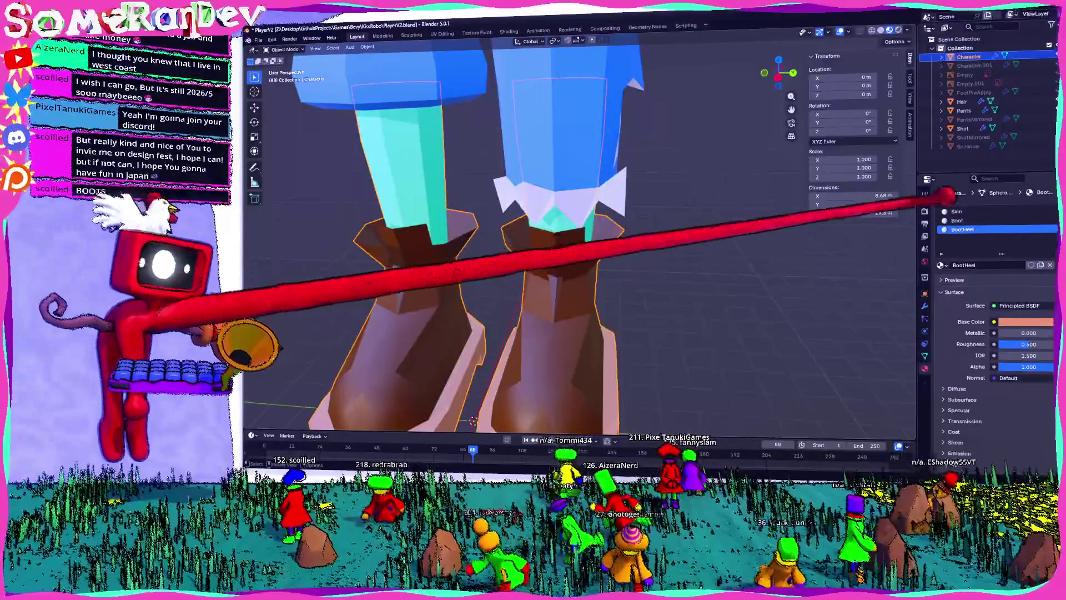
left_click(1050, 211)
- Create a BootTongue material and assign it to the tongue faces at the top of the boots
left_click(989, 265)
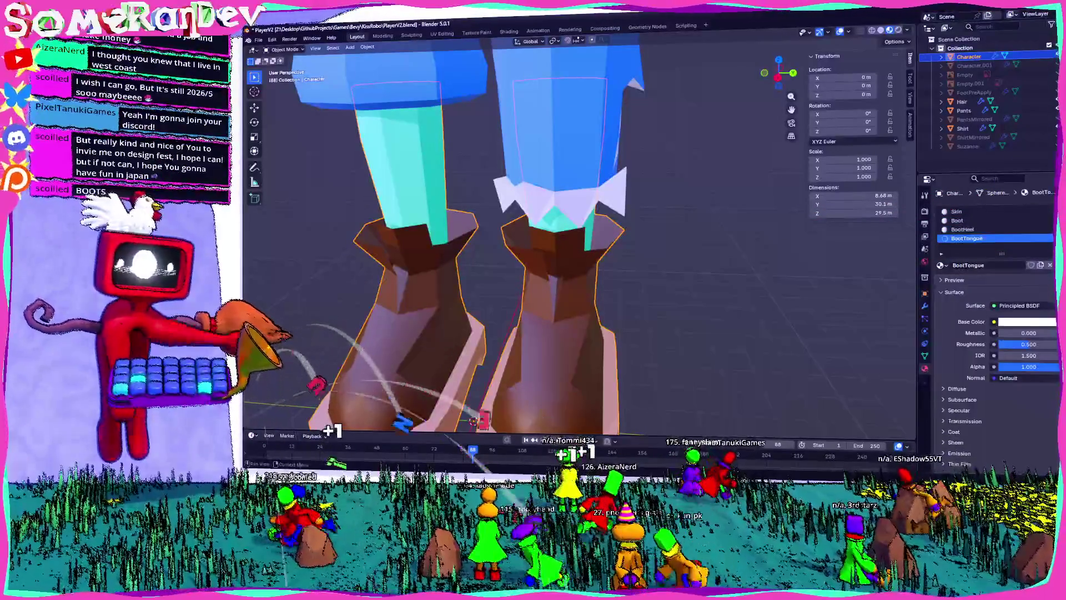
left_click(958, 221)
left_click(1027, 322)
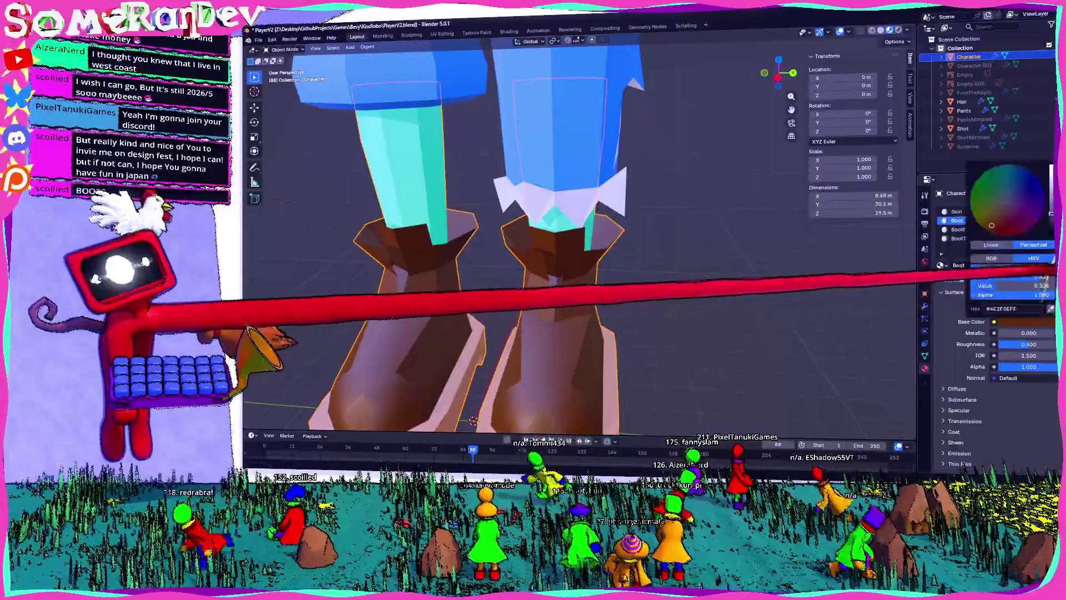
left_click(967, 239)
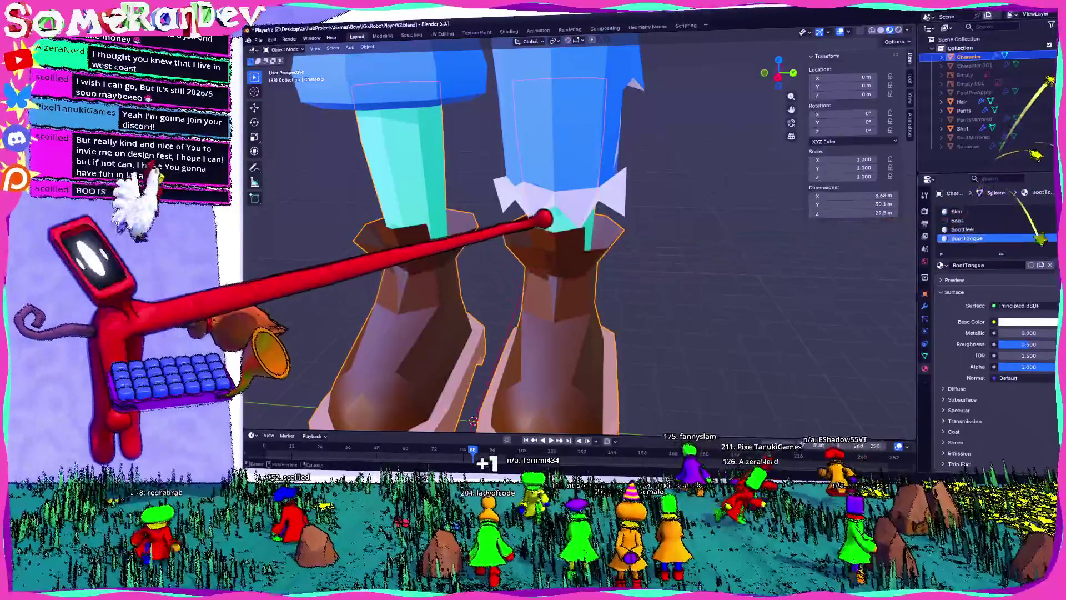
key("Tab")
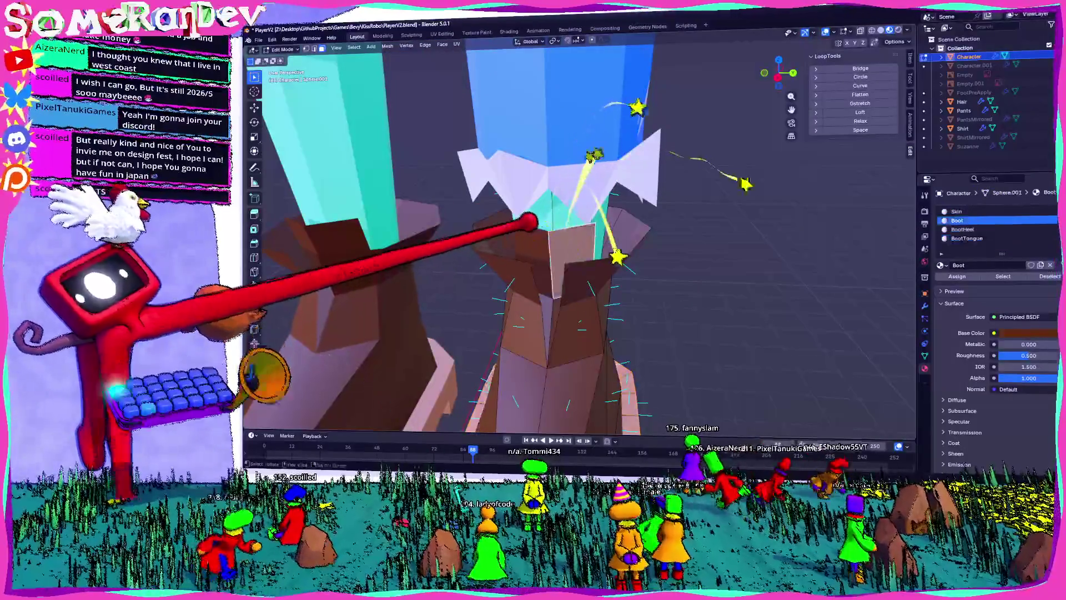
left_click(550, 239)
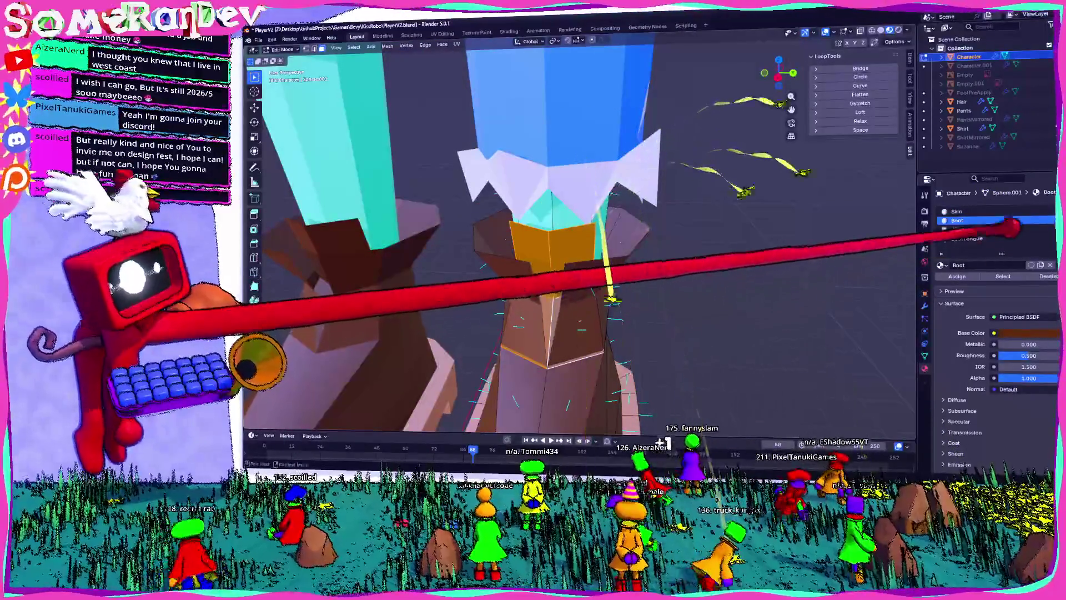
left_click(967, 238)
left_click(957, 276)
- Set BootTongue's base colour to the boot brown, brightened to a lighter orange-brown
left_click(1028, 333)
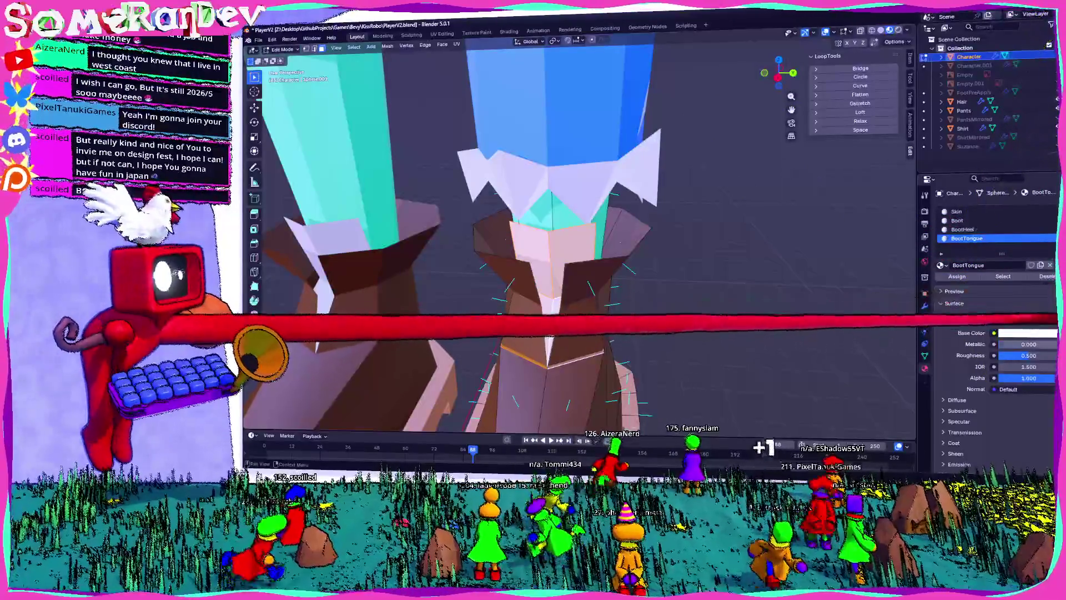
left_click(992, 237)
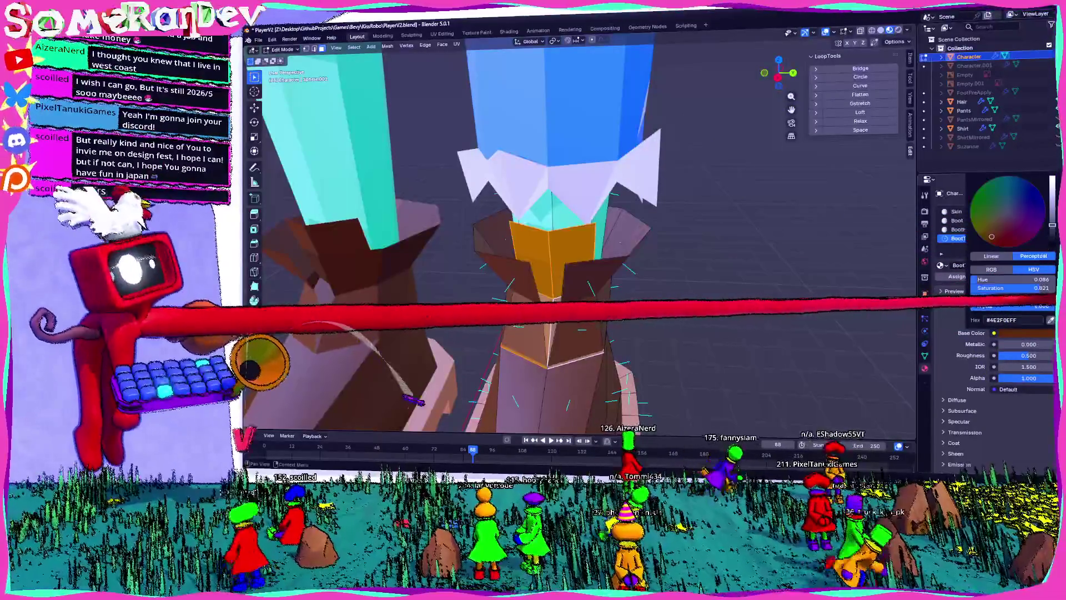
left_click_drag(1053, 225, 1052, 206)
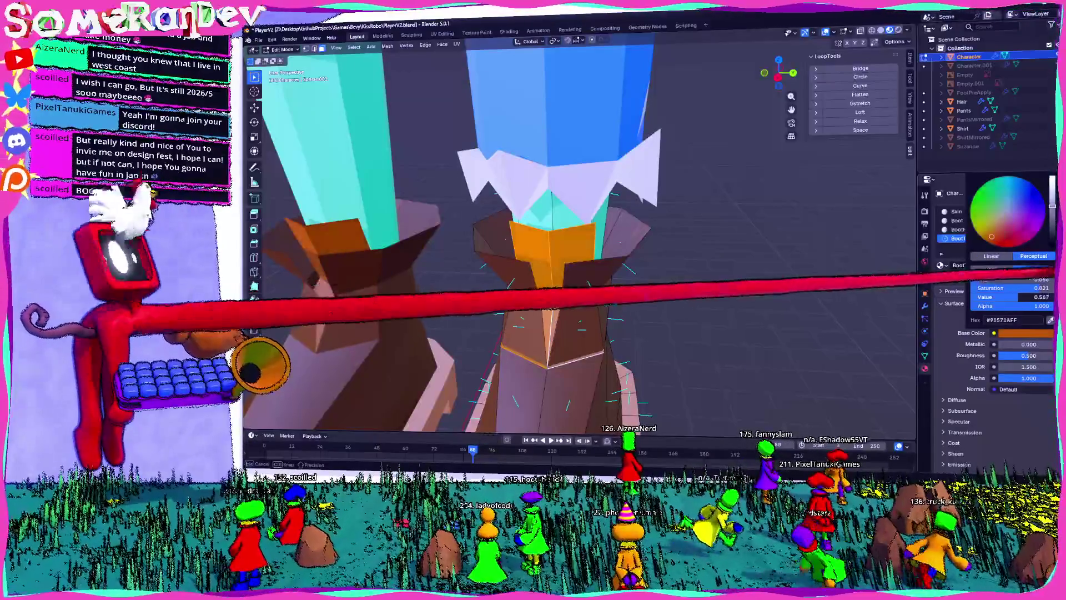
left_click(992, 233)
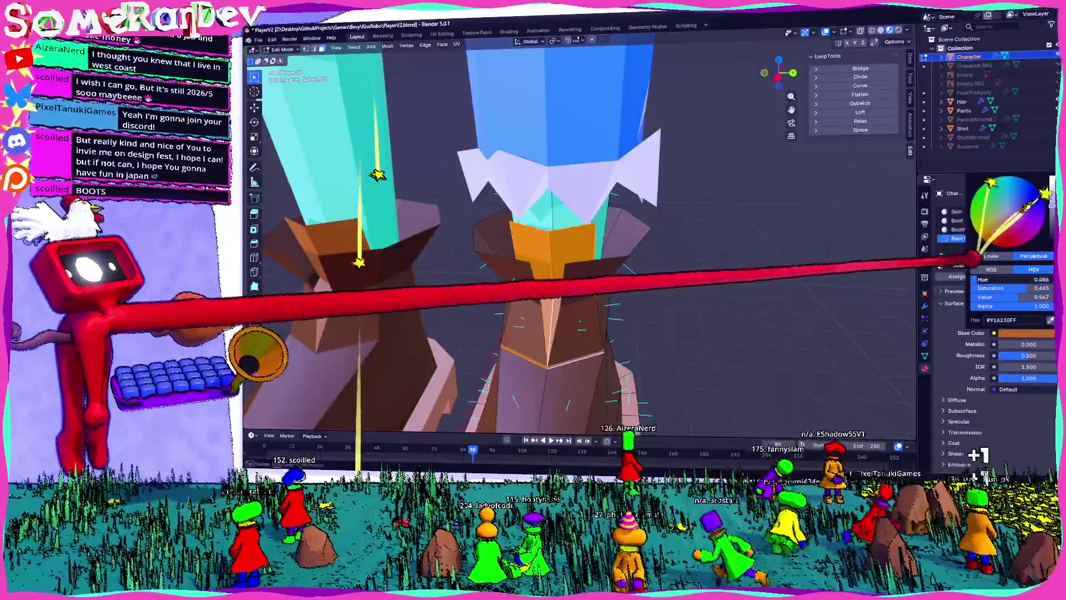
key("Tab")
scroll(721, 269, "down", 3)
mouse_move(685, 268)
middle_mouse_down()
mouse_move(593, 267)
mouse_move(611, 239)
middle_mouse_up()
scroll(577, 239, "down", 4)
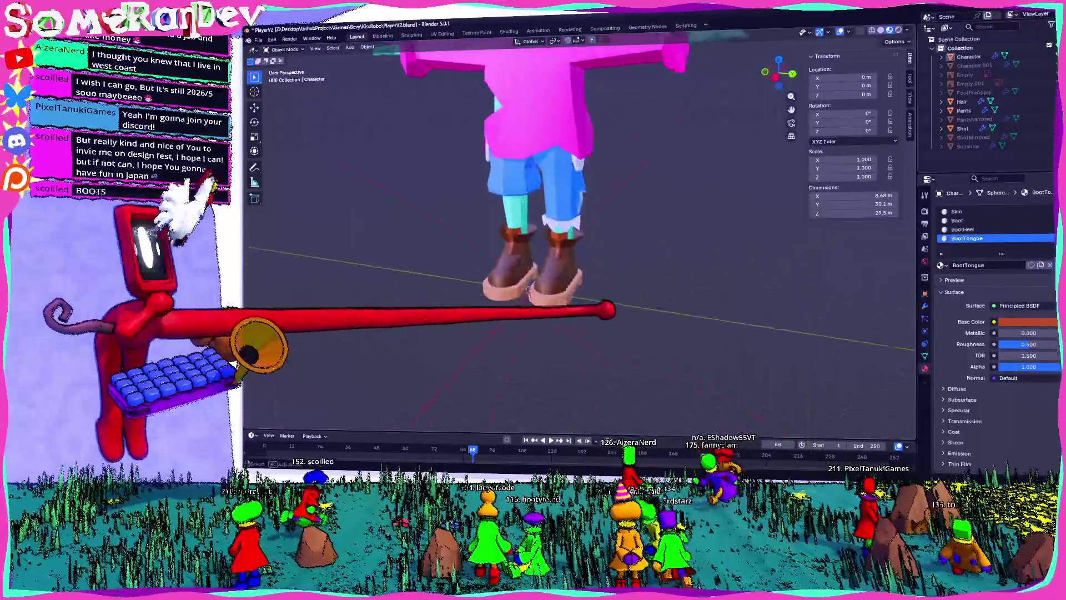
- Select the pink shirt and enter Edit Mode on its mesh
scroll(529, 288, "down", 4)
middle_click_drag(529, 288, 575, 394)
scroll(574, 394, "up", 2)
middle_click_drag(305, 307, 422, 311)
middle_click_drag(555, 250, 511, 266)
left_click(517, 284)
middle_click_drag(517, 334, 483, 322)
scroll(555, 250, "up", 5)
key("Tab")
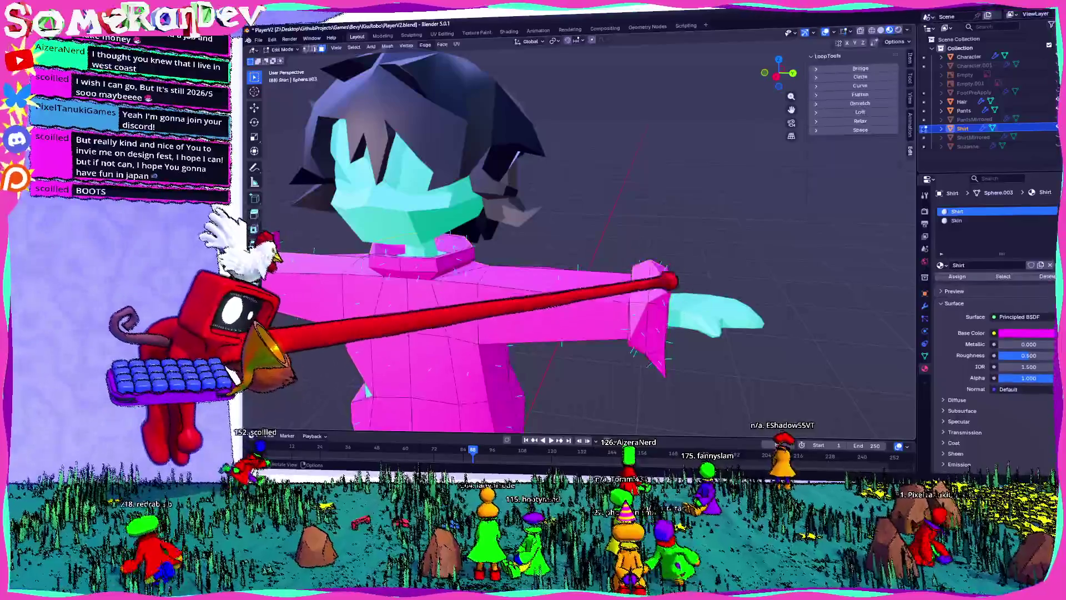
- Frame the sleeve cuff in side view and add an empty third material slot to the shirt
key("KP_3")
scroll(667, 288, "up", 2)
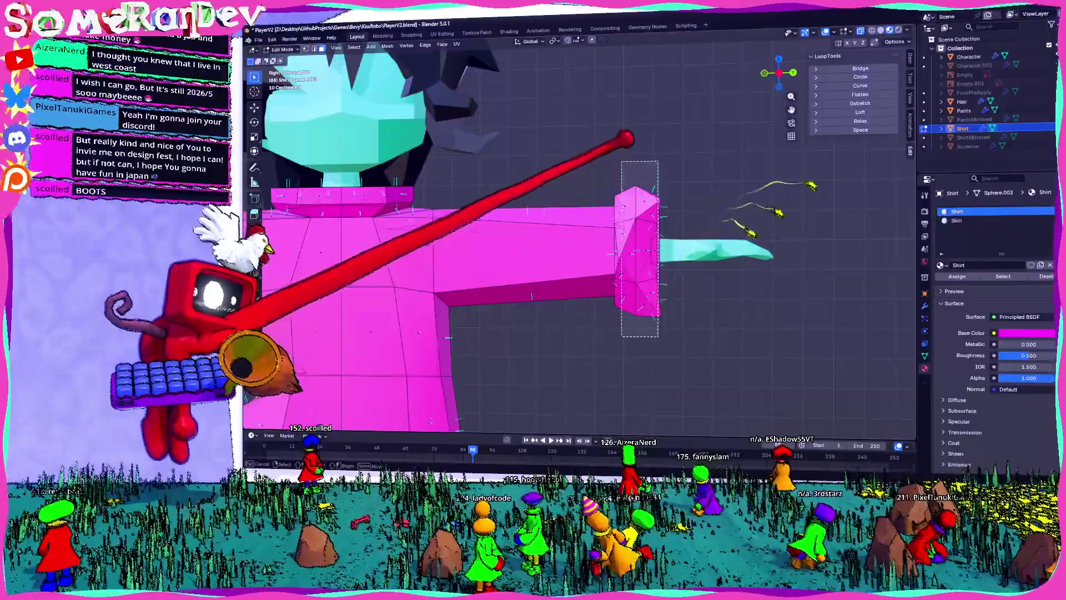
mouse_move(811, 185)
middle_mouse_down()
mouse_move(744, 227)
mouse_move(672, 249)
mouse_move(572, 266)
mouse_move(561, 247)
mouse_move(486, 255)
middle_mouse_up()
scroll(572, 267, "up", 5)
scroll(578, 245, "down", 5)
middle_click_drag(578, 250, 533, 243)
scroll(550, 248, "up", 6)
mouse_move(694, 233)
middle_mouse_down()
mouse_move(571, 309)
mouse_move(574, 186)
mouse_move(602, 294)
mouse_move(690, 274)
middle_mouse_up()
left_click(1054, 223)
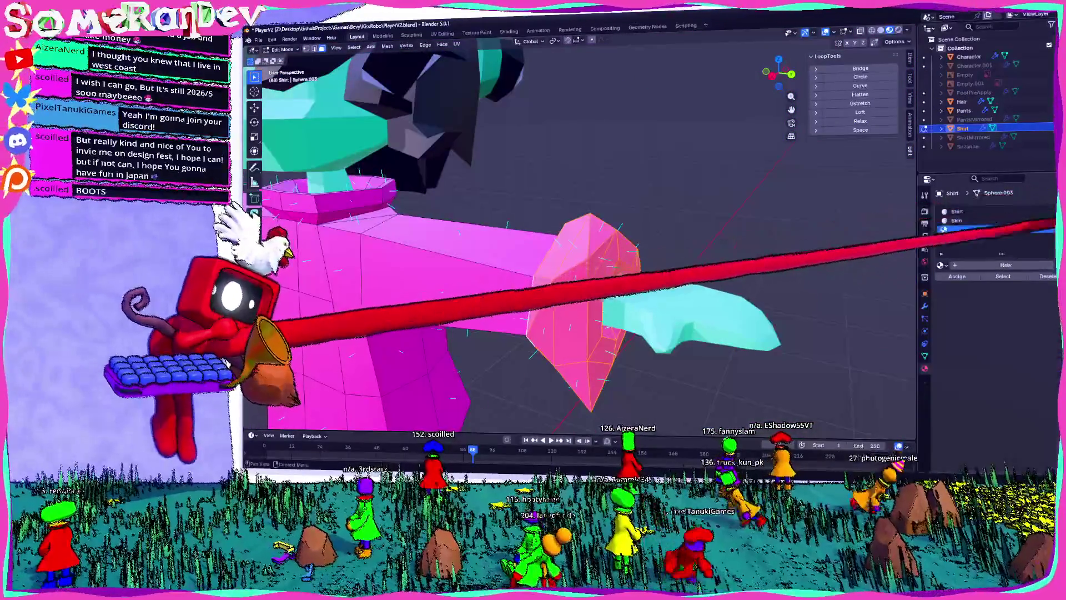
- Create a new ShirtScuff material and assign it to the sleeve cuff faces
left_click(1007, 265)
type("hirtScuff")
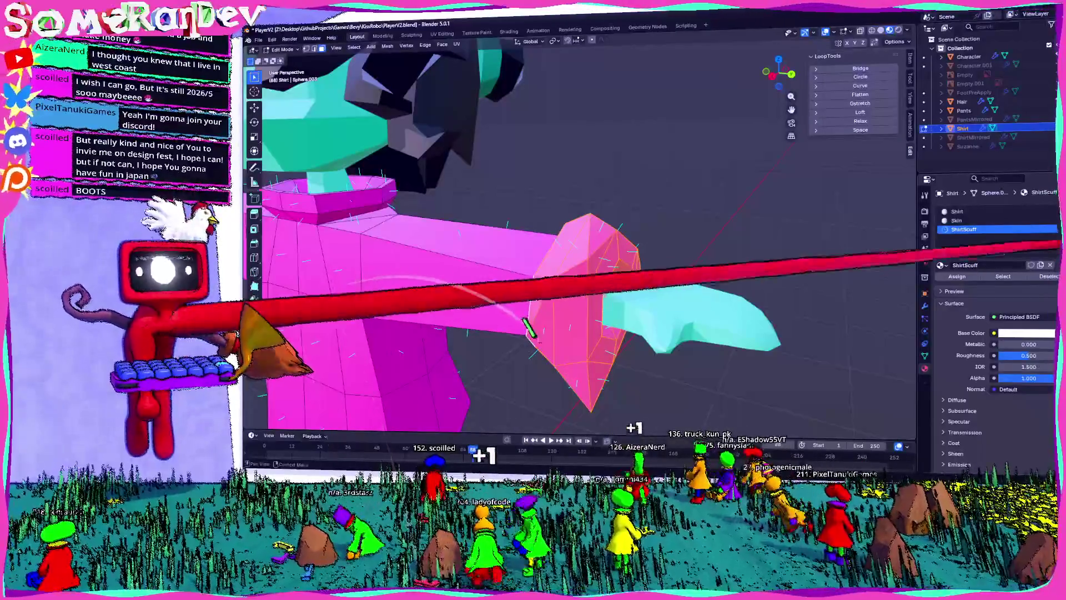
left_click(957, 276)
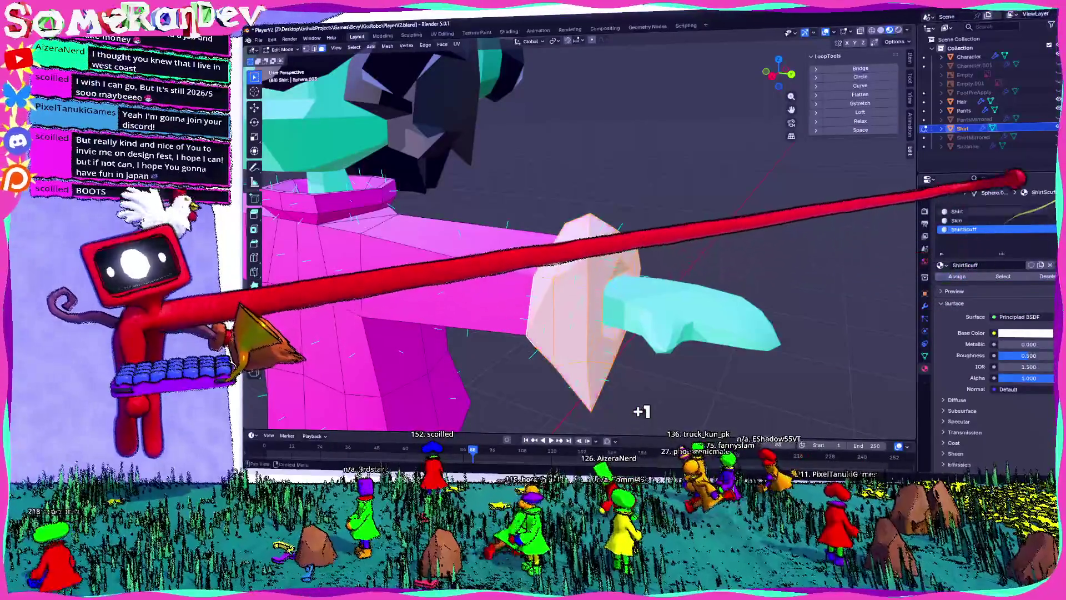
- Set ShirtScuff's base colour to a pink lighter than the Shirt colour
left_click(957, 211)
left_click(1027, 333)
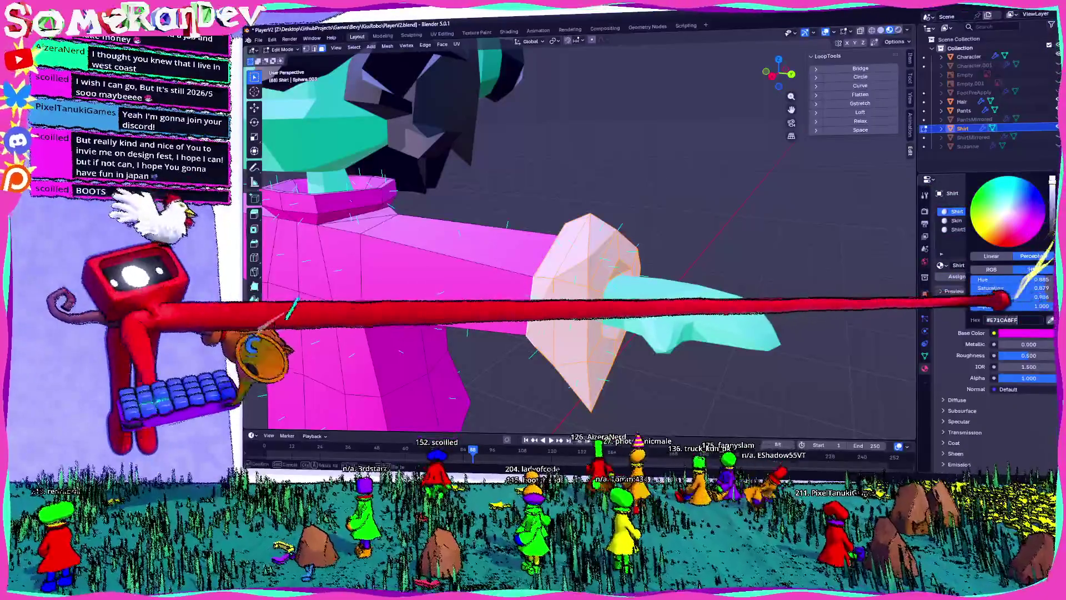
left_click(964, 229)
left_click(1027, 332)
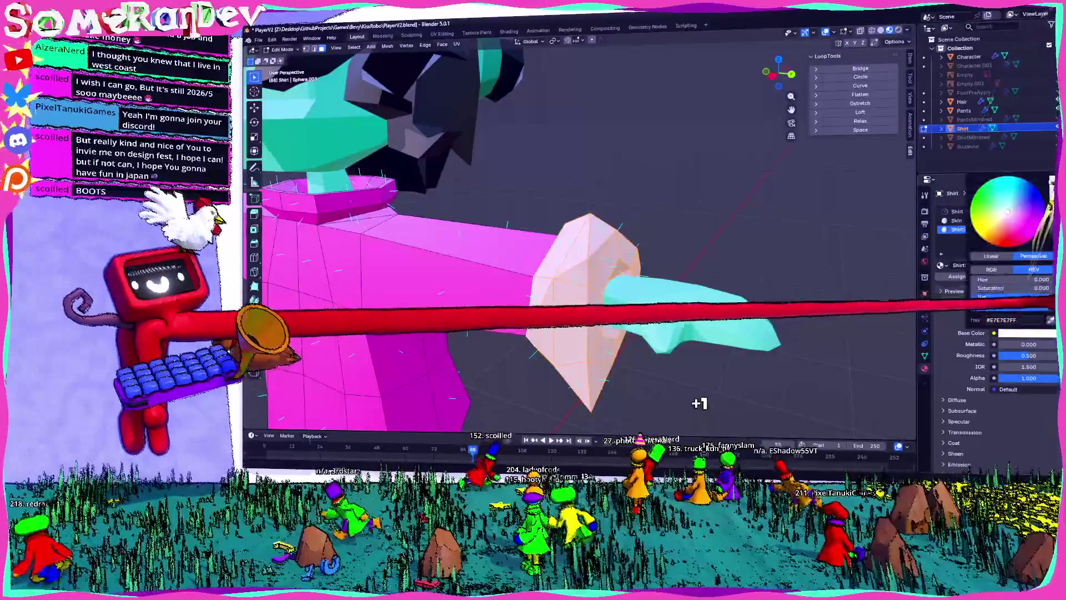
mouse_move(1021, 288)
left_mouse_down()
mouse_move(1044, 297)
mouse_move(1020, 287)
left_mouse_up()
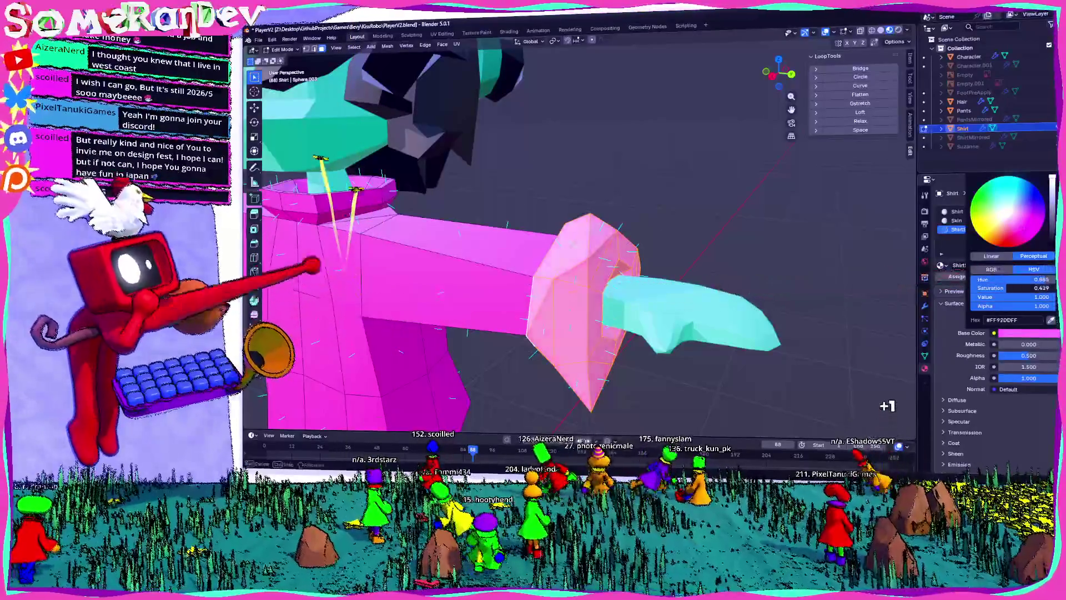
key("Tab")
scroll(721, 210, "down", 5)
mouse_move(752, 191)
middle_mouse_down()
mouse_move(687, 212)
mouse_move(777, 211)
middle_mouse_up()
scroll(778, 211, "down", 5)
middle_click_drag(452, 237, 695, 237)
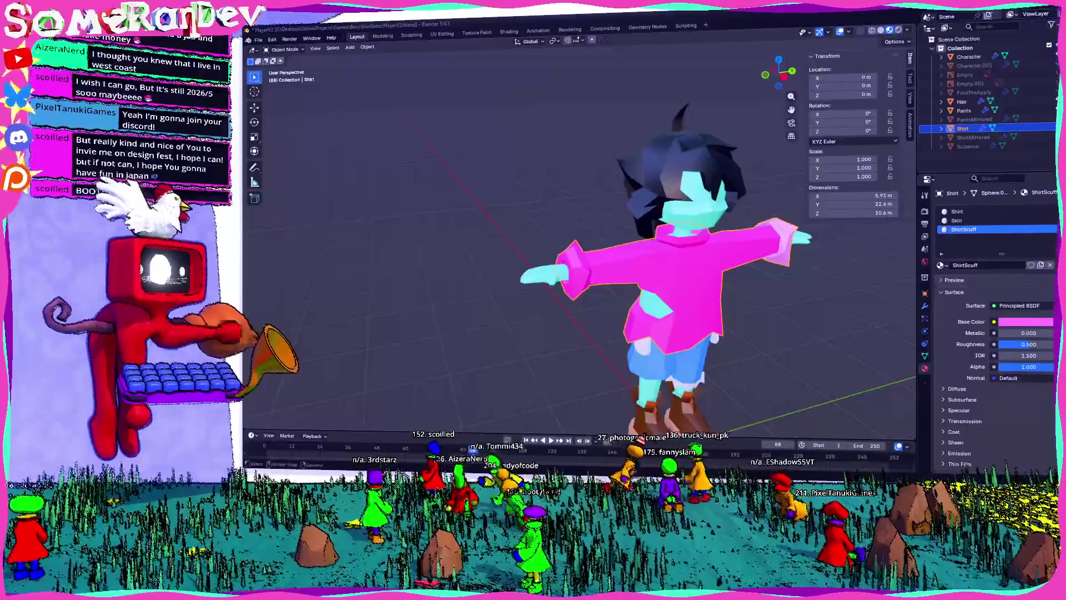
scroll(547, 277, "up", 5)
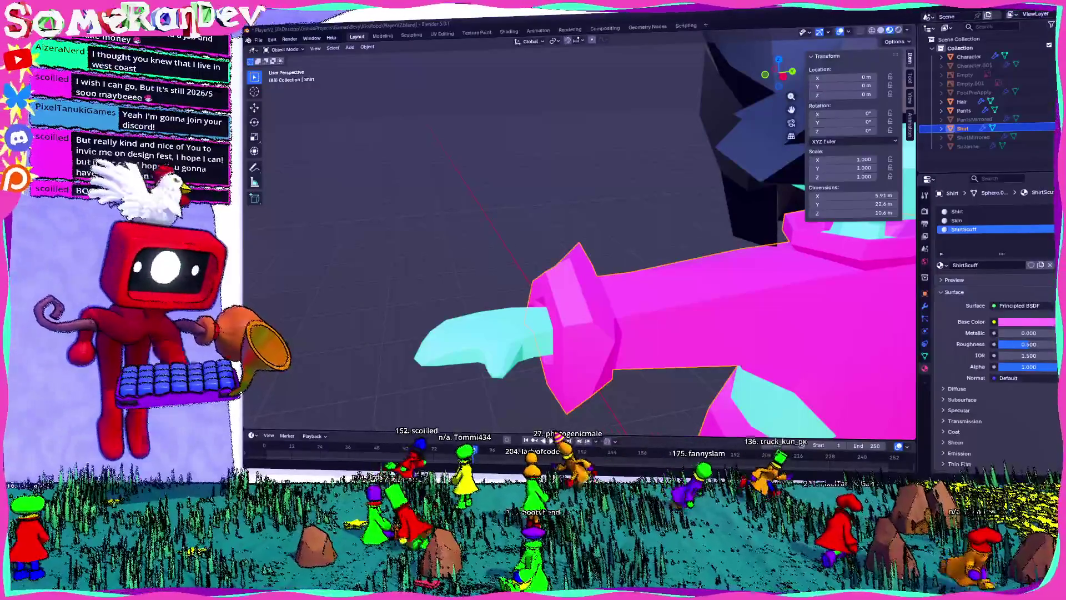
key("KP_Decimal")
key("KP_1")
key("Tab")
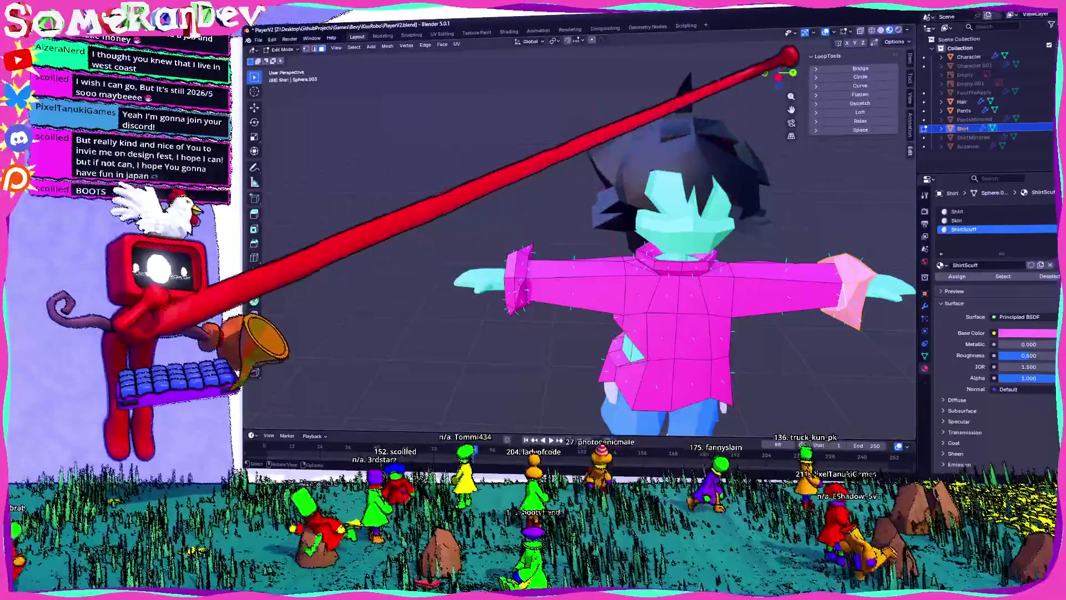
key("KP_3")
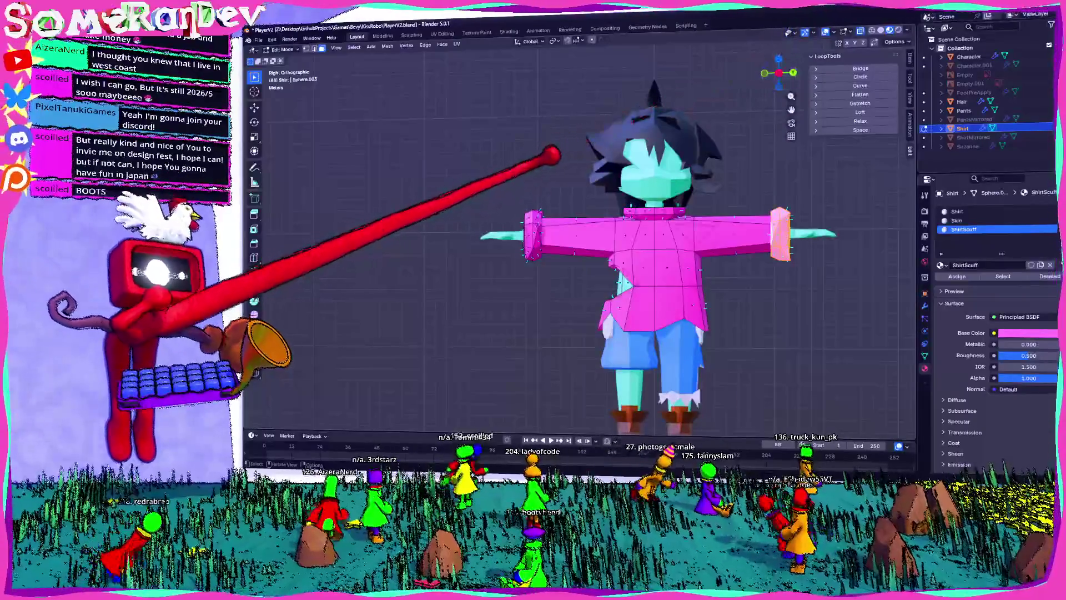
scroll(581, 242, "up", 4)
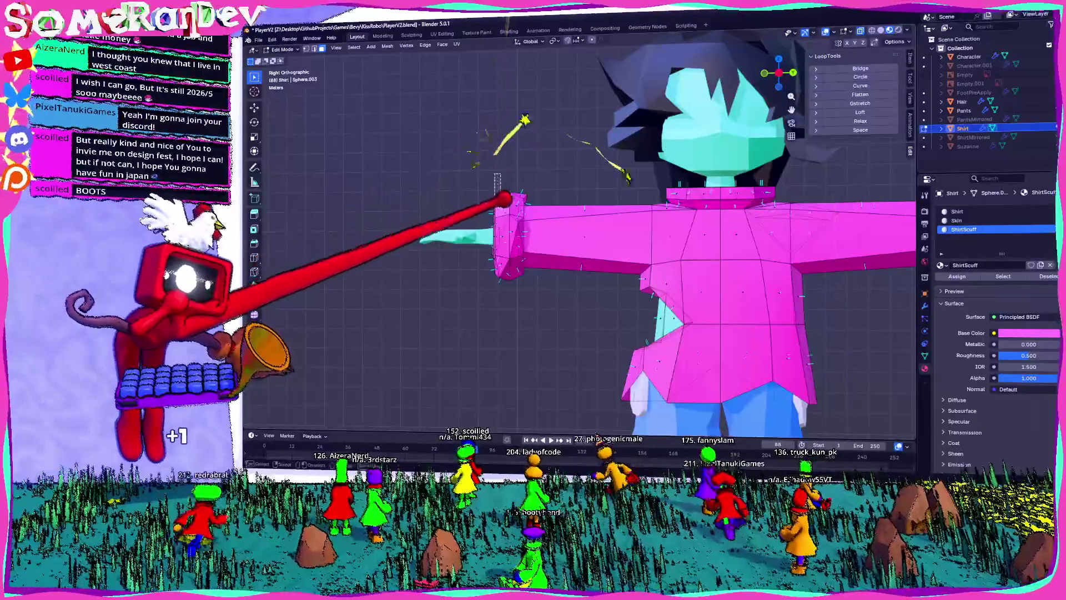
middle_click_drag(580, 242, 534, 289)
mouse_move(515, 228)
middle_mouse_down()
mouse_move(429, 238)
mouse_move(489, 226)
mouse_move(626, 167)
mouse_move(766, 181)
middle_mouse_up()
scroll(690, 174, "up", 3)
scroll(715, 214, "down", 4)
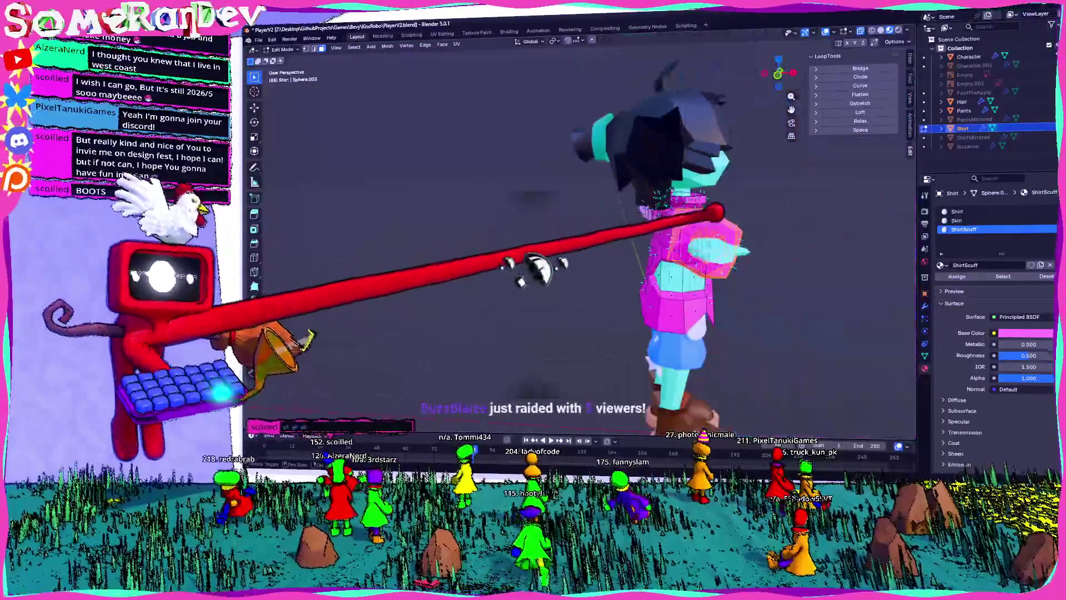
middle_click_drag(714, 215, 528, 239)
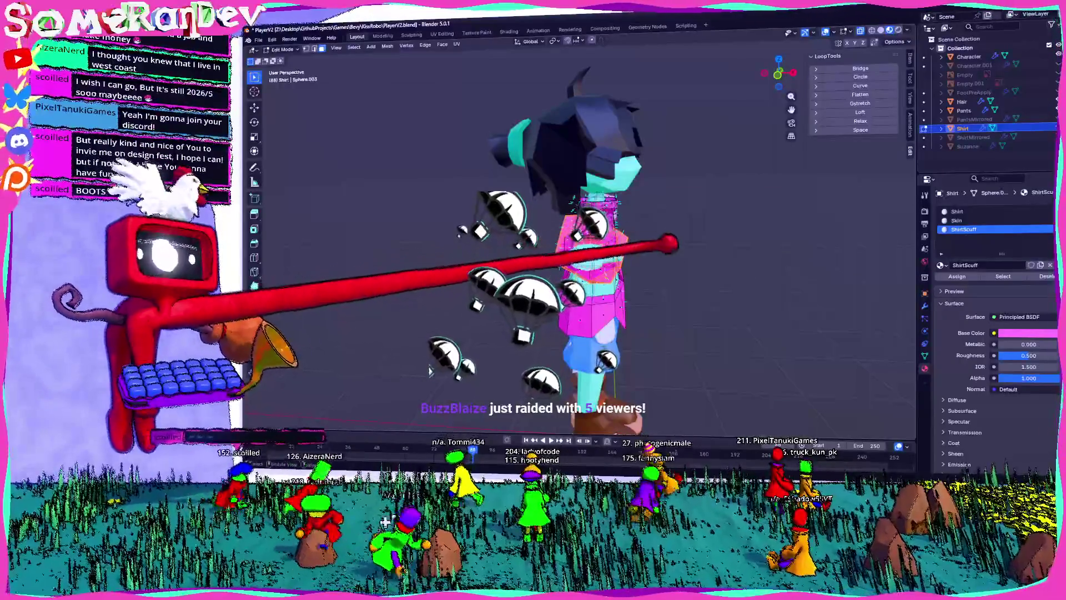
middle_click_drag(528, 239, 589, 177)
middle_click_drag(461, 255, 475, 195)
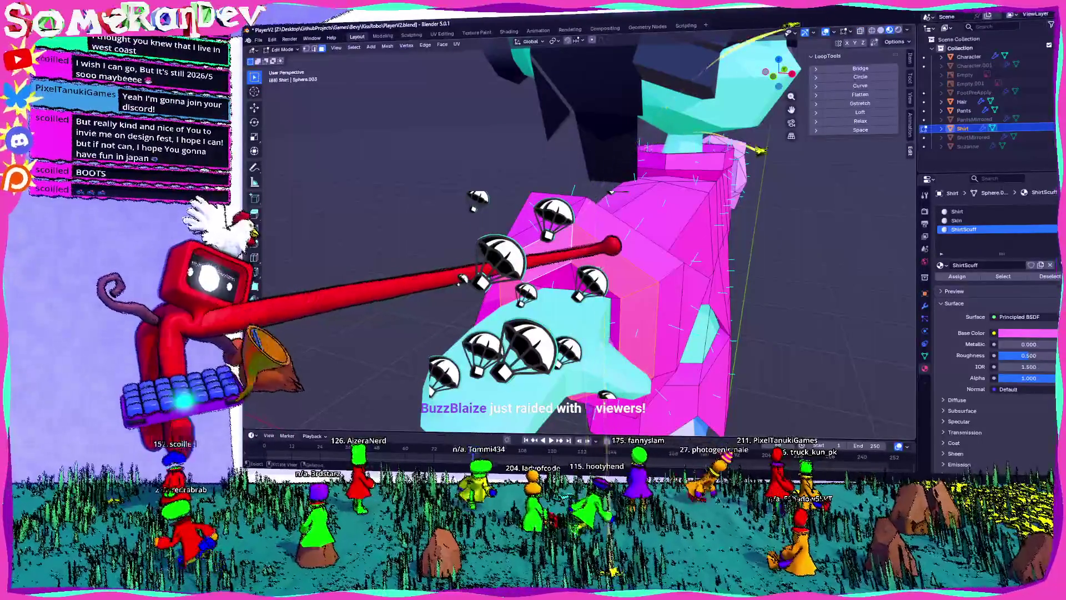
mouse_move(646, 246)
middle_mouse_down()
mouse_move(697, 219)
mouse_move(770, 340)
middle_mouse_up()
left_click(958, 211)
mouse_move(610, 249)
middle_mouse_down()
mouse_move(717, 208)
mouse_move(650, 247)
middle_mouse_up()
scroll(655, 239, "down", 3)
left_click(963, 229)
- Select the ring of shirt faces around the cyan opening at the front
scroll(650, 248, "down", 2)
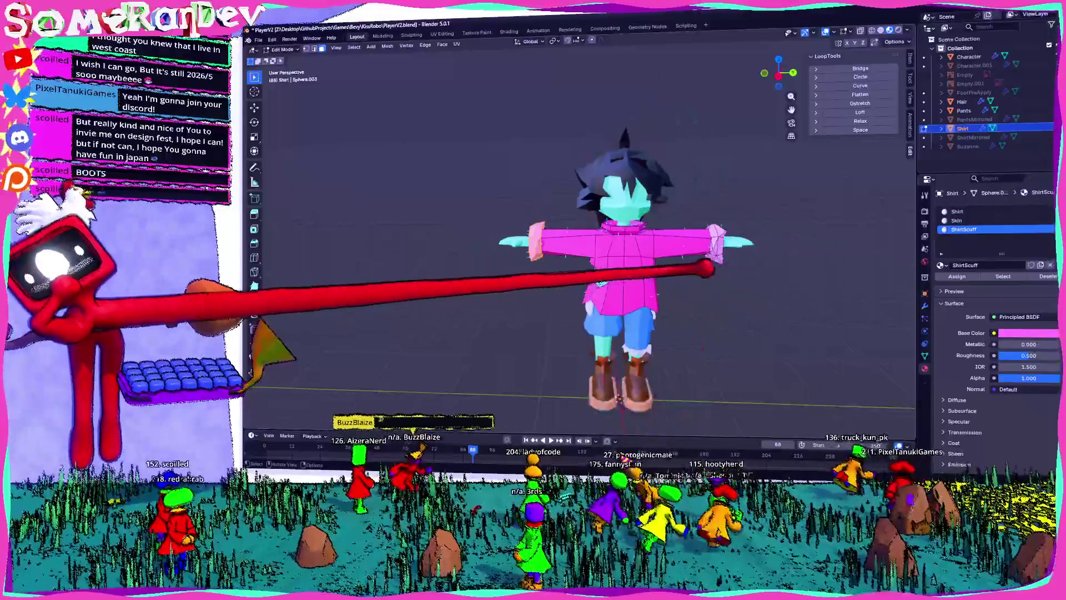
mouse_move(601, 282)
middle_mouse_down()
mouse_move(622, 284)
mouse_move(603, 282)
middle_mouse_up()
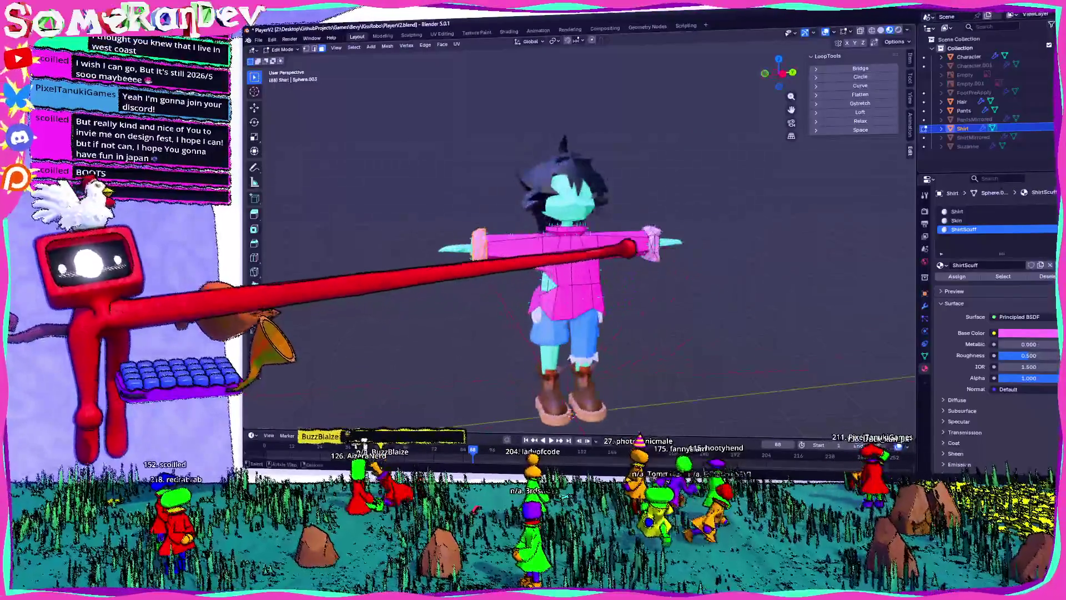
scroll(602, 282, "up", 3)
middle_click_drag(477, 334, 525, 335)
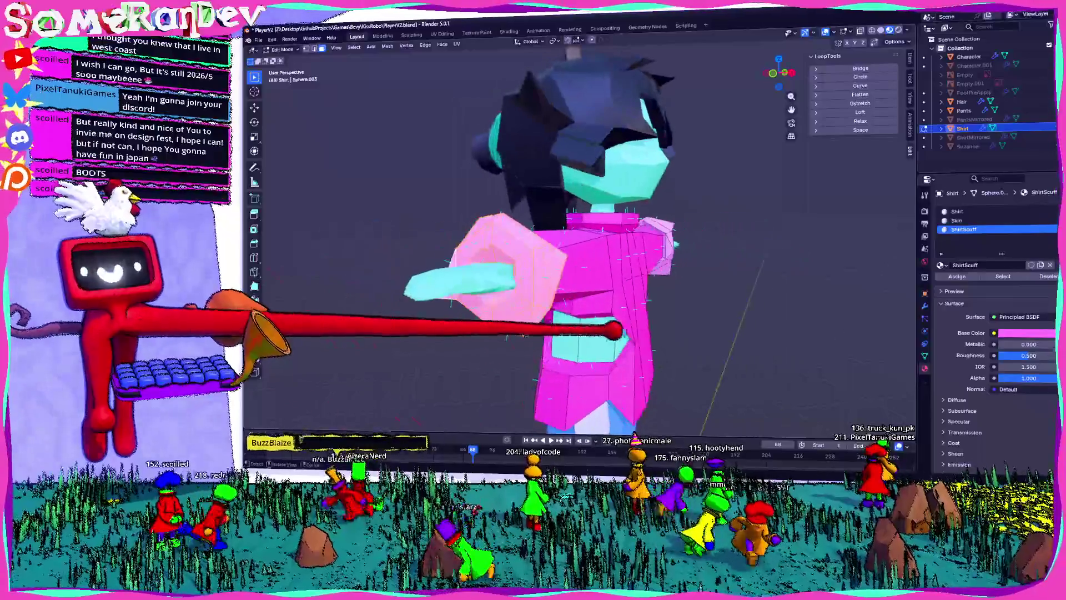
mouse_move(684, 336)
middle_mouse_down()
mouse_move(542, 305)
mouse_move(603, 239)
middle_mouse_up()
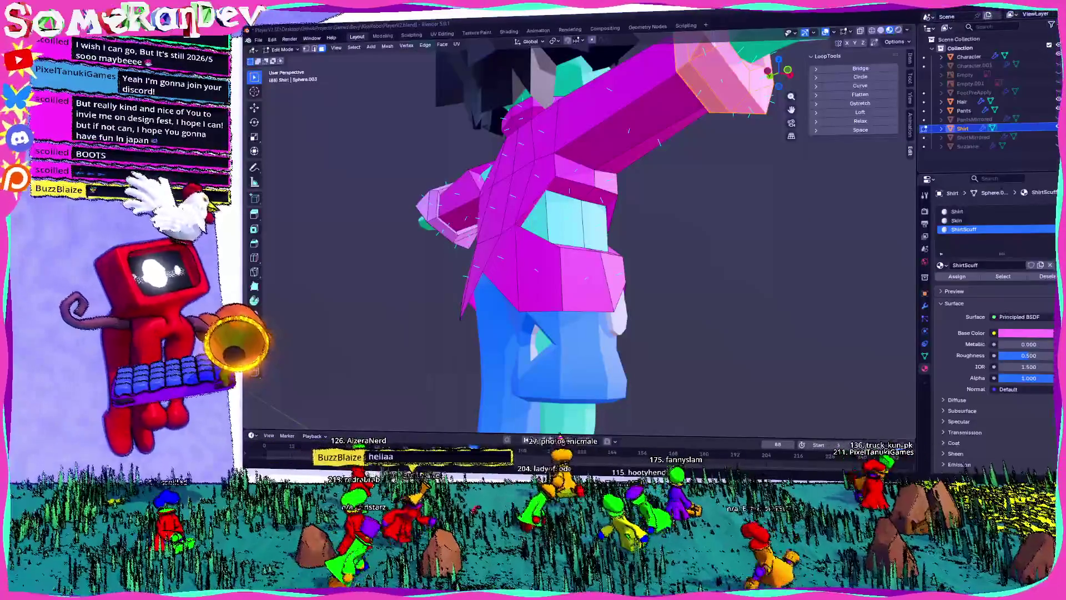
mouse_move(603, 239)
middle_mouse_down()
mouse_move(448, 332)
mouse_move(546, 304)
middle_mouse_up()
scroll(448, 331, "up", 3)
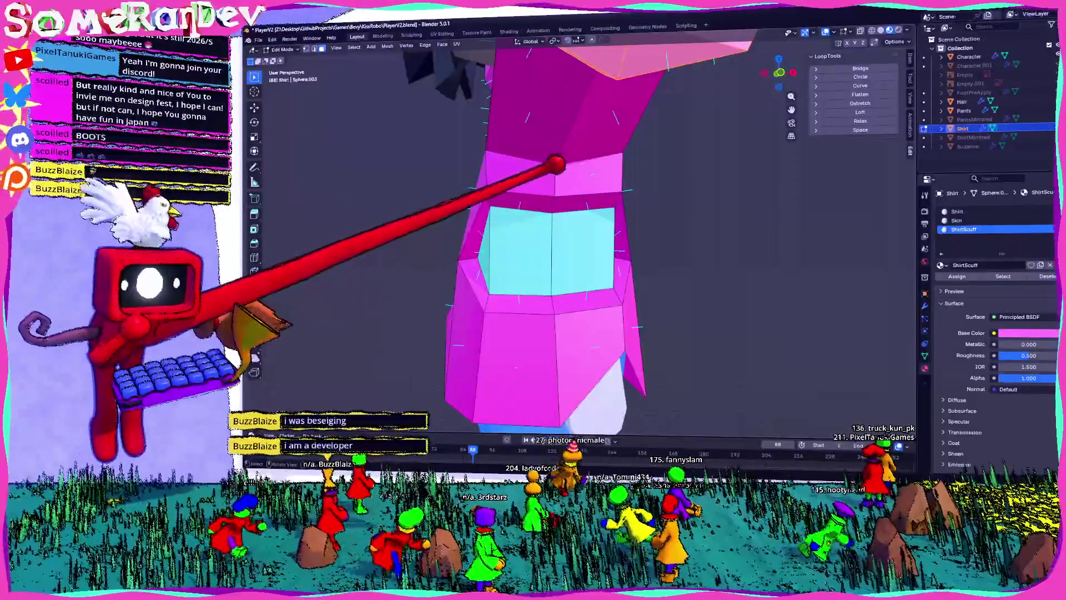
left_click(542, 192, "alt")
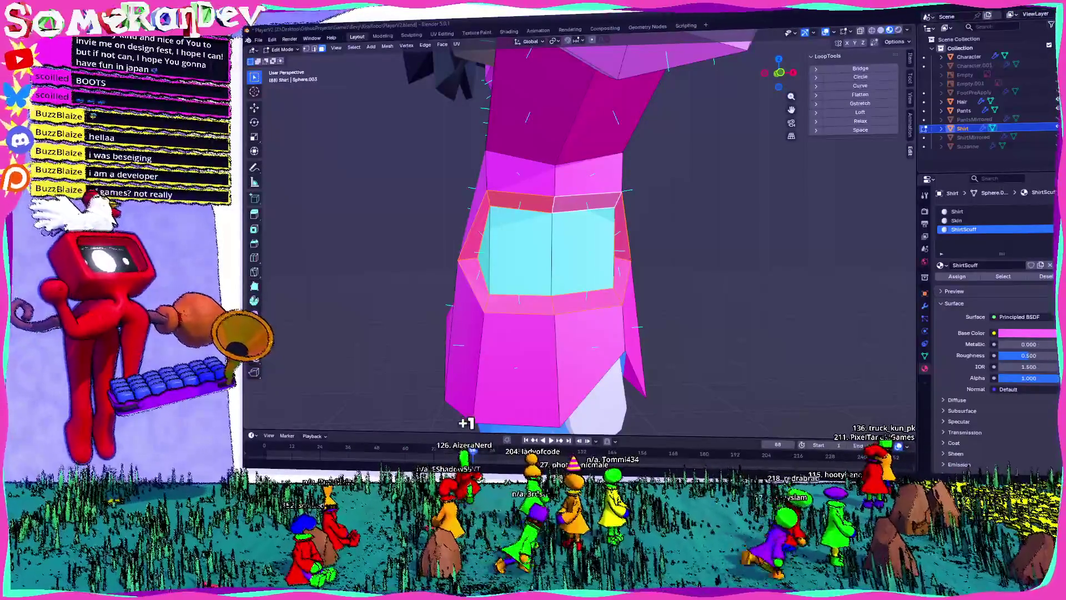
- Orbit around the shirt from below and the front to inspect the selected face ring
mouse_move(478, 311)
middle_mouse_down()
mouse_move(483, 302)
mouse_move(578, 319)
mouse_move(516, 317)
mouse_move(561, 300)
mouse_move(407, 302)
mouse_move(633, 336)
mouse_move(573, 321)
mouse_move(705, 291)
middle_mouse_up()
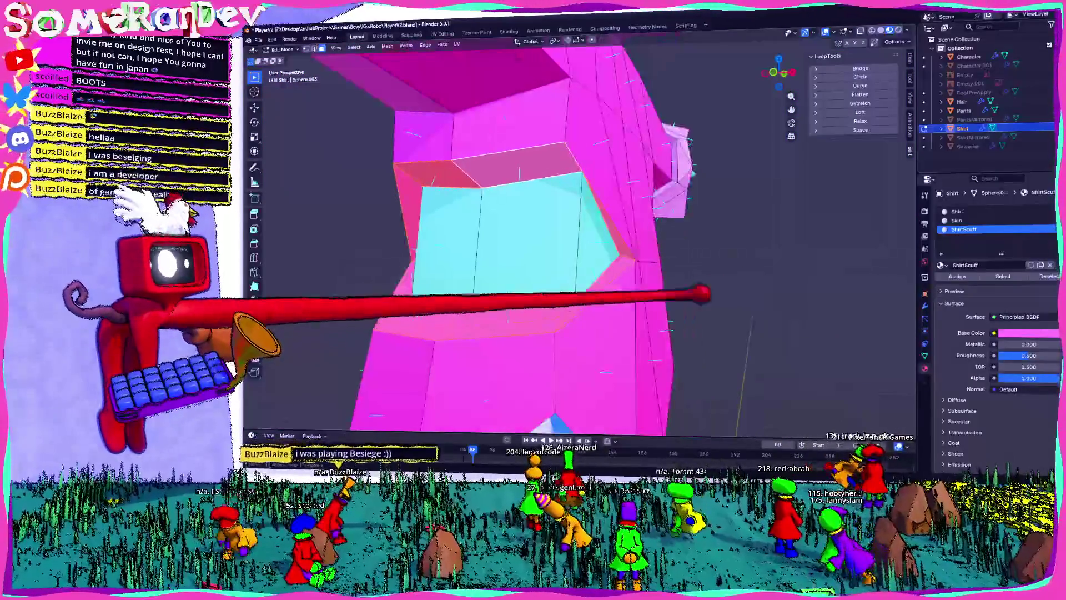
mouse_move(652, 238)
middle_mouse_down()
mouse_move(752, 245)
mouse_move(636, 259)
middle_mouse_up()
scroll(707, 232, "down", 5)
middle_click_drag(707, 231, 528, 236)
middle_click_drag(457, 273, 511, 272)
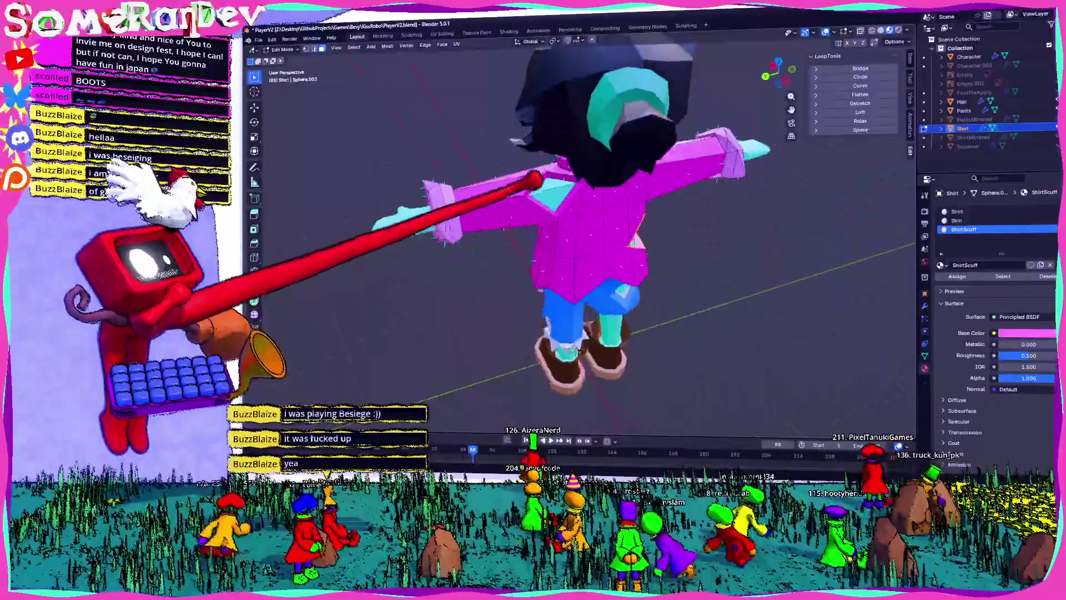
scroll(511, 272, "up", 4)
middle_click_drag(697, 132, 597, 105)
scroll(656, 122, "up", 4)
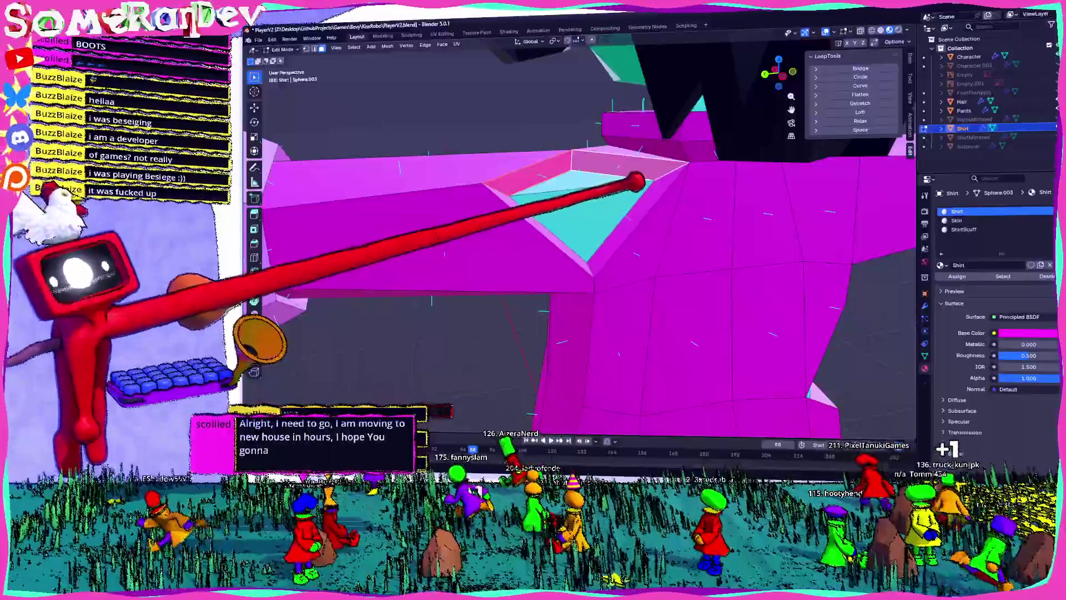
- Inspect the teal gap in the shirt mesh and make ShirtScuff the active material
middle_click_drag(628, 186, 521, 195)
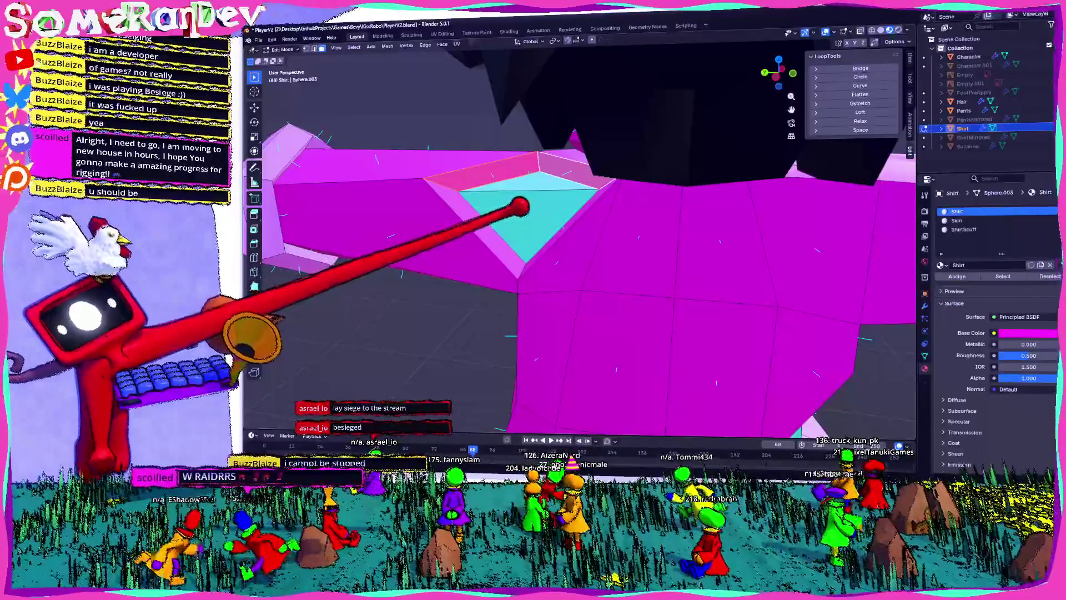
mouse_move(524, 204)
middle_mouse_down()
mouse_move(454, 205)
mouse_move(664, 184)
middle_mouse_up()
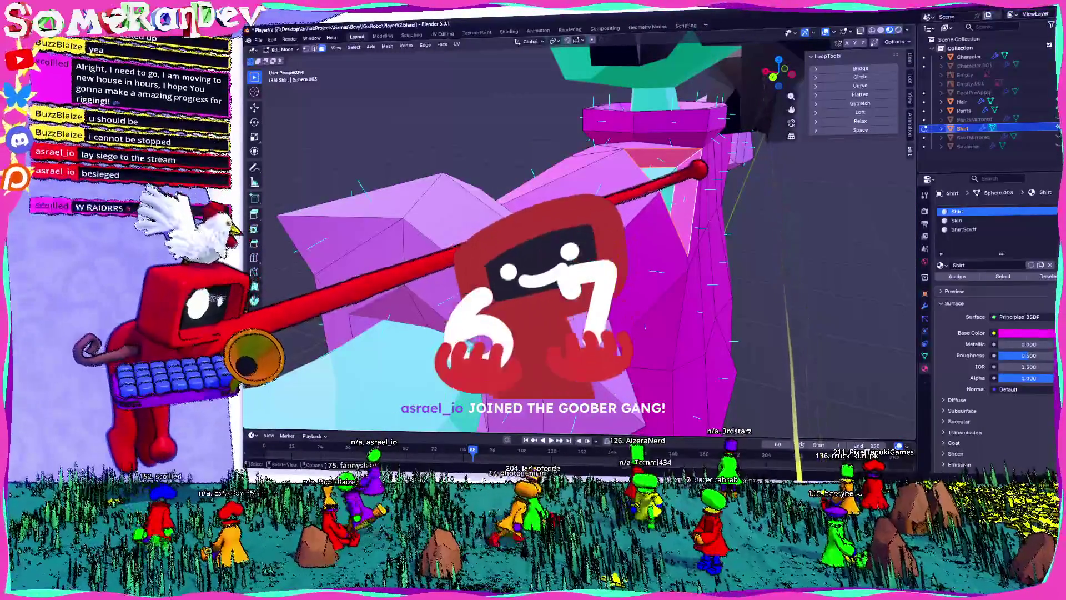
middle_click_drag(663, 183, 600, 187)
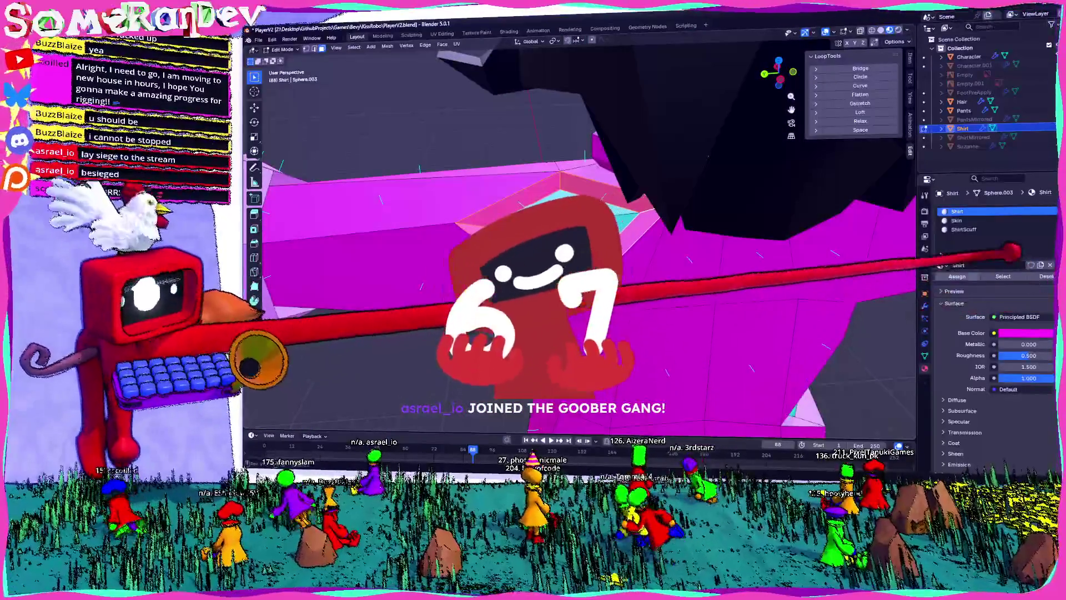
left_click(964, 229)
key("KP_Decimal")
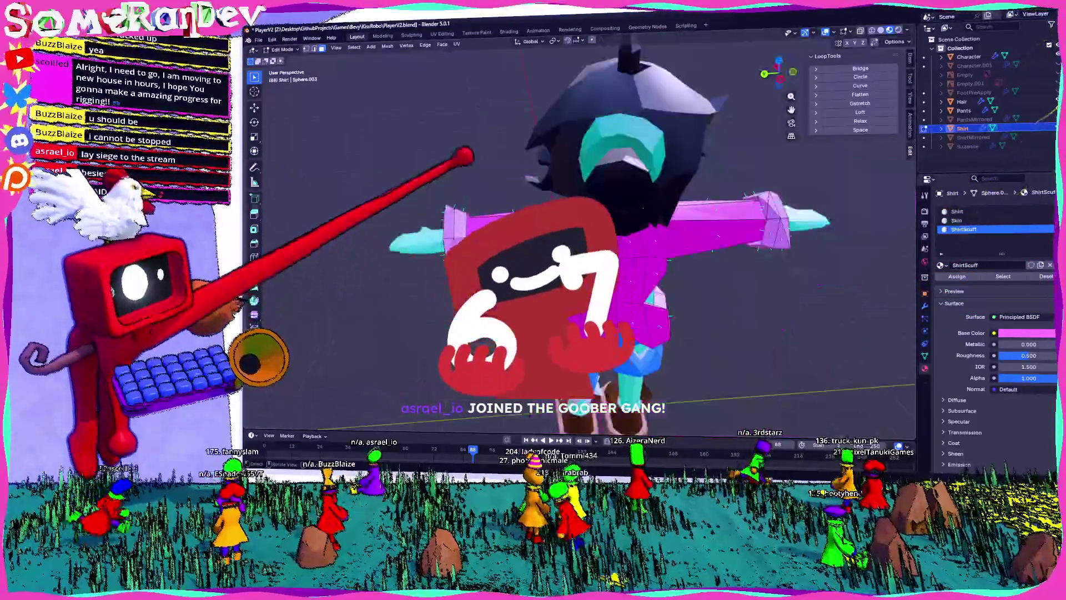
- Toggle between Object and Edit Mode to compare the shirt around the gap
key("Tab")
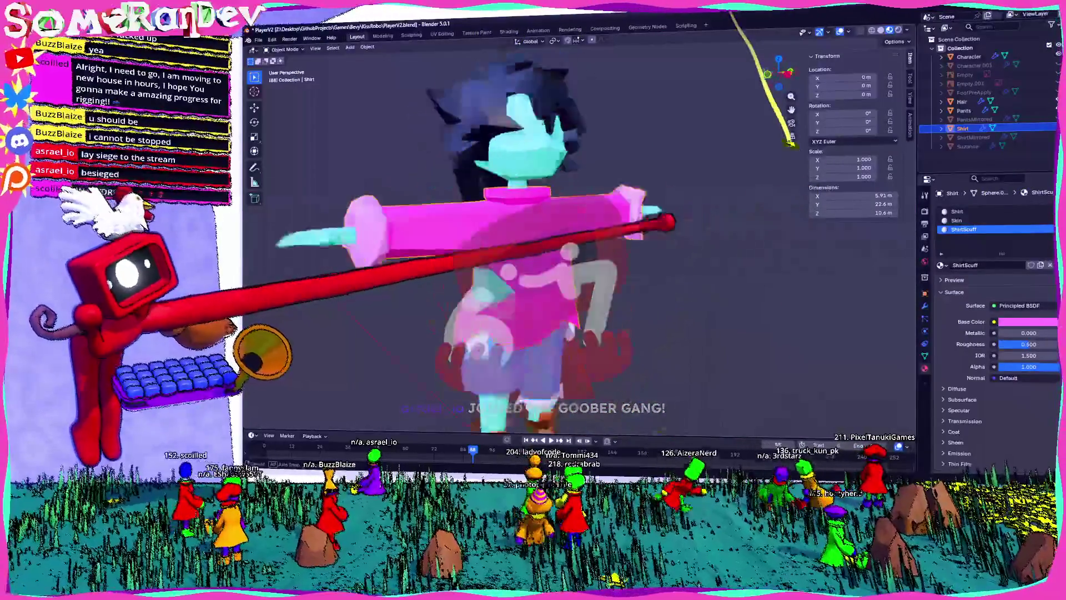
middle_click_drag(611, 250, 666, 252)
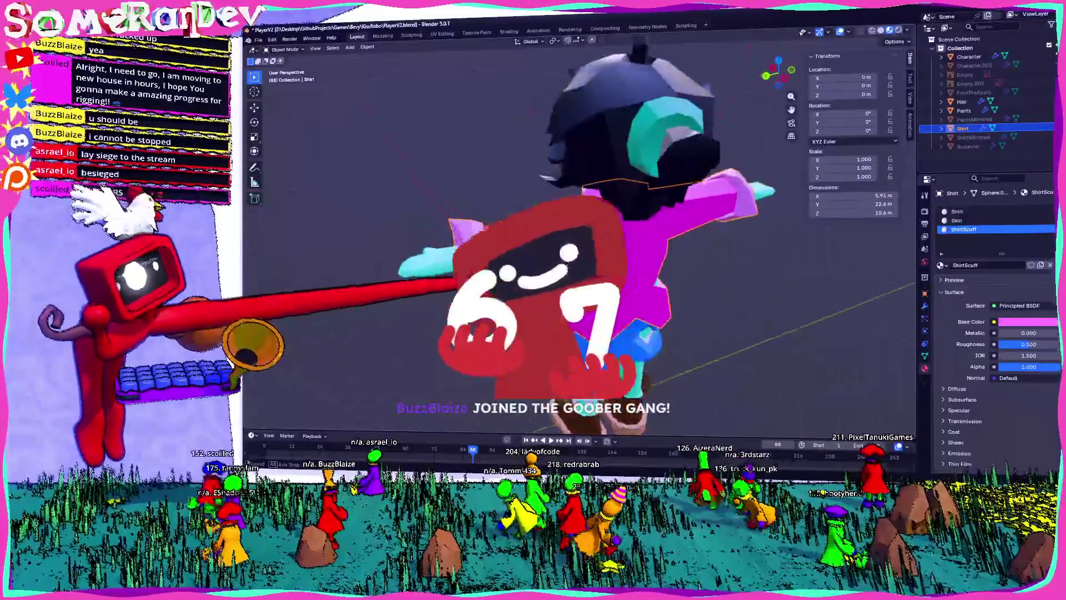
scroll(611, 250, "up", 5)
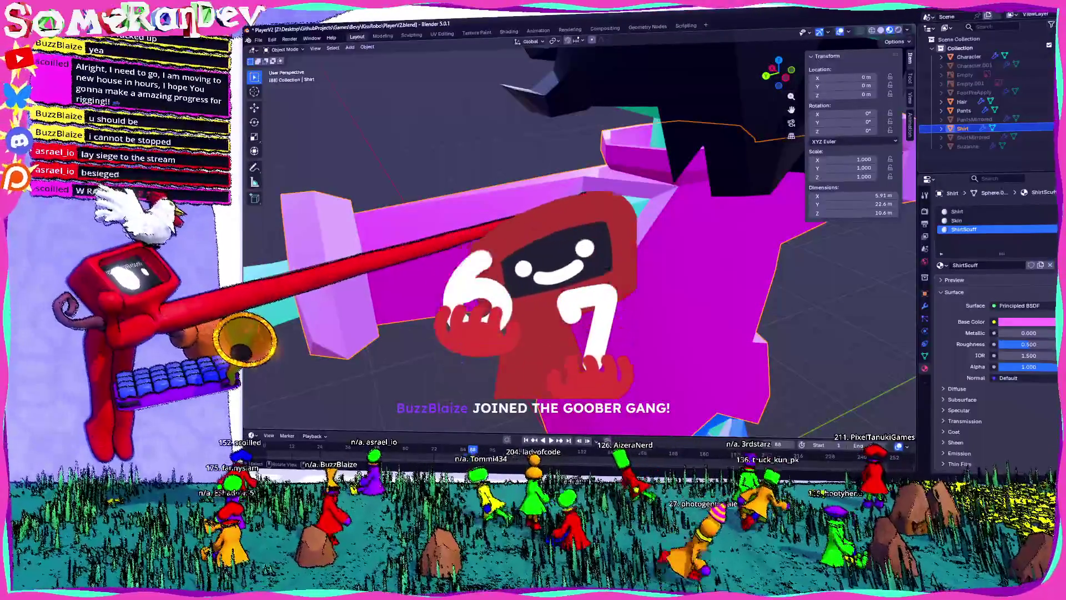
middle_click_drag(667, 253, 711, 221)
key("Tab")
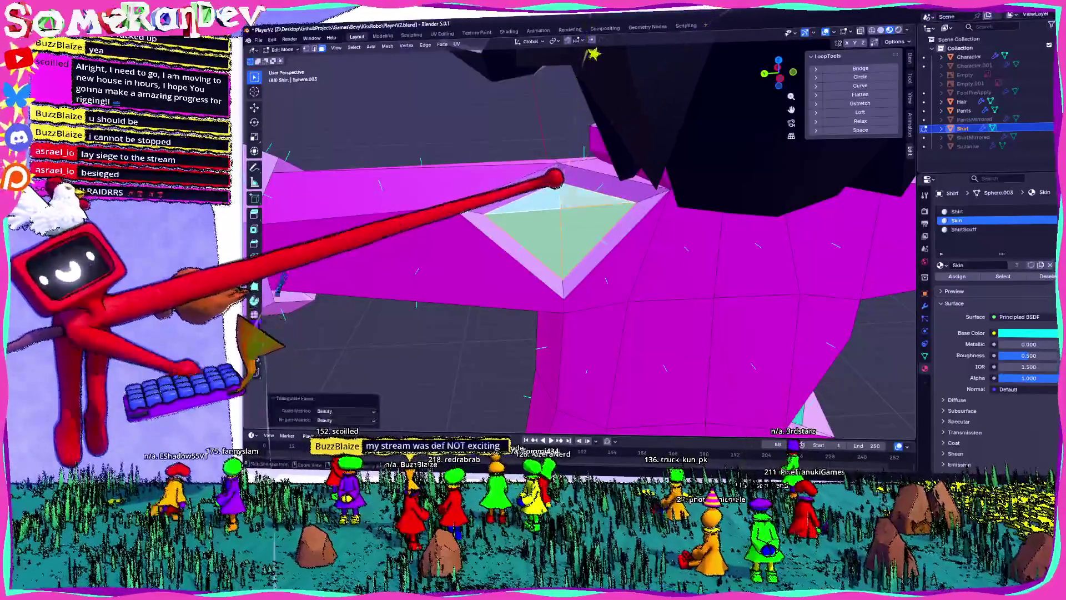
mouse_move(518, 107)
middle_mouse_down()
mouse_move(571, 142)
mouse_move(561, 105)
mouse_move(536, 164)
middle_mouse_up()
scroll(536, 164, "down", 6)
mouse_move(685, 166)
middle_mouse_down()
mouse_move(615, 350)
mouse_move(644, 370)
middle_mouse_up()
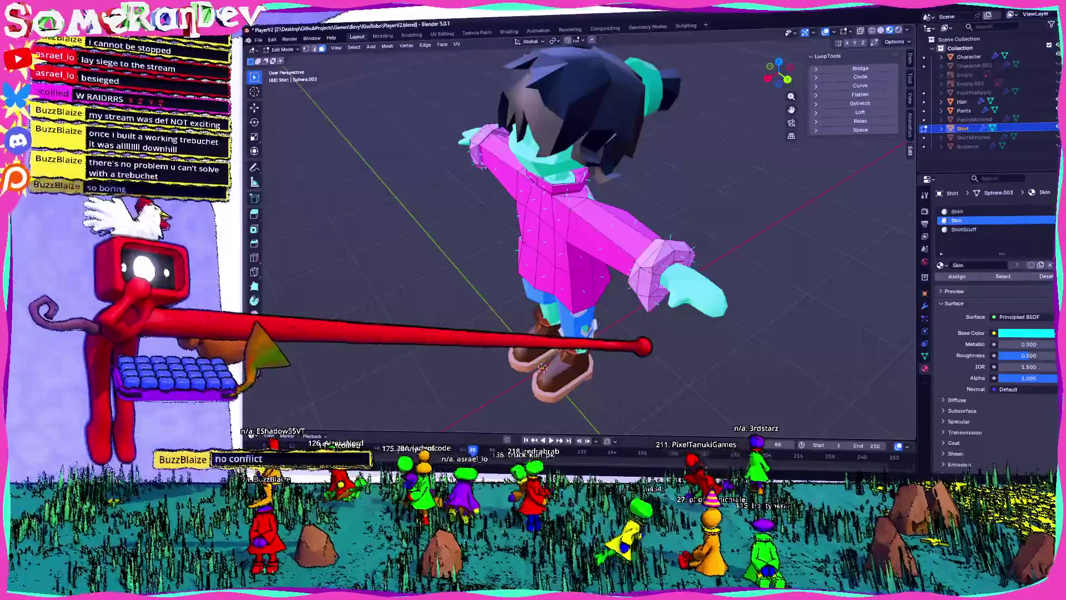
- Check the shirt collar from the front in Edit Mode and make ShirtScuff the active slot
scroll(650, 205, "up", 3)
mouse_move(650, 205)
middle_mouse_down()
mouse_move(757, 196)
mouse_move(687, 235)
mouse_move(745, 222)
mouse_move(690, 238)
mouse_move(511, 241)
mouse_move(522, 232)
middle_mouse_up()
key("Tab")
scroll(523, 232, "up", 5)
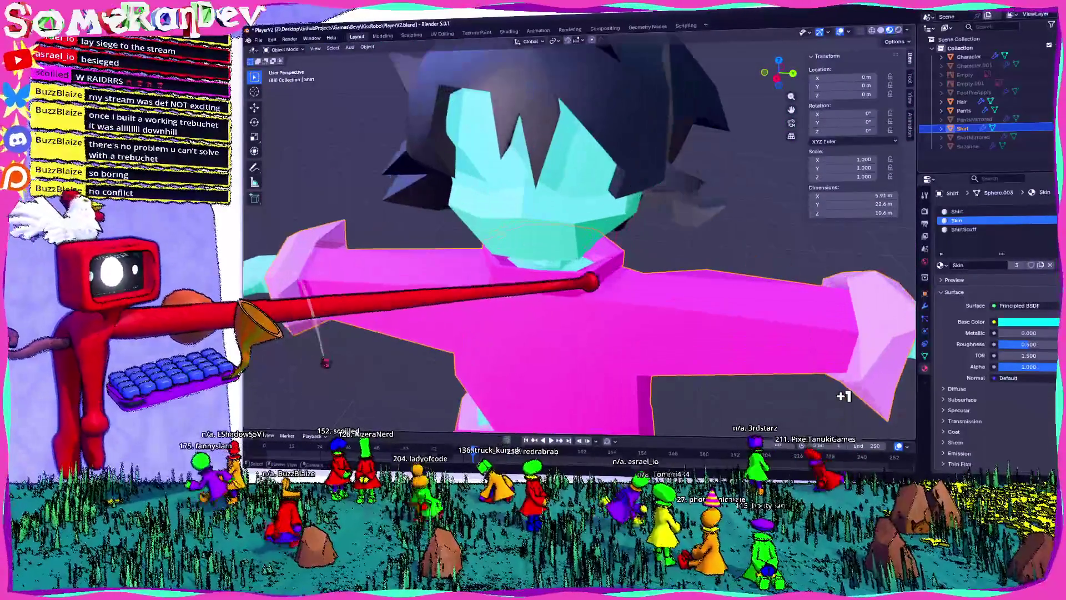
key("Tab")
scroll(522, 232, "up", 4)
scroll(522, 232, "down", 3)
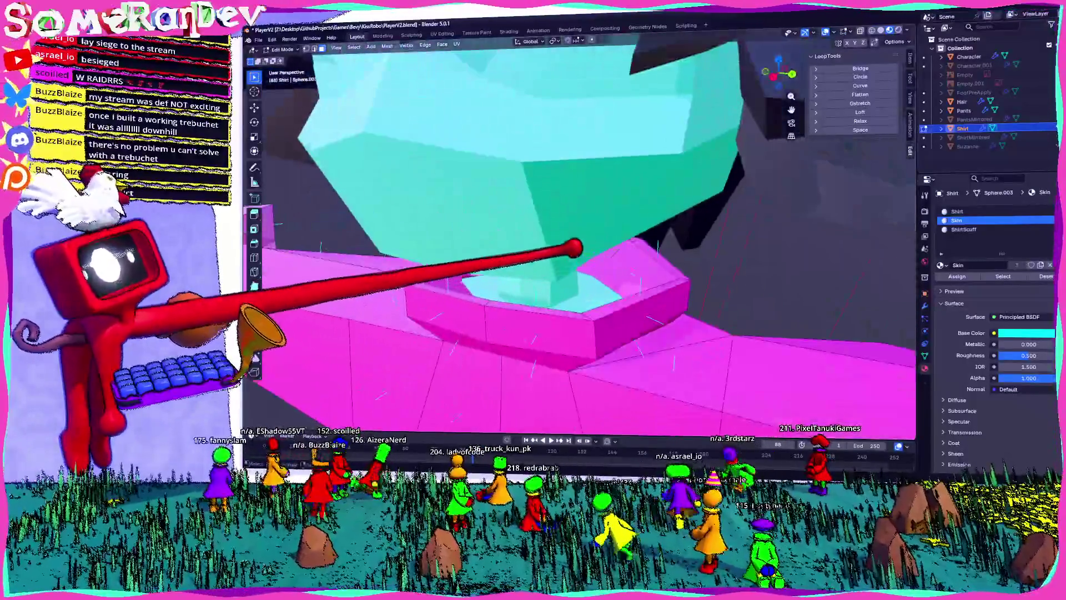
mouse_move(527, 244)
middle_mouse_down()
mouse_move(517, 255)
mouse_move(536, 247)
middle_mouse_up()
middle_click_drag(611, 253, 614, 278)
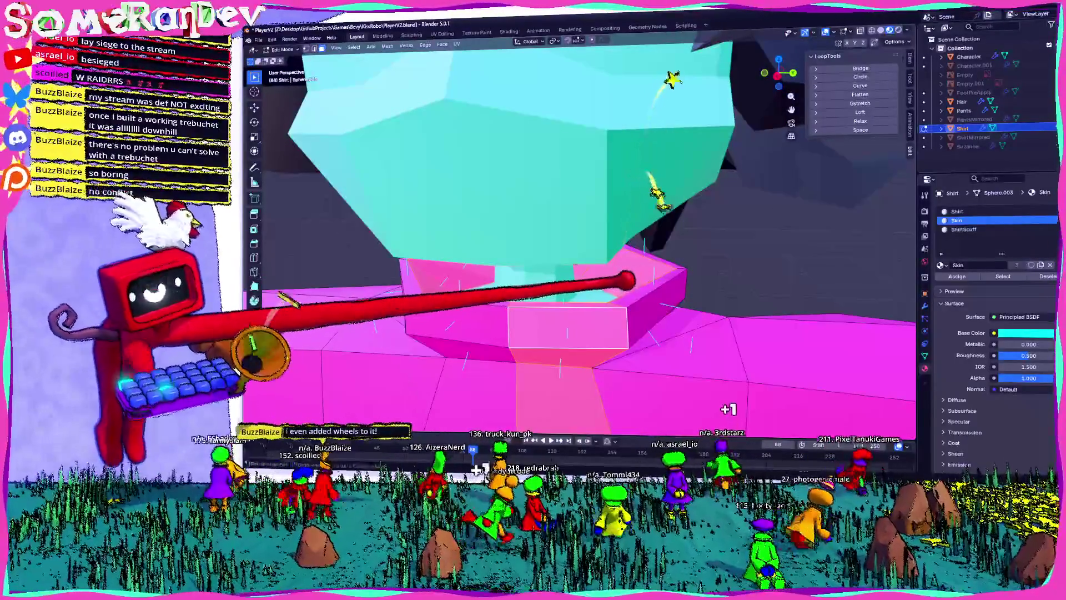
mouse_move(624, 279)
middle_mouse_down()
mouse_move(633, 276)
mouse_move(611, 245)
middle_mouse_up()
mouse_move(647, 302)
middle_mouse_down()
mouse_move(690, 317)
mouse_move(643, 316)
mouse_move(642, 345)
middle_mouse_up()
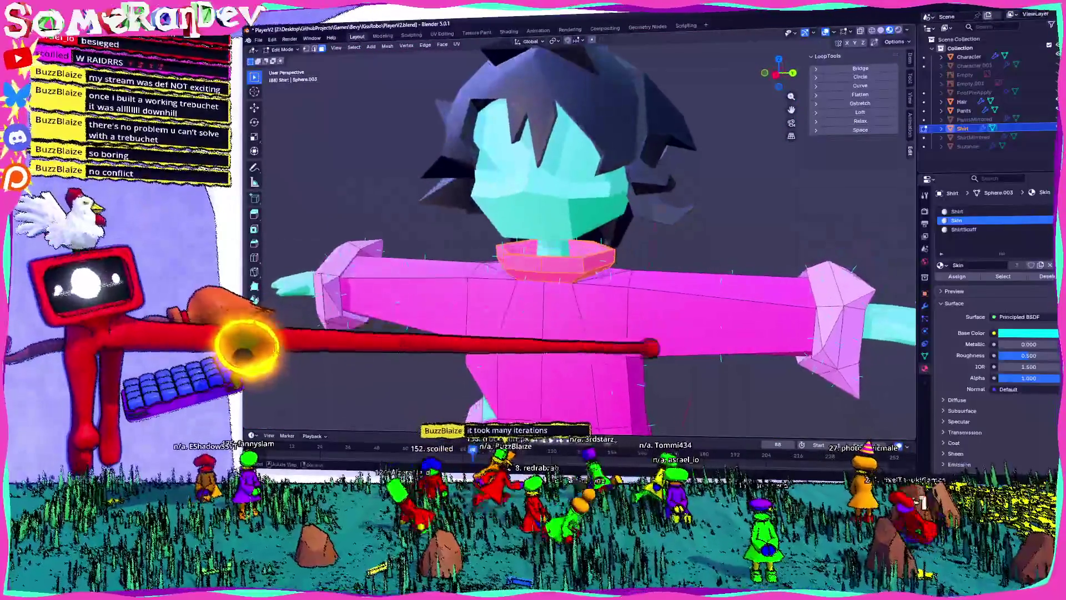
left_click(972, 228)
- Return to Object Mode and select the Hair object
scroll(555, 250, "down", 5)
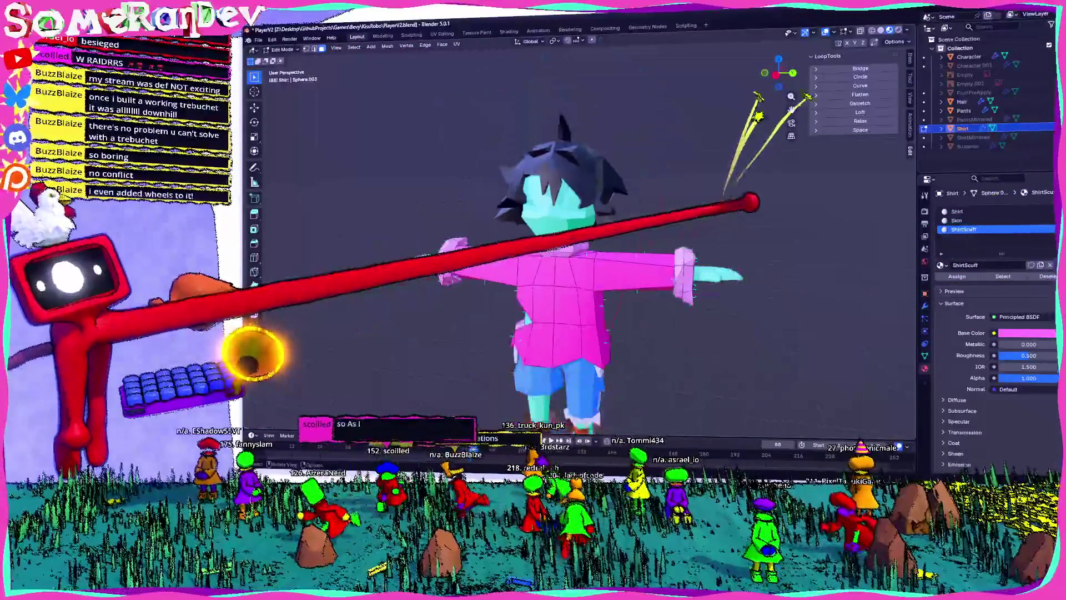
key("Tab")
middle_click_drag(555, 250, 739, 254)
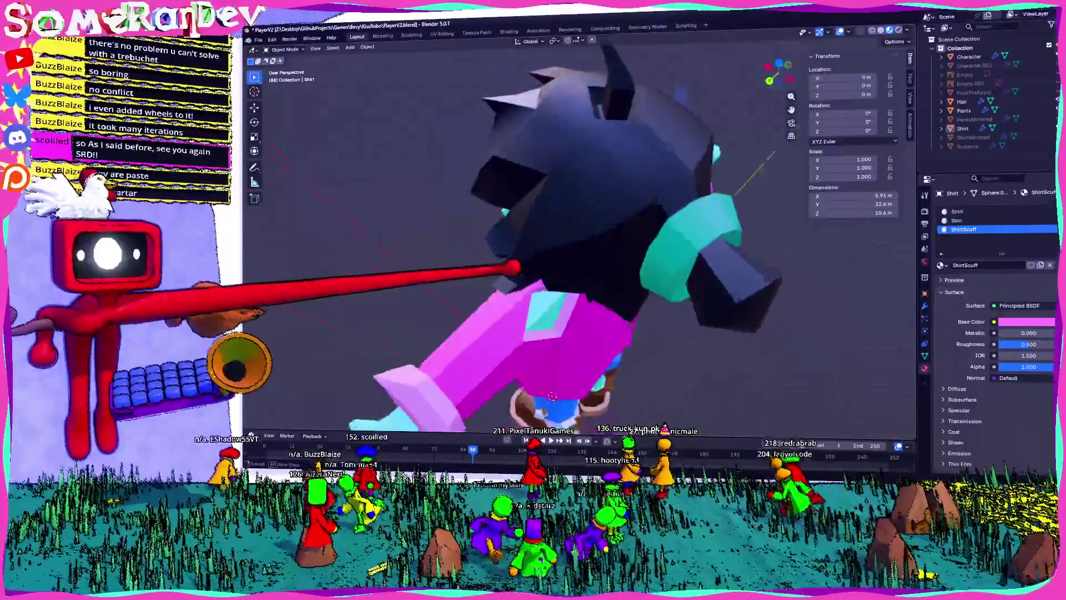
left_click(961, 102)
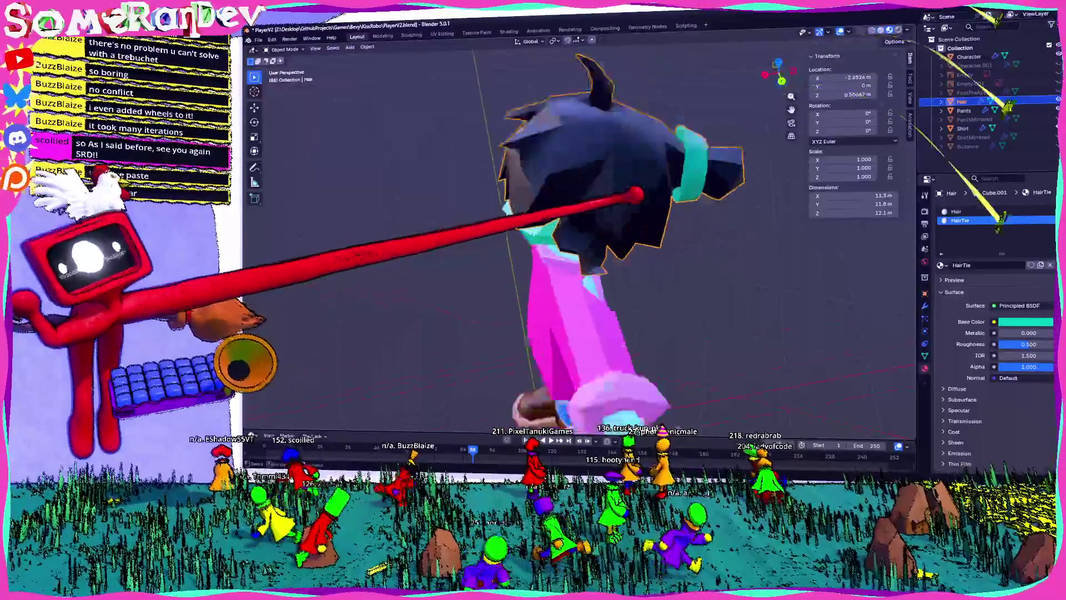
- In hair Edit Mode, set the HairTie hue to 0.667, then slide it toward red
key("Tab")
mouse_move(738, 157)
middle_mouse_down()
mouse_move(739, 202)
mouse_move(690, 172)
mouse_move(624, 161)
mouse_move(1055, 319)
middle_mouse_up()
left_click(1039, 333)
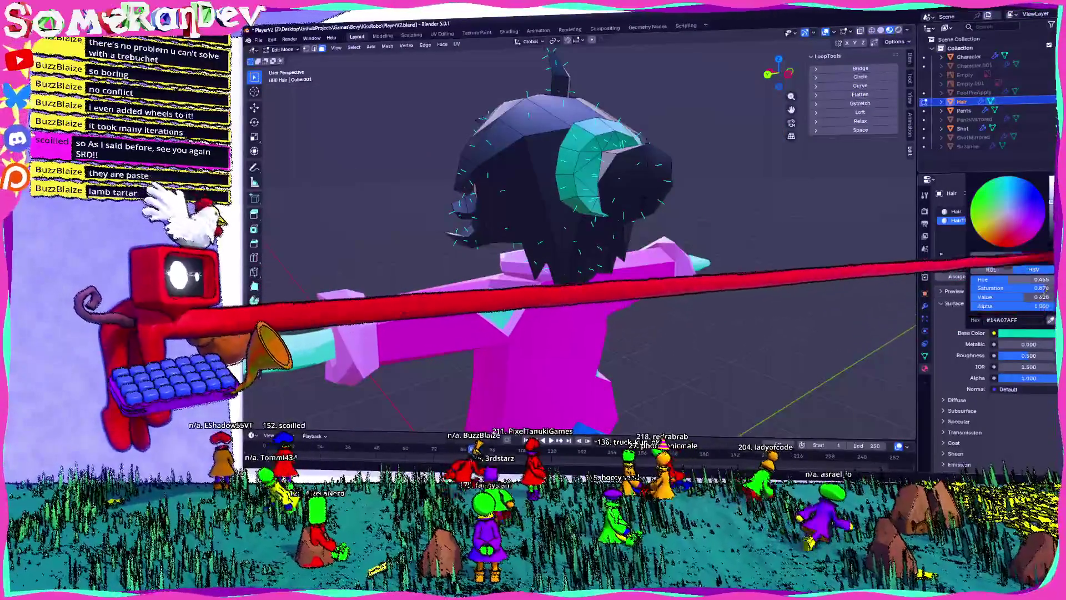
left_click(1011, 279)
type("0.667")
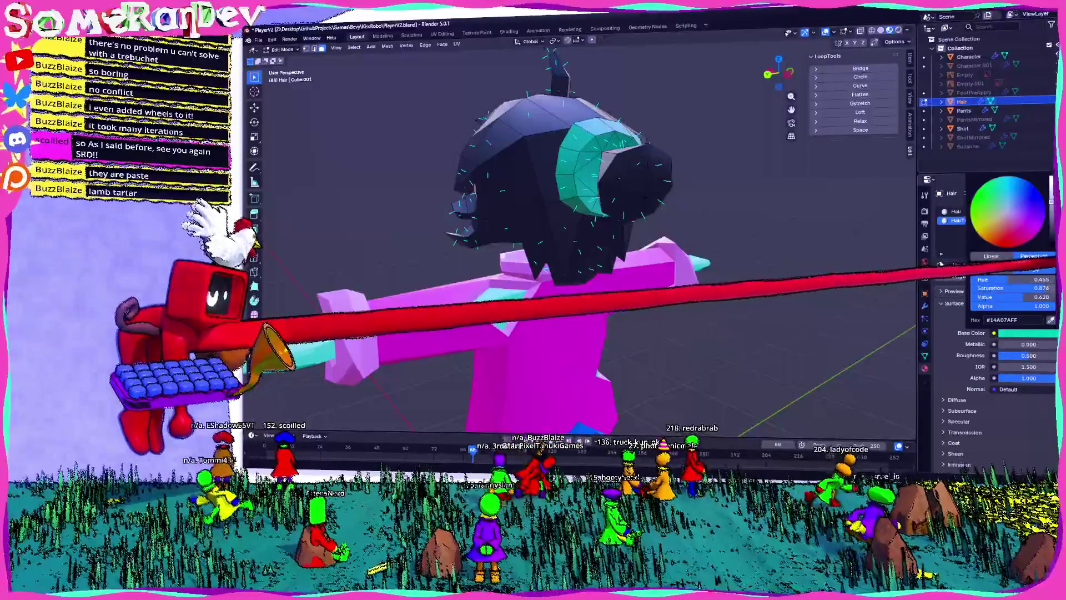
key("Return")
left_click_drag(1011, 280, 1054, 279)
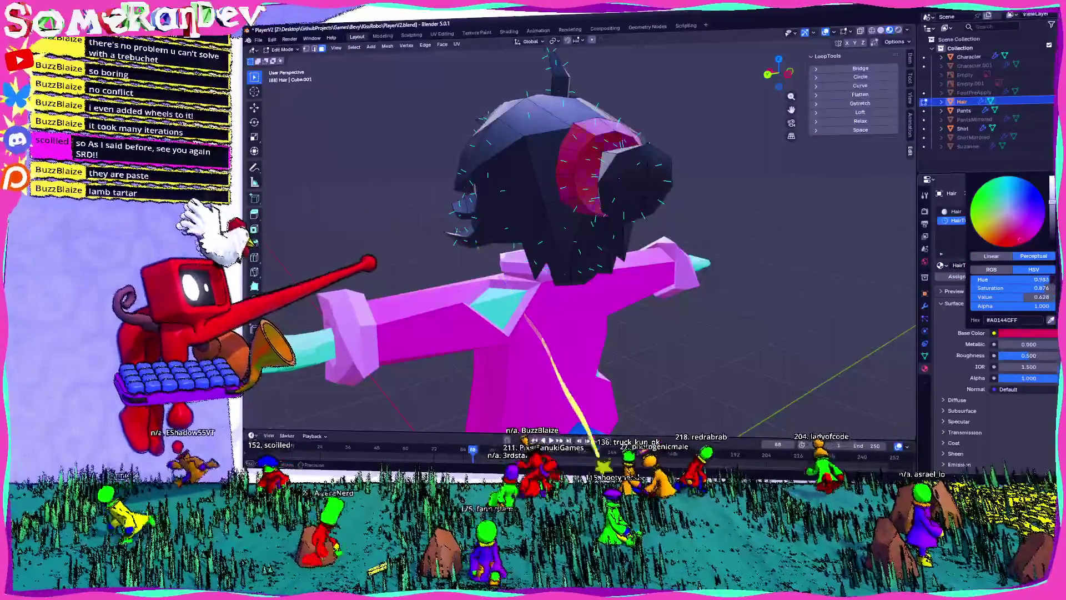
- Shift the HairTie hue from red to purple (7B34A0) and check it from several angles
middle_click_drag(556, 249, 778, 222)
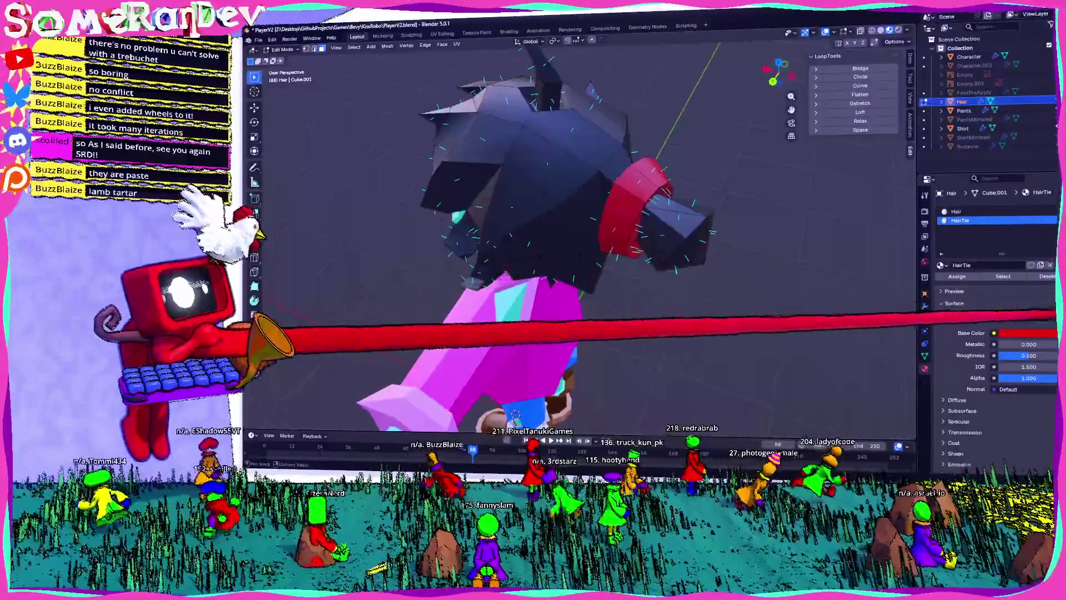
left_click(1028, 332)
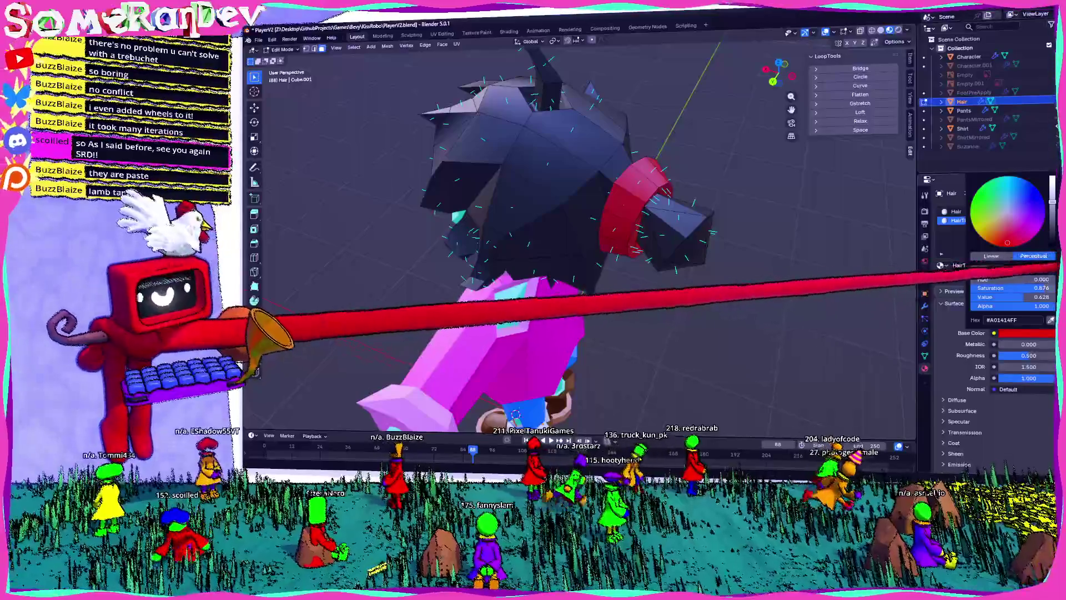
mouse_move(1054, 279)
left_mouse_down()
mouse_move(998, 280)
mouse_move(1032, 279)
left_mouse_up()
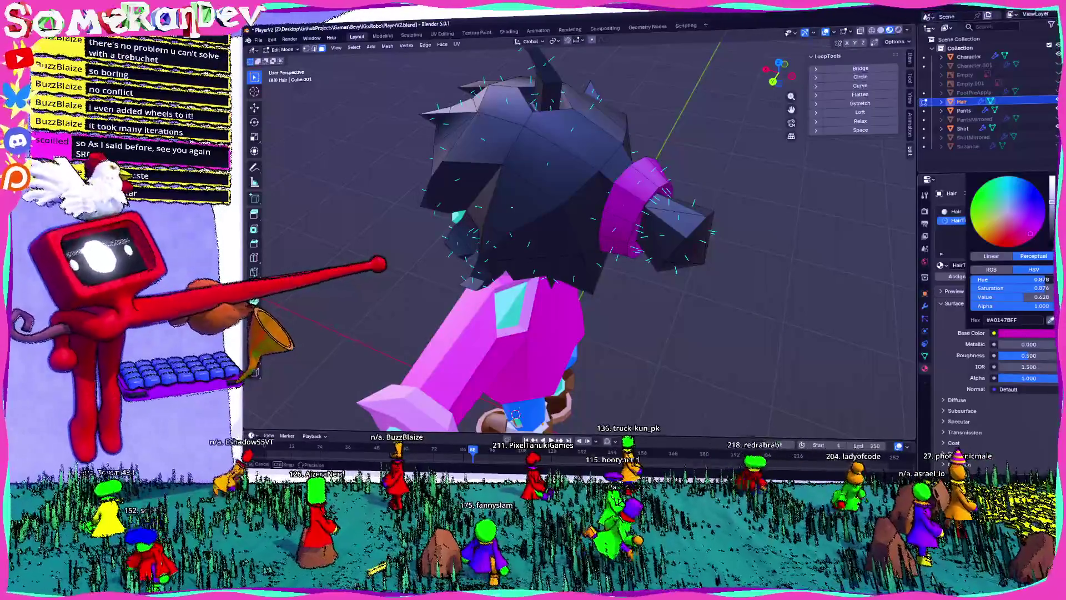
left_click_drag(1039, 279, 1033, 280)
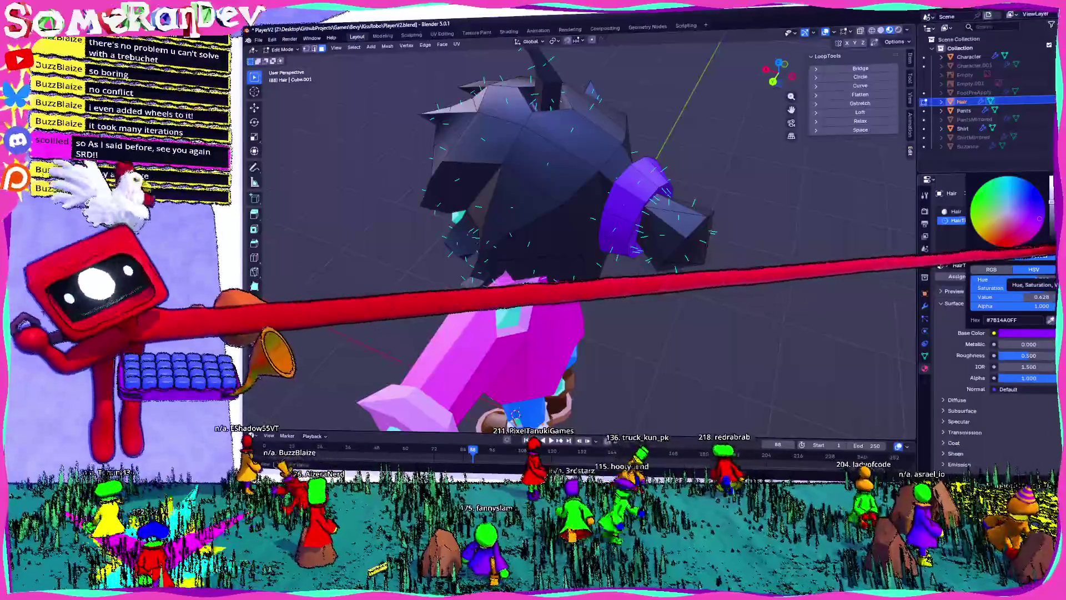
mouse_move(555, 222)
middle_mouse_down()
mouse_move(589, 233)
mouse_move(572, 216)
mouse_move(600, 209)
middle_mouse_up()
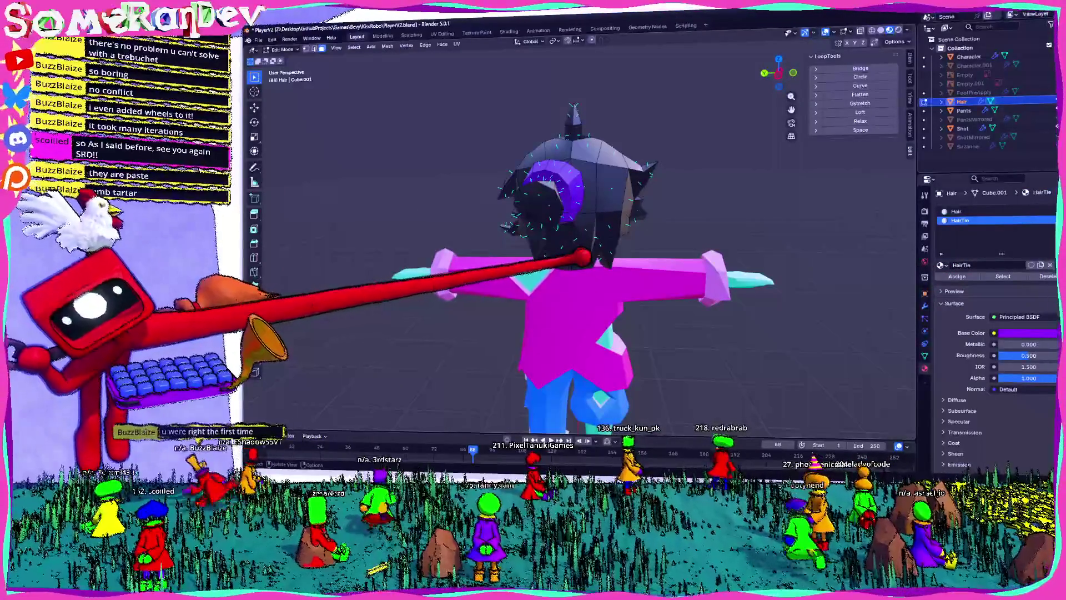
middle_click_drag(577, 250, 599, 272)
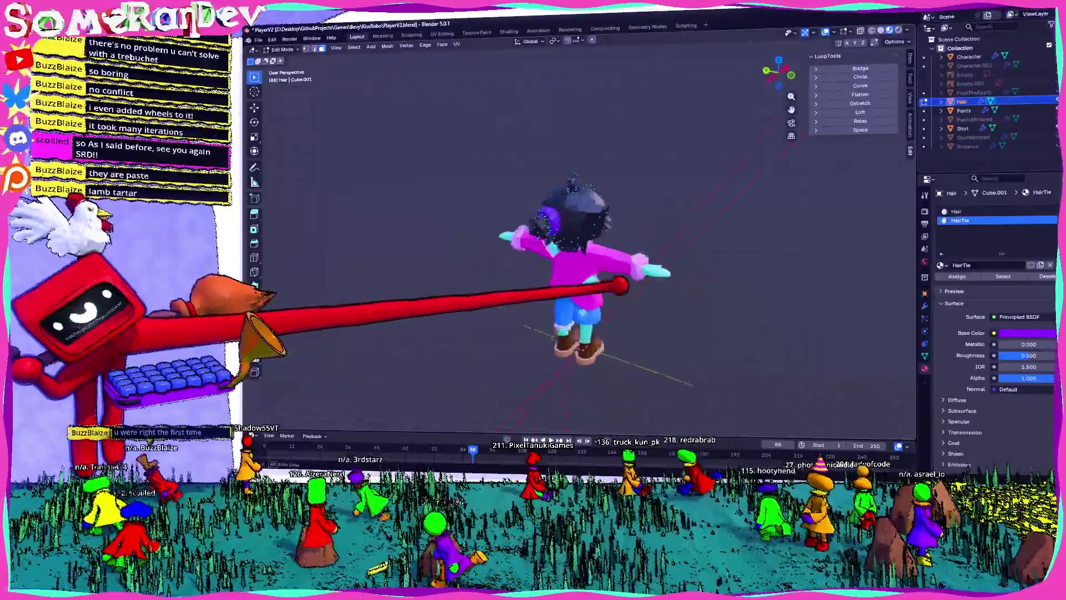
mouse_move(556, 222)
middle_mouse_down()
mouse_move(594, 205)
mouse_move(555, 227)
middle_mouse_up()
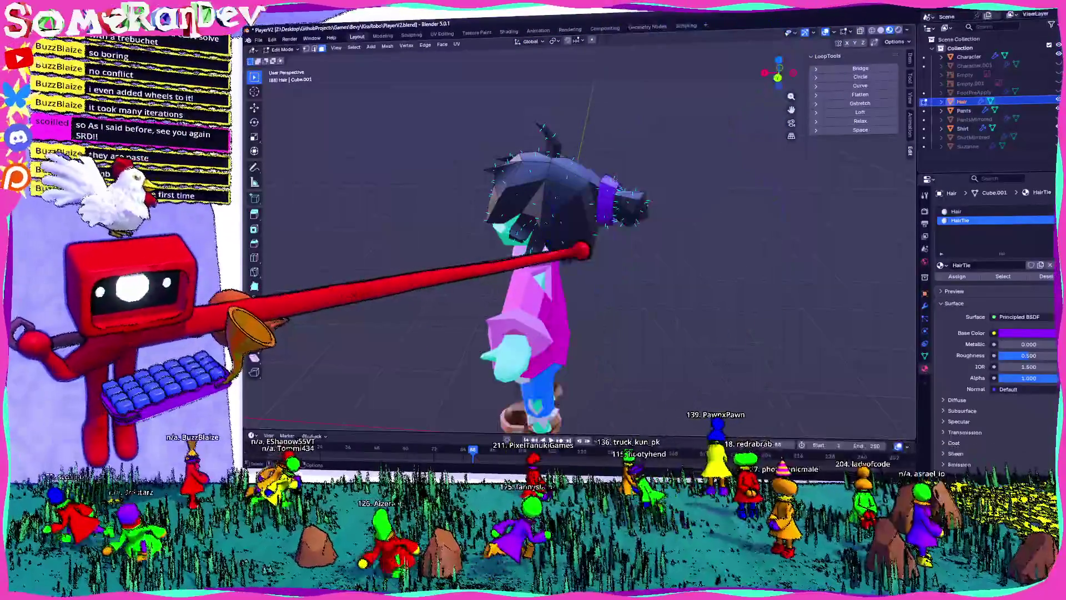
- Leave Edit Mode on the hair mesh and deselect the hair
middle_click_drag(555, 250, 644, 244)
key("Tab")
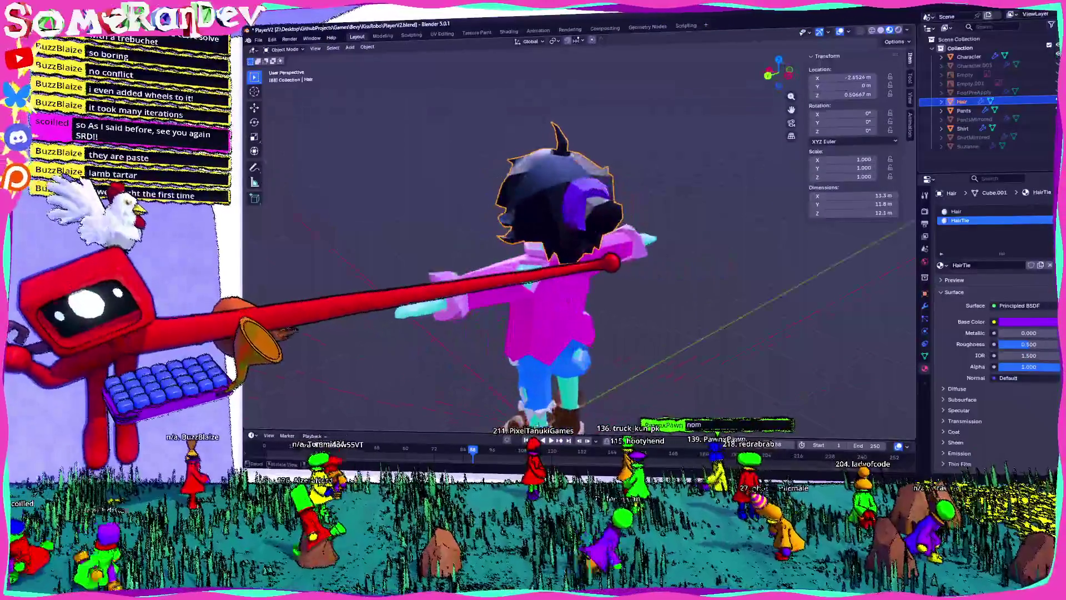
left_click(691, 295)
- Orbit and zoom around the character to inspect it from the front and rear
mouse_move(692, 294)
middle_mouse_down()
mouse_move(714, 214)
mouse_move(762, 238)
middle_mouse_up()
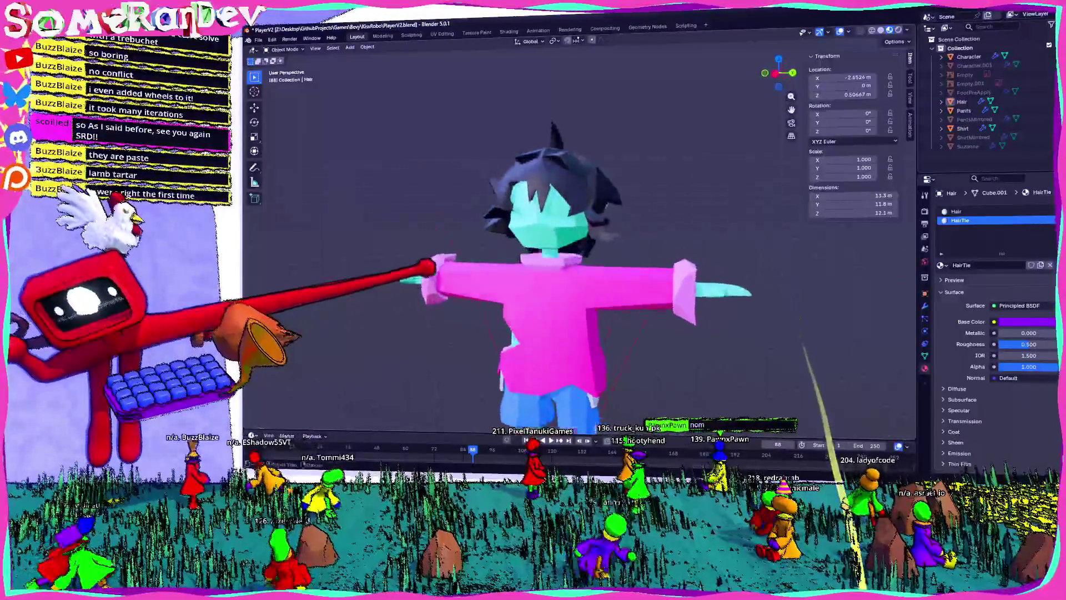
scroll(809, 389, "down", 2)
mouse_move(722, 278)
middle_mouse_down()
mouse_move(778, 267)
mouse_move(733, 277)
mouse_move(755, 278)
mouse_move(728, 272)
mouse_move(755, 277)
middle_mouse_up()
scroll(722, 278, "up", 3)
scroll(555, 250, "down", 3)
scroll(555, 250, "up", 2)
scroll(555, 250, "down", 2)
scroll(555, 250, "up", 4)
scroll(722, 278, "down", 2)
scroll(722, 278, "up", 2)
scroll(555, 249, "up", 2)
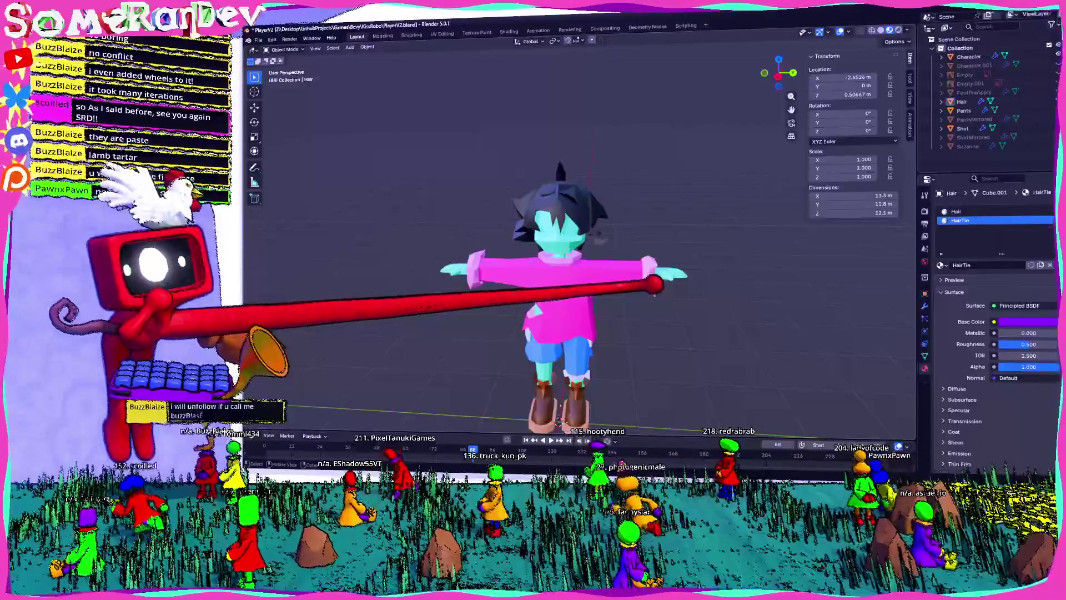
scroll(555, 250, "up", 2)
scroll(556, 250, "down", 3)
scroll(556, 250, "up", 4)
middle_click_drag(555, 250, 622, 250)
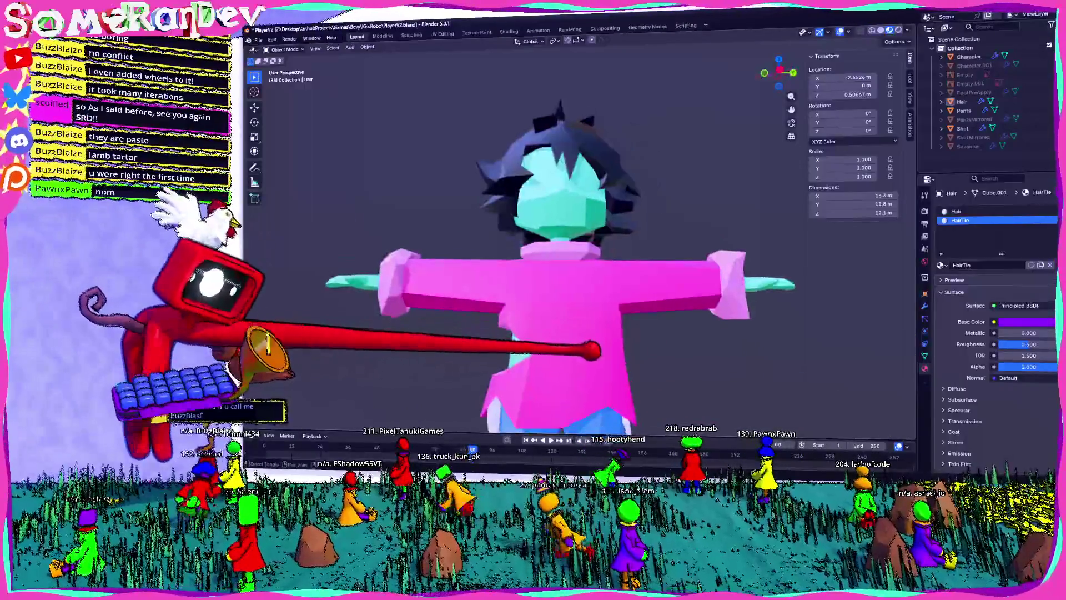
scroll(555, 250, "up", 2)
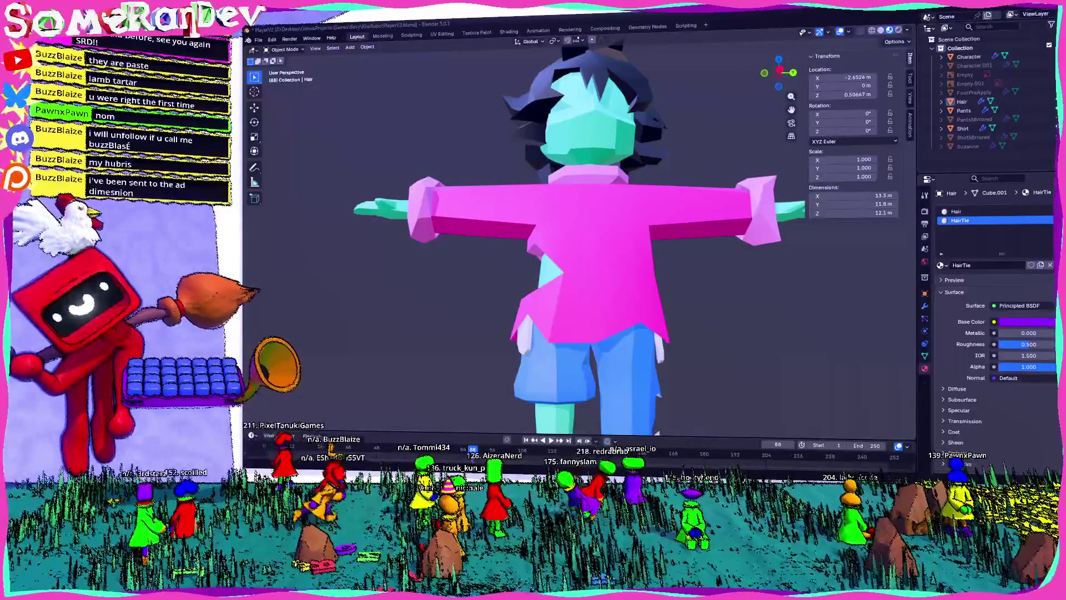
- Orbit to a front view of the whole character and select the character body
mouse_move(556, 250)
middle_mouse_down()
mouse_move(589, 311)
mouse_move(541, 289)
middle_mouse_up()
mouse_move(586, 130)
middle_mouse_down()
mouse_move(578, 171)
mouse_move(617, 291)
mouse_move(603, 314)
mouse_move(655, 239)
mouse_move(476, 232)
mouse_move(595, 250)
mouse_move(715, 361)
mouse_move(528, 281)
mouse_move(571, 238)
mouse_move(547, 230)
mouse_move(597, 241)
middle_mouse_up()
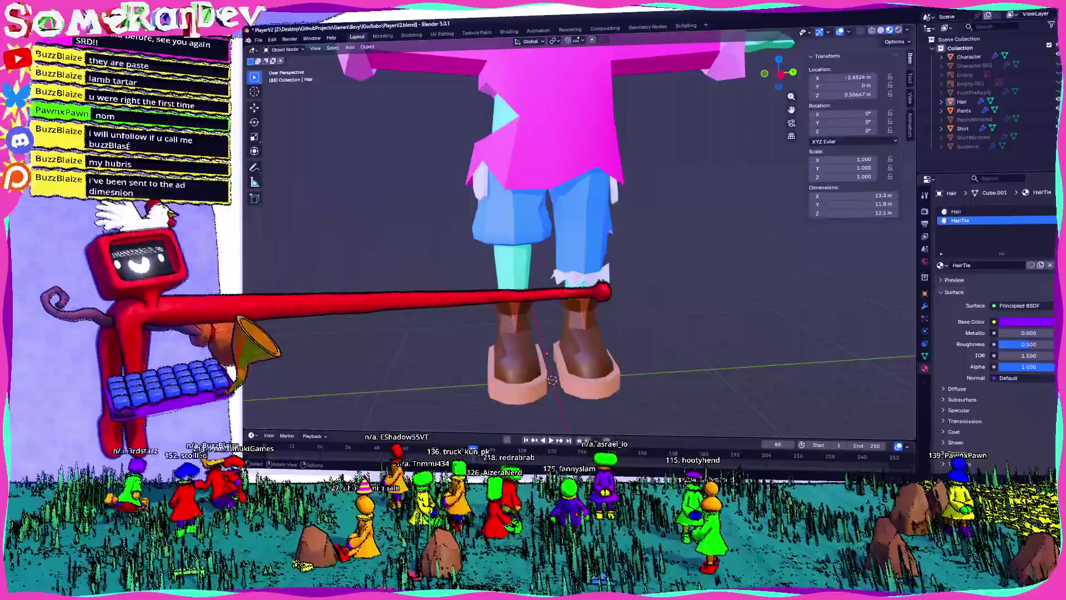
left_click(577, 275)
- Check the boot tongue material's base colour
scroll(639, 148, "up", 2)
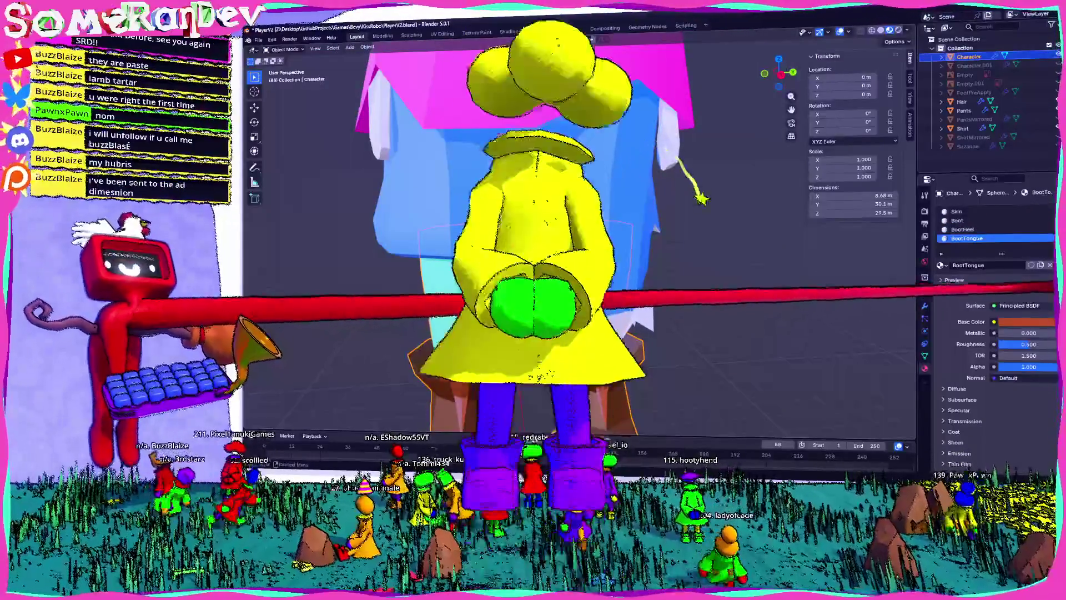
left_click(1027, 322)
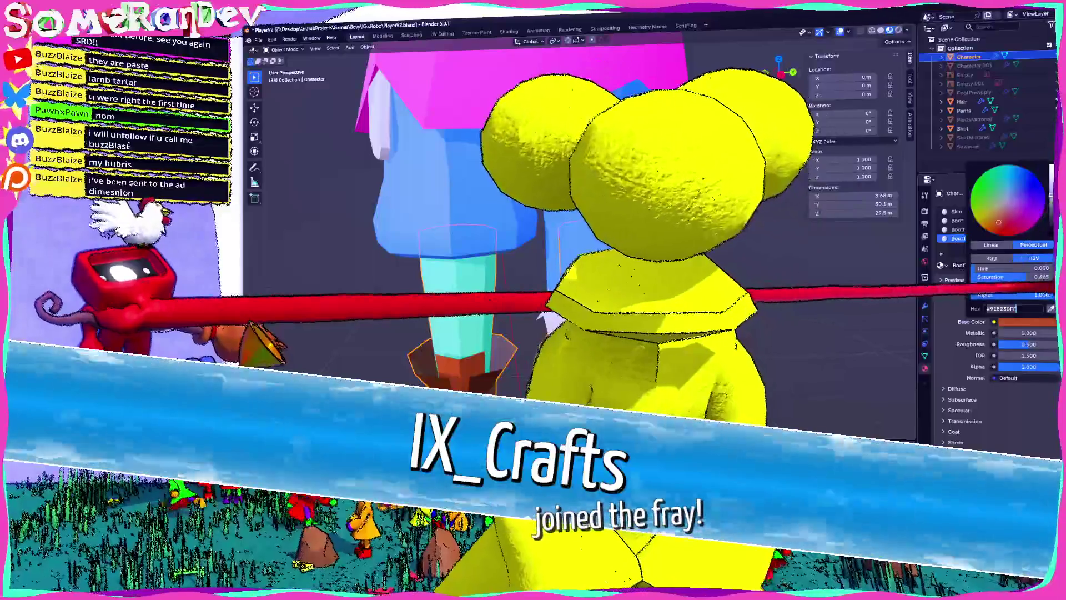
scroll(539, 318, "down", 4)
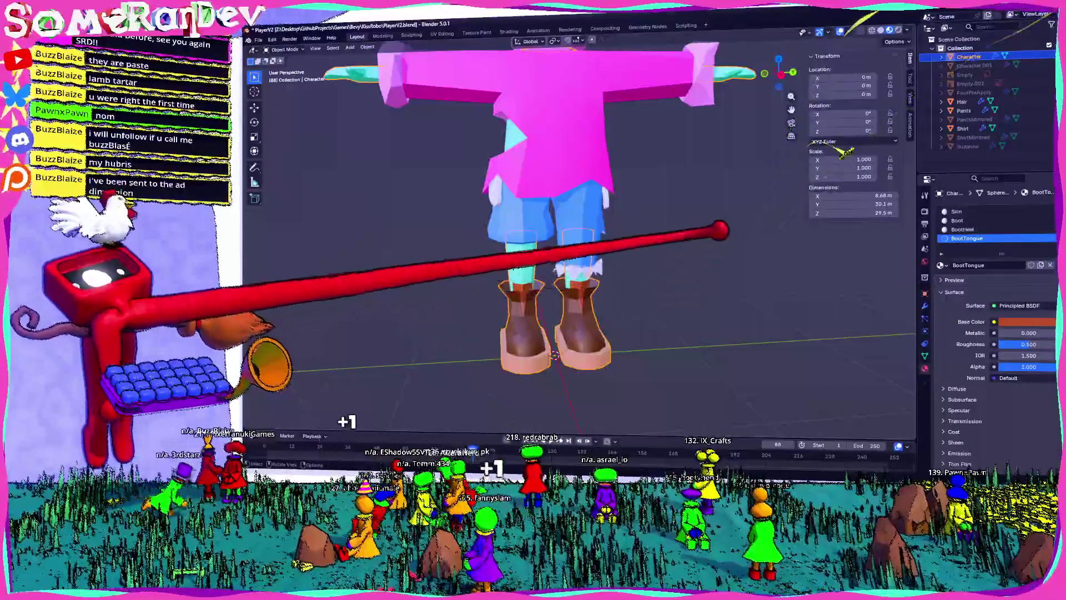
left_click(1027, 322)
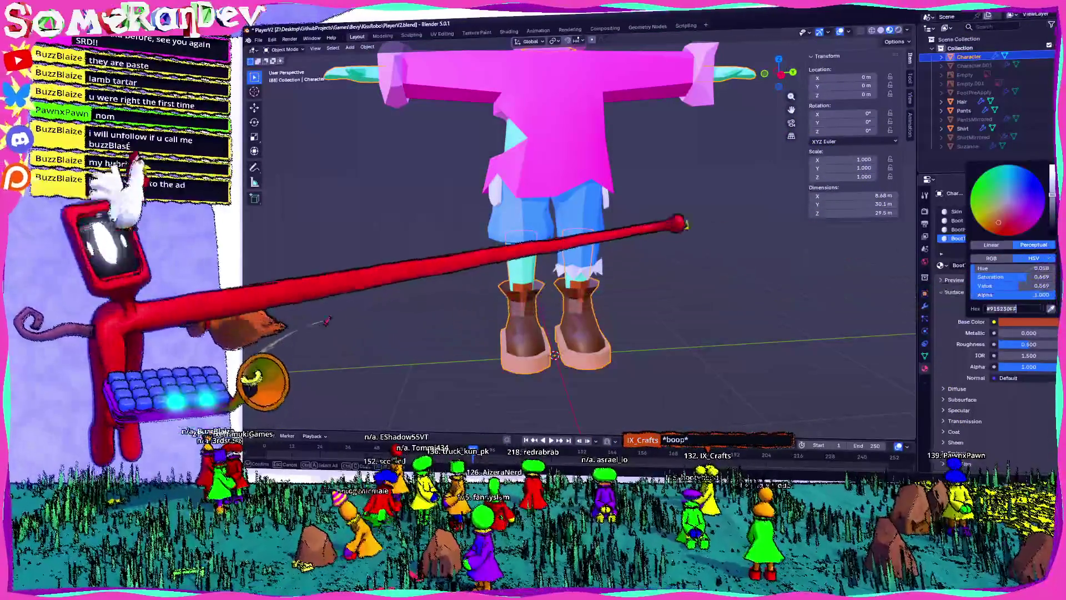
- Select the hair, frame it, and shift the HairTie Base Color hue to orange-red
left_click(962, 101)
key("KP_Decimal")
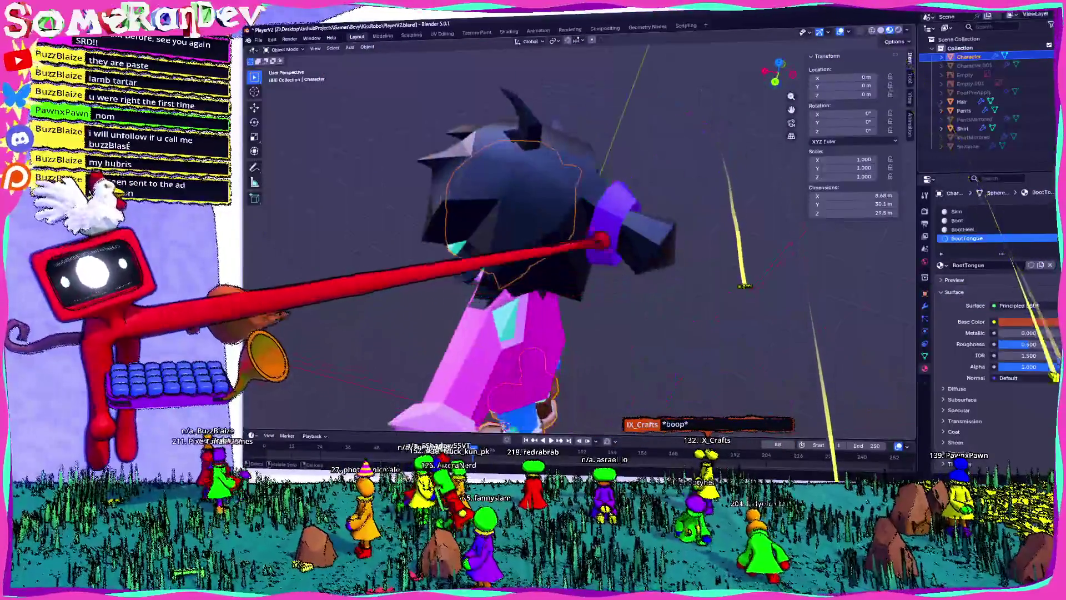
left_click_drag(1033, 268, 1053, 268)
- Select the character by its boot and open the BootHeel material's Base Color
mouse_move(753, 253)
middle_mouse_down()
mouse_move(647, 209)
mouse_move(797, 238)
middle_mouse_up()
scroll(745, 250, "down", 5)
mouse_move(592, 350)
middle_mouse_down()
mouse_move(611, 333)
mouse_move(611, 250)
middle_mouse_up()
scroll(611, 333, "up", 4)
left_click(547, 314)
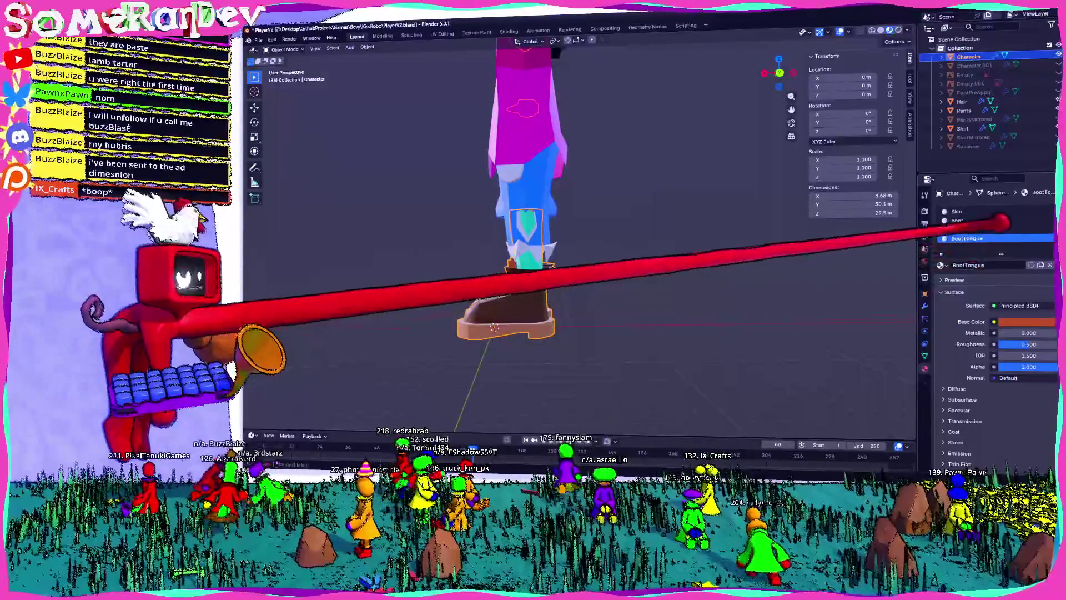
left_click(963, 230)
left_click(1027, 322)
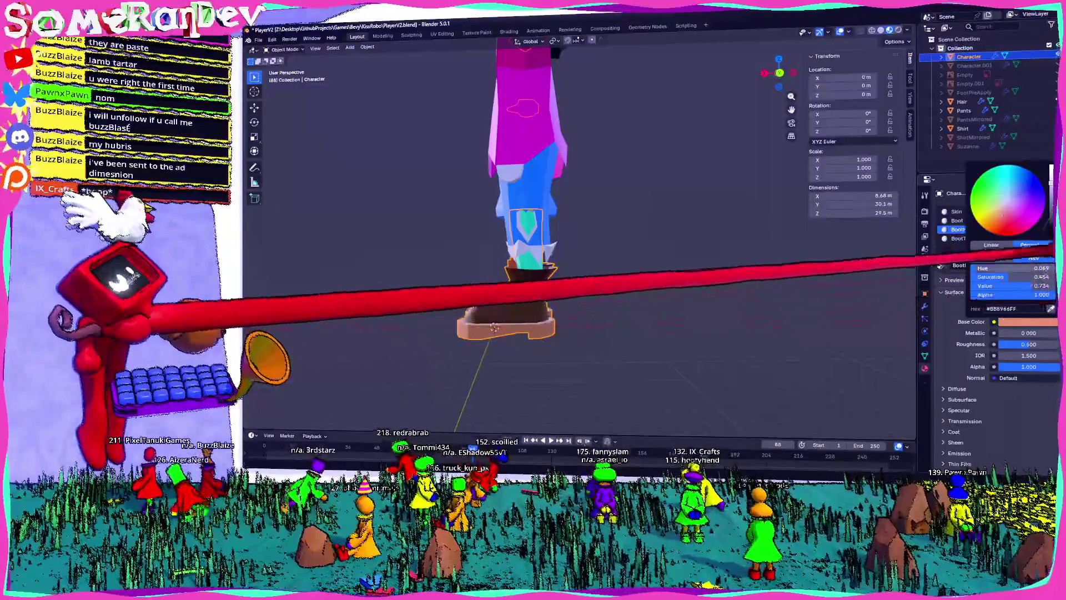
- Select the hair object and open its base colour for editing
mouse_move(555, 250)
middle_mouse_down()
mouse_move(555, 222)
mouse_move(555, 288)
middle_mouse_up()
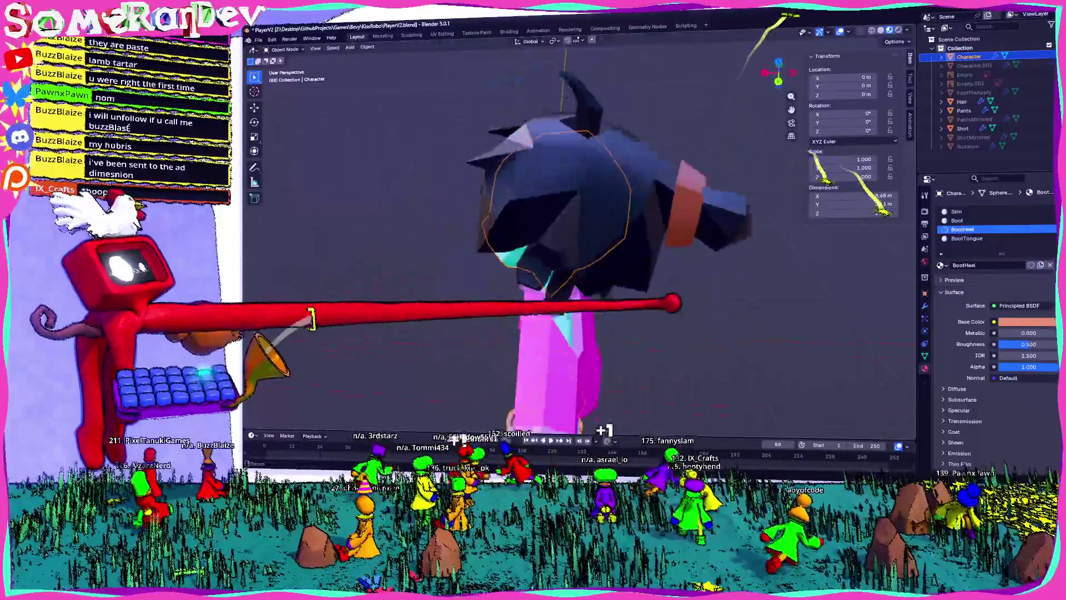
left_click(547, 167)
scroll(556, 223, "down", 5)
middle_click_drag(555, 250, 608, 206)
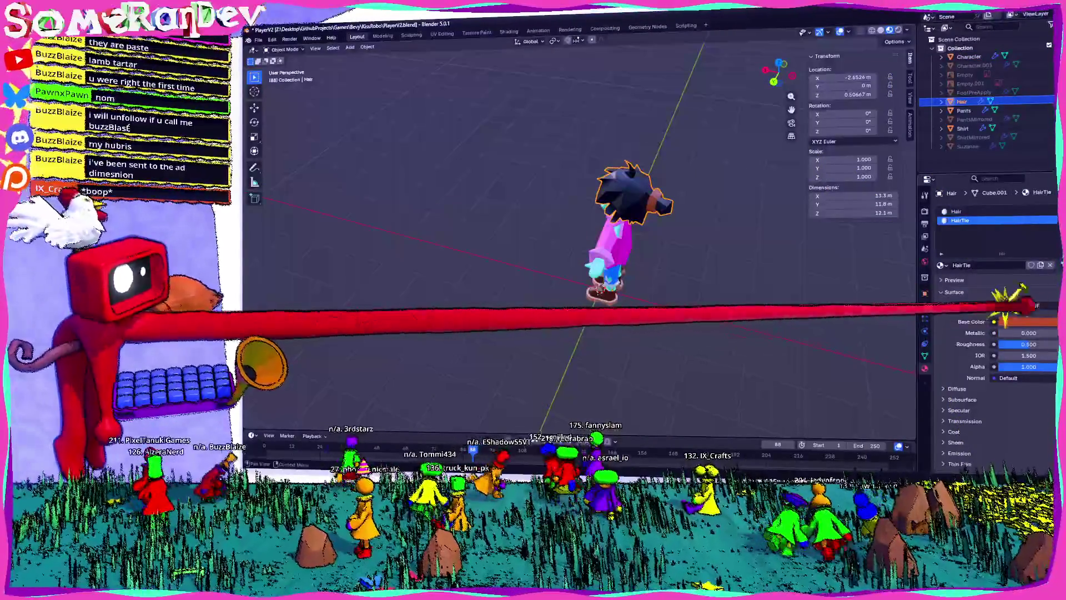
left_click(1027, 321)
- Reselect the hair and revert the hair tie to its purple colour
mouse_move(714, 245)
middle_mouse_down()
mouse_move(632, 281)
mouse_move(534, 264)
middle_mouse_up()
middle_click_drag(633, 107, 642, 95)
left_click(639, 161)
mouse_move(541, 380)
middle_mouse_down()
mouse_move(555, 311)
mouse_move(556, 345)
middle_mouse_up()
scroll(555, 344, "up", 3)
key("alt+a")
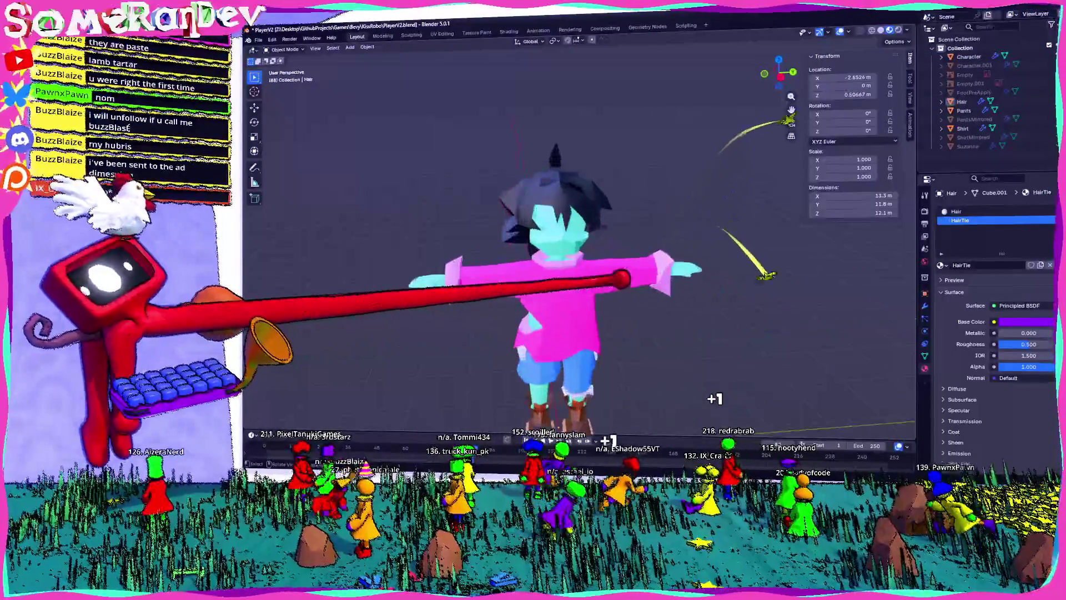
- Inspect the back of the head and bun, and glance through the Edit menu
middle_click_drag(556, 278, 716, 283)
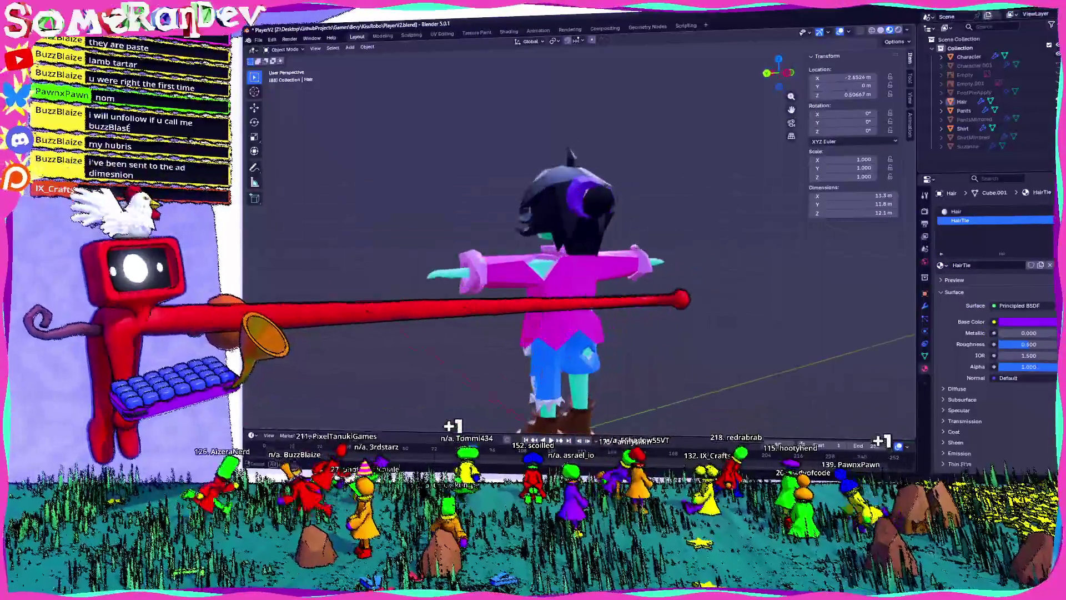
mouse_move(556, 311)
middle_mouse_down()
mouse_move(556, 239)
mouse_move(750, 255)
middle_mouse_up()
left_click(272, 39)
key("Escape")
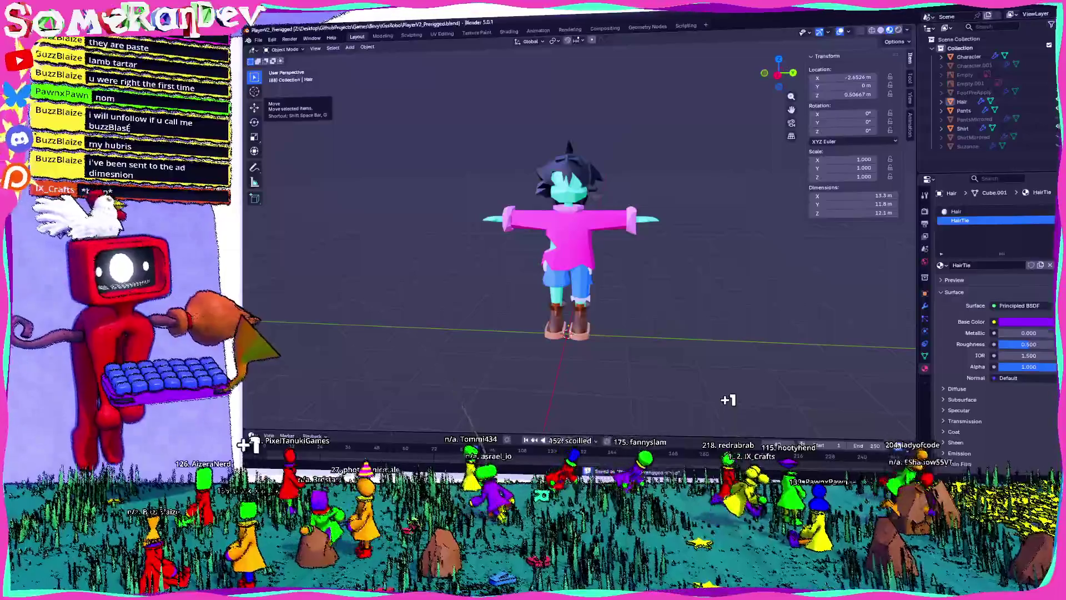
mouse_move(512, 218)
middle_mouse_down()
mouse_move(631, 221)
mouse_move(489, 219)
middle_mouse_up()
- Reopen PlayerV2.blend from the recent files list
left_click(258, 40)
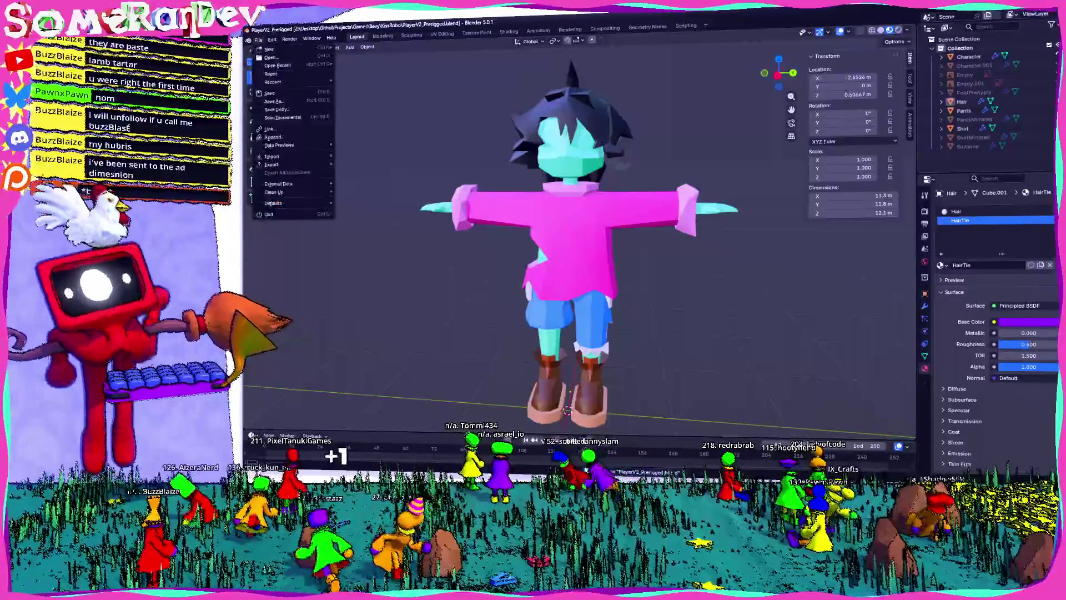
mouse_move(286, 64)
left_click(365, 71)
middle_click_drag(567, 234, 555, 222)
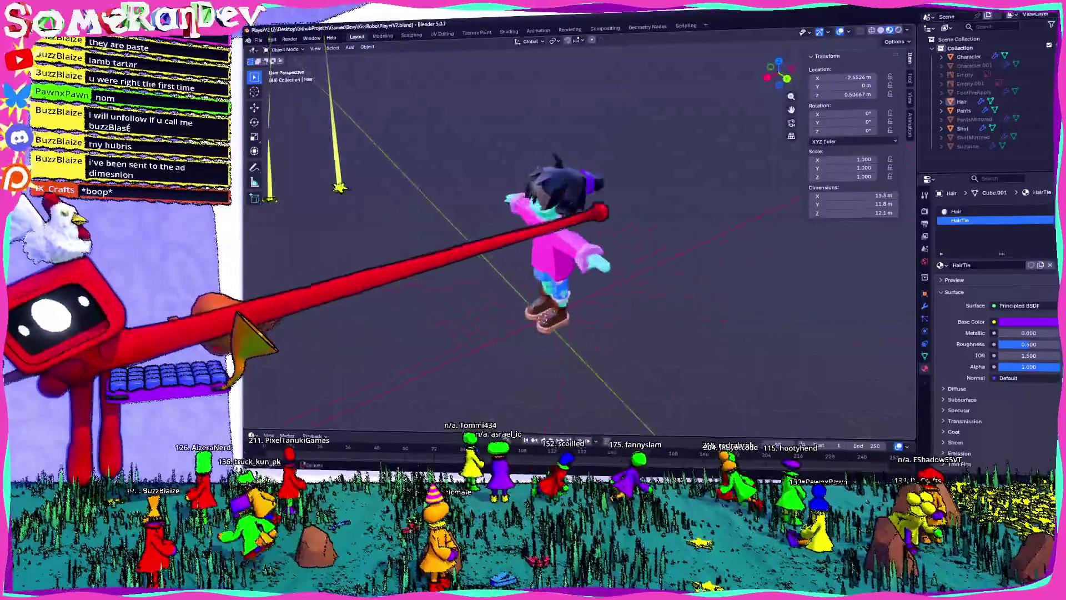
scroll(567, 233, "up", 3)
scroll(566, 233, "down", 3)
scroll(578, 239, "up", 5)
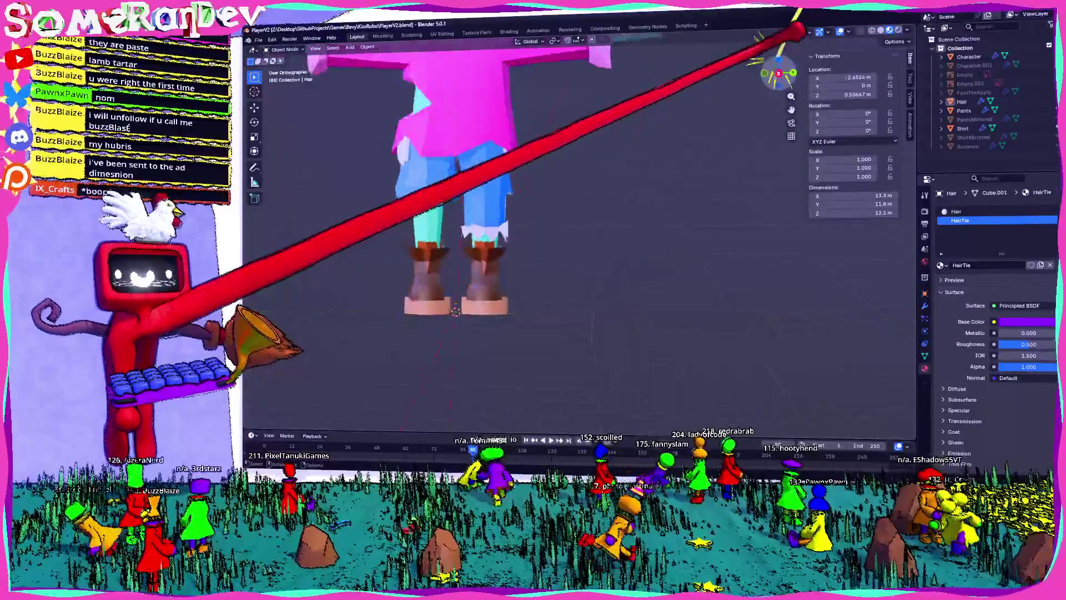
- Switch to Right Orthographic view centred on the legs and boots, then open the Add menu
left_click(779, 77)
scroll(467, 151, "up", 3)
mouse_move(466, 151)
middle_mouse_down("shift")
mouse_move(655, 190)
mouse_move(584, 172)
middle_mouse_up("shift")
scroll(661, 197, "up", 2)
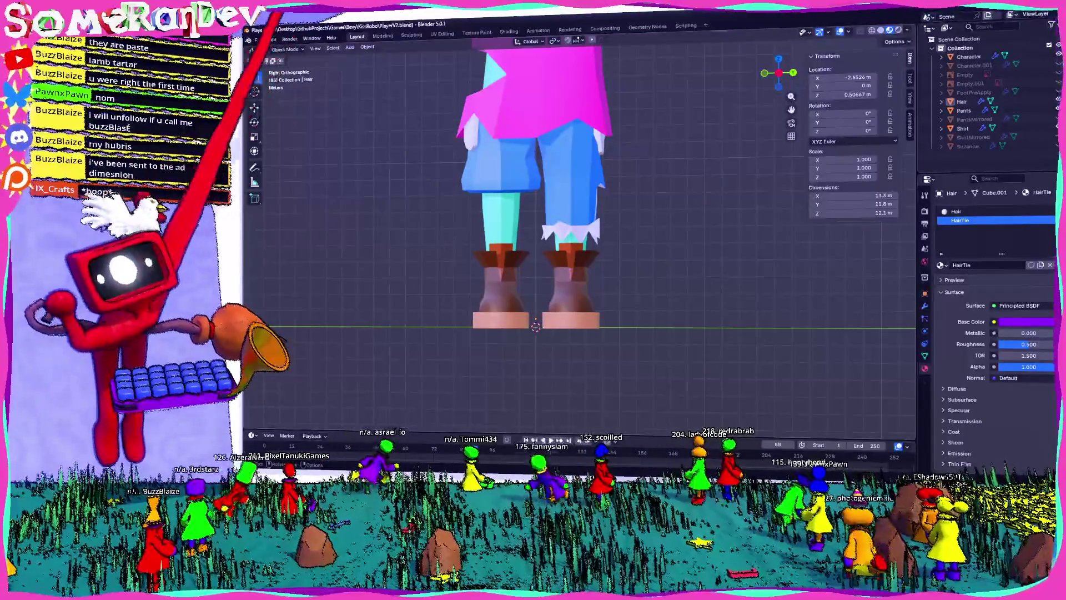
left_click(350, 46)
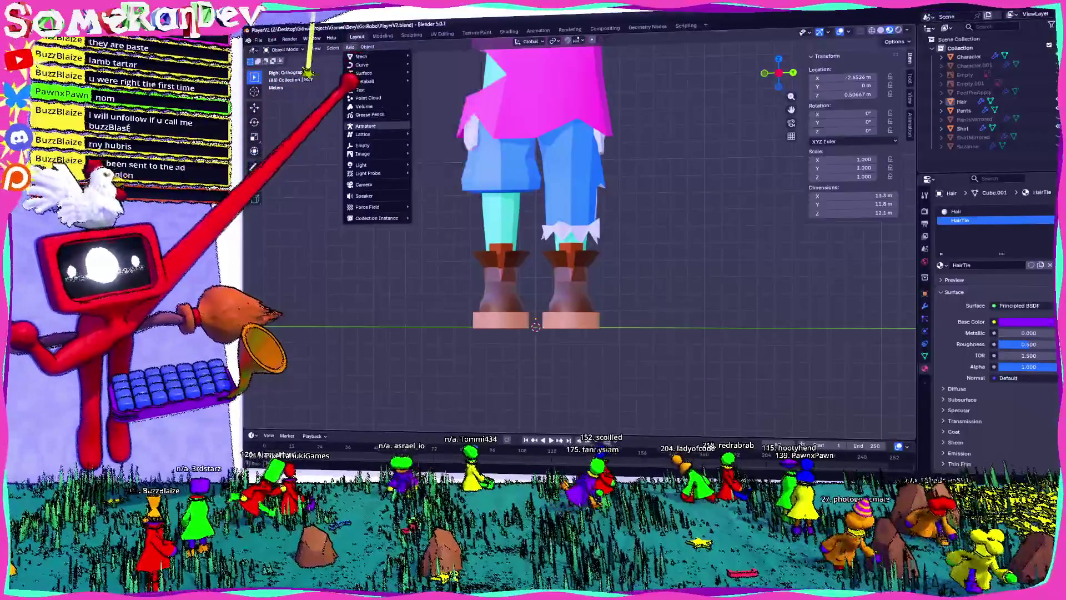
- Add an Armature and, in Edit Mode, stand its bone upright from the origin to Z 4 m
left_click(369, 136)
key("Tab")
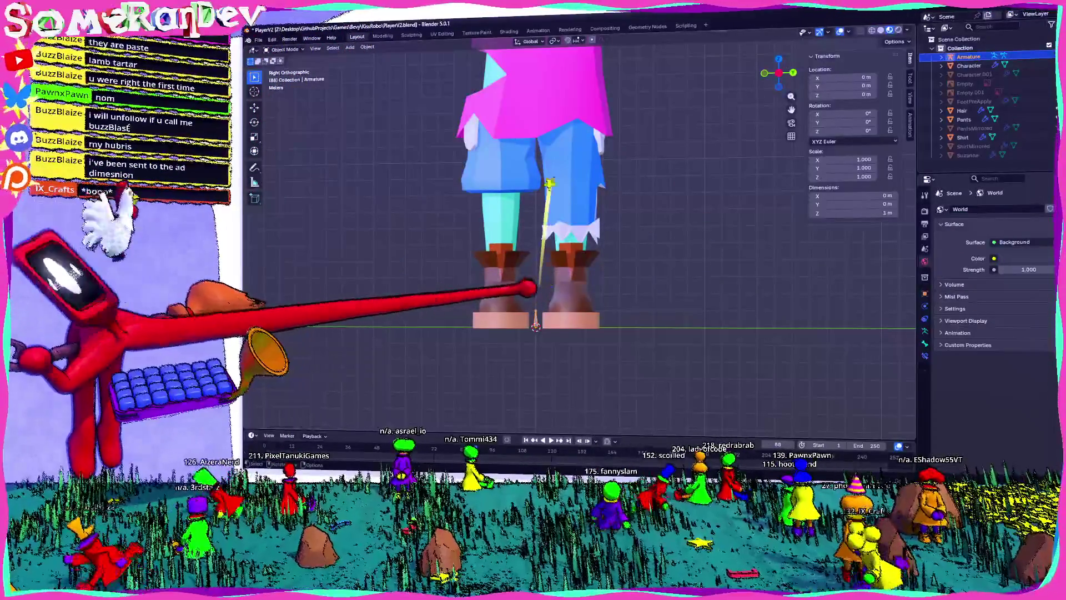
key("Tab")
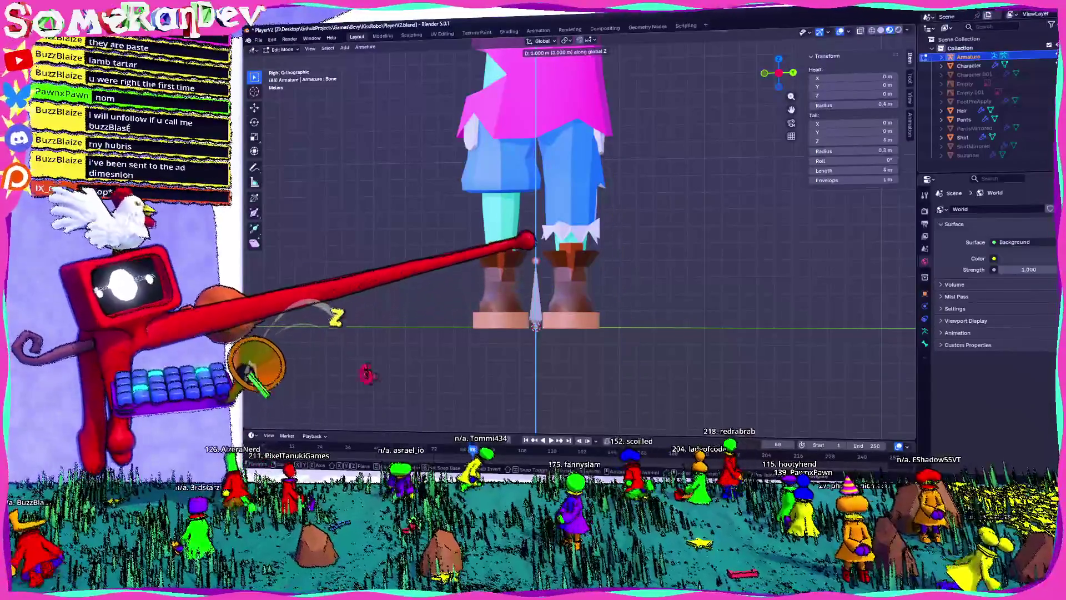
key("Return")
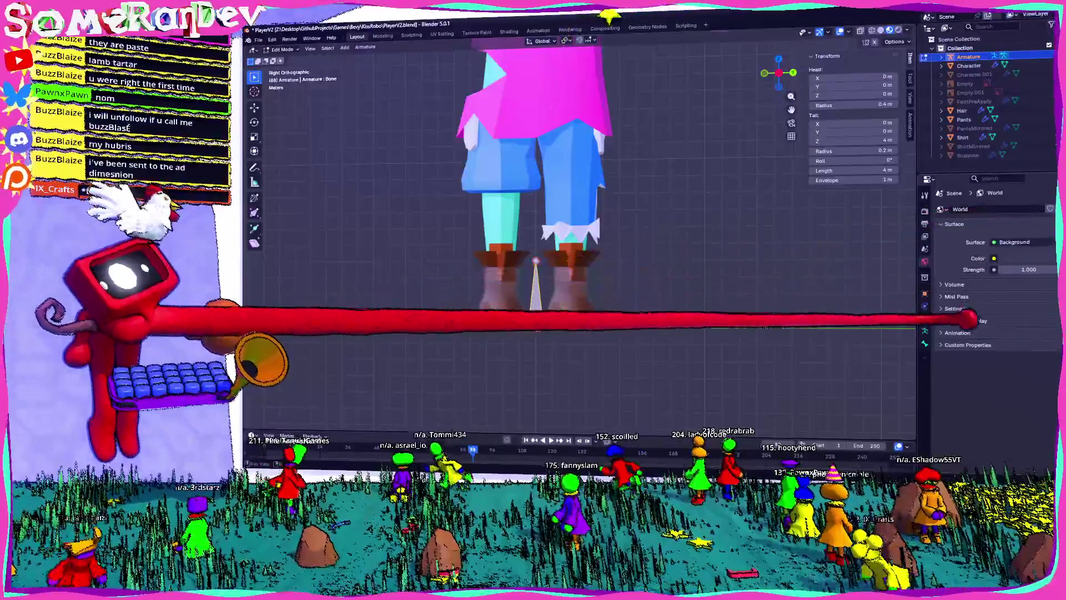
left_click(924, 343)
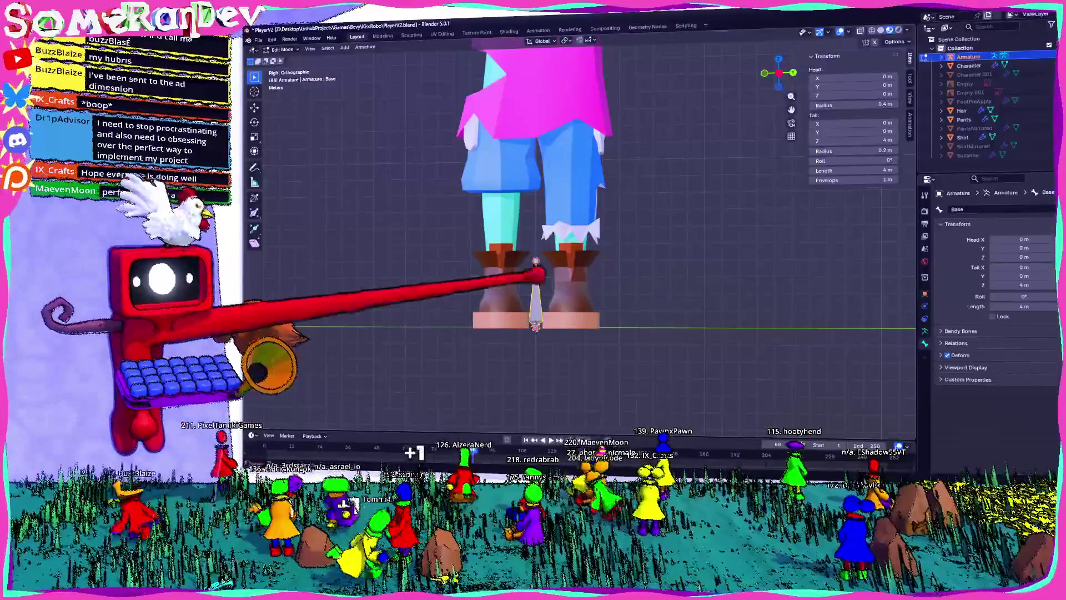
middle_click_drag(548, 227, 580, 250, "shift")
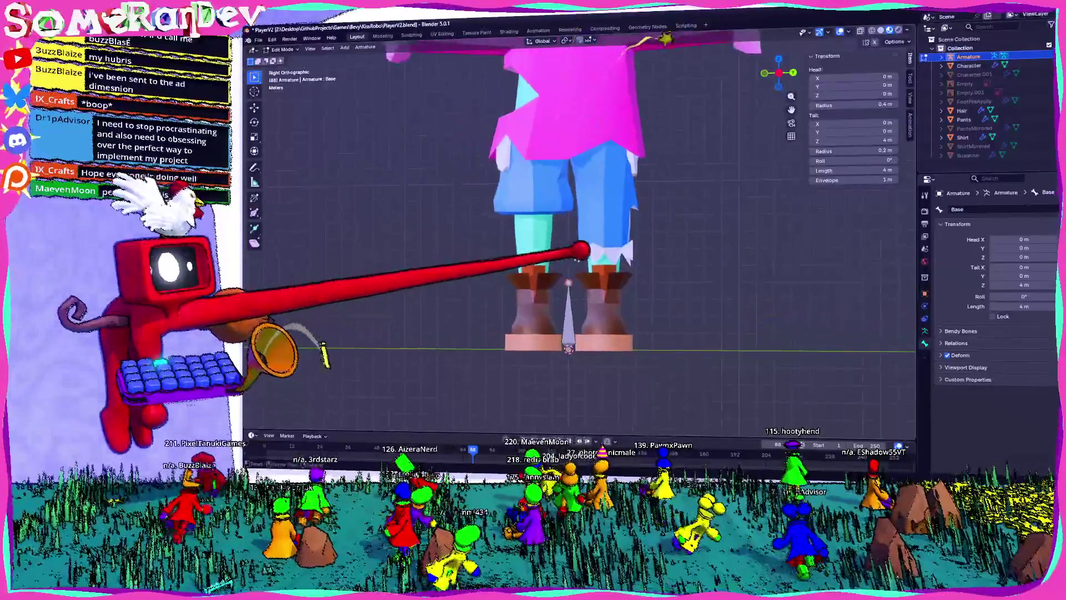
- Extrude a 5 m bone straight up from Base and separate the bones via the armature menu
key("z")
key("5")
key("Return")
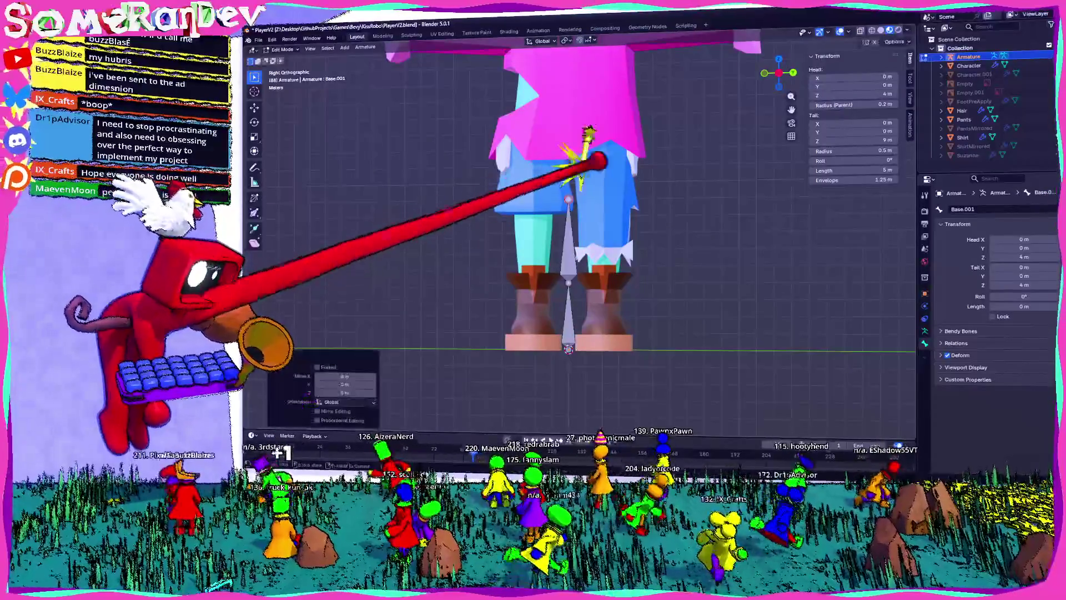
right_click(572, 244)
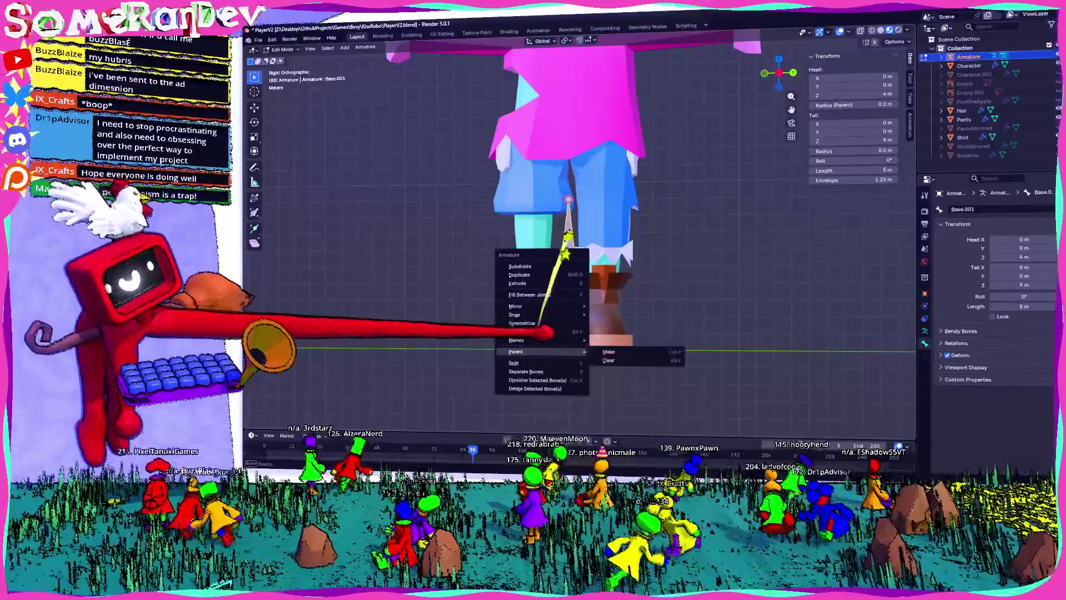
left_click(525, 371)
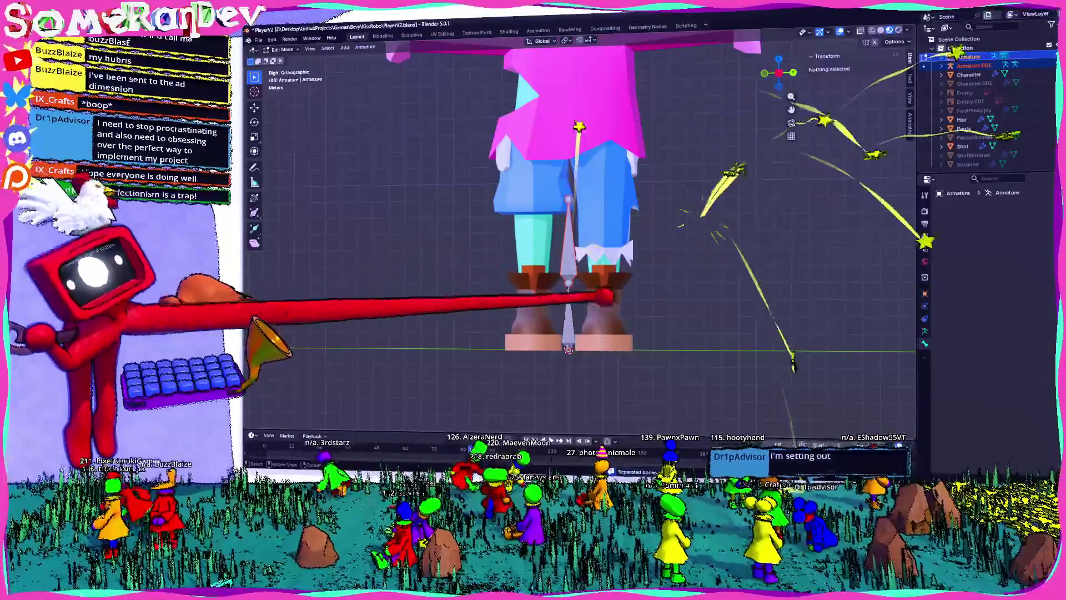
- Select the Base bone and start moving it along Z
left_click(567, 251)
key("g")
key("z")
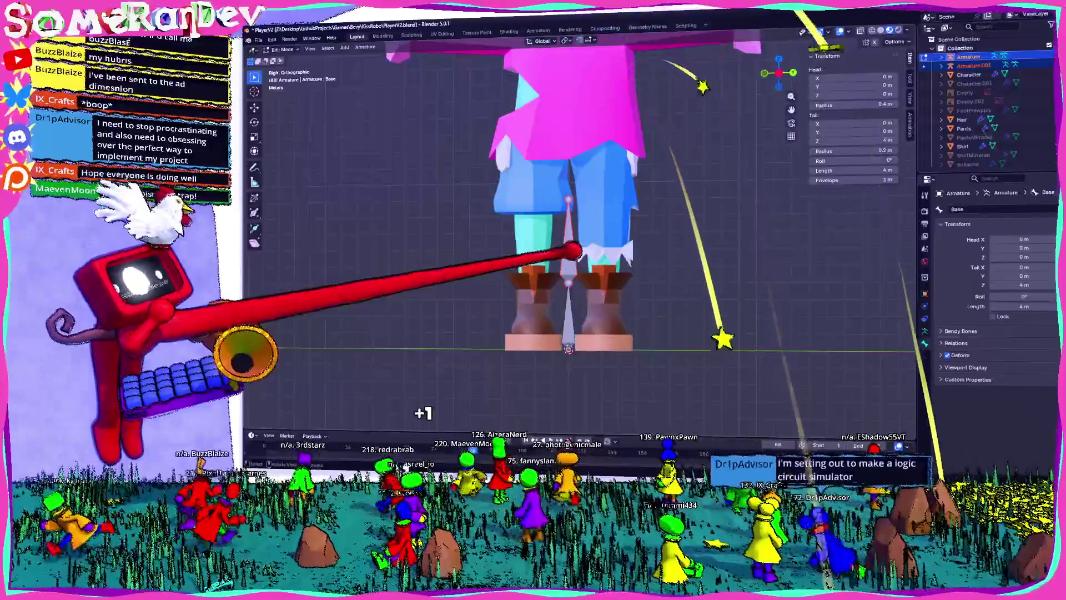
scroll(578, 245, "up", 3)
scroll(863, 410, "down", 2)
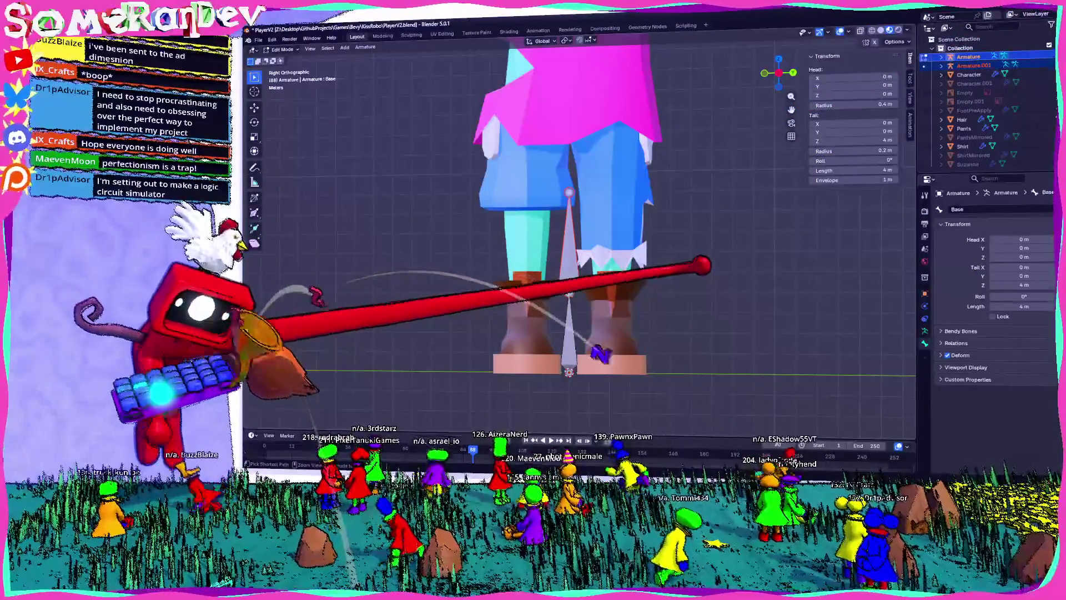
- Select the upper bone Base.001 and raise it 6.754 m along Z
key("alt+a")
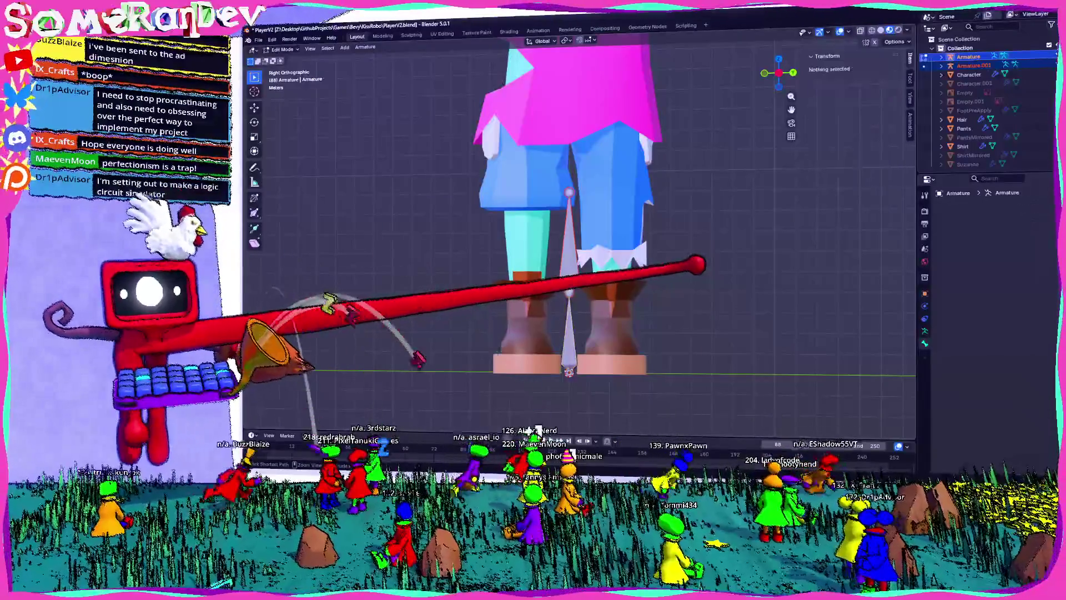
left_click(570, 206)
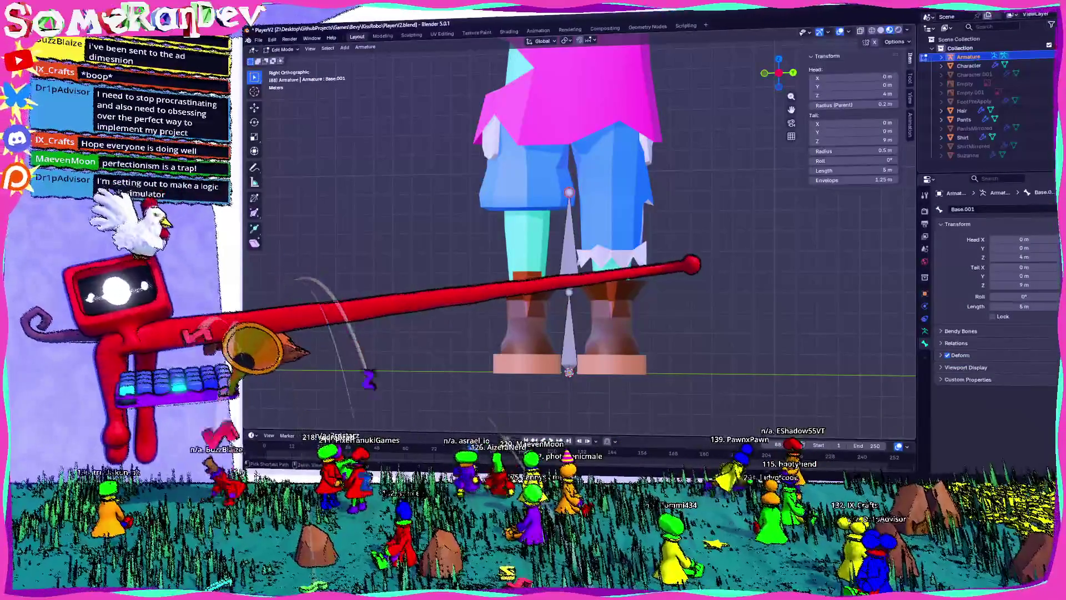
right_click(550, 164)
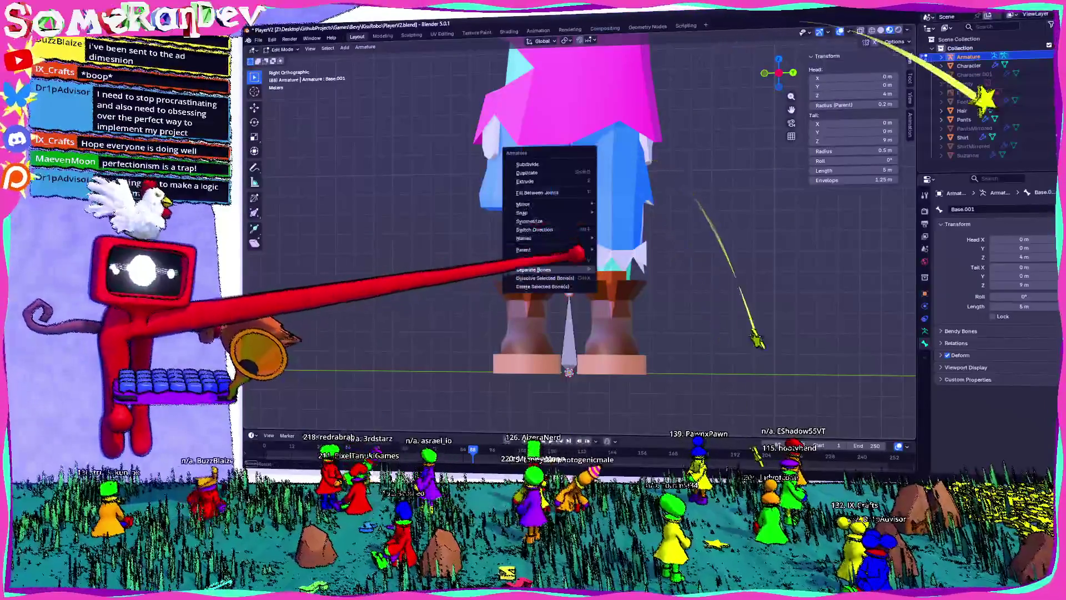
key("Escape")
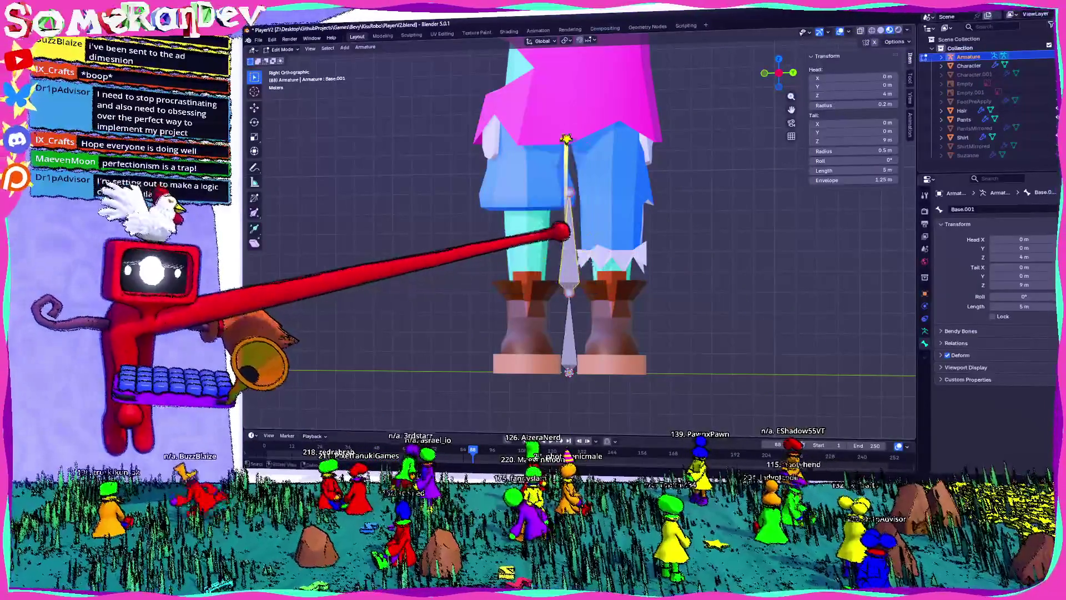
key("g")
key("z")
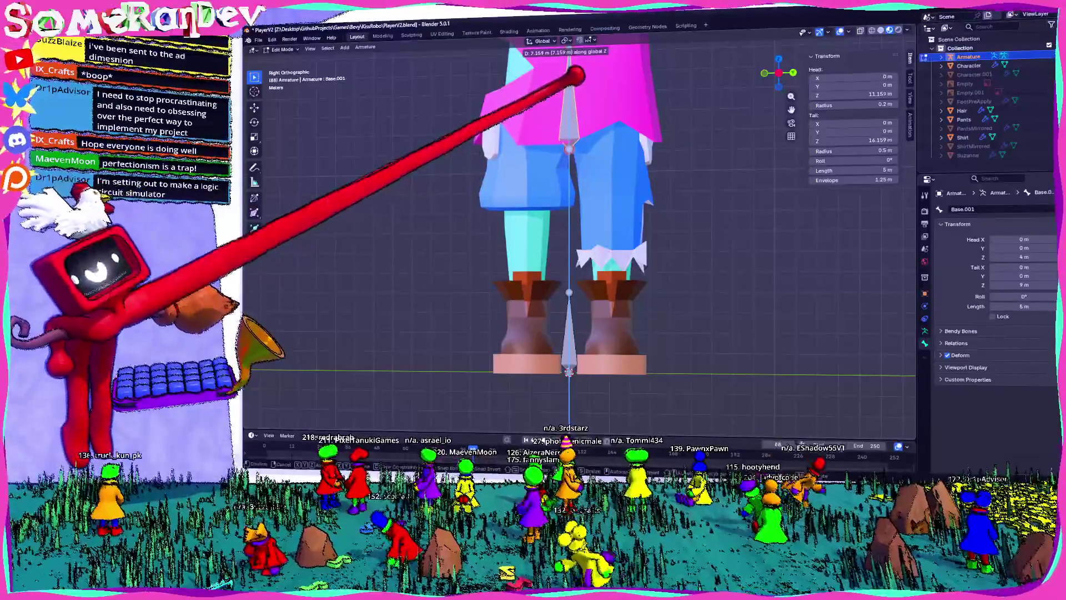
key("Return")
- Orbit around the raised bones and snap to a straight back view
middle_click_drag(611, 250, 655, 183)
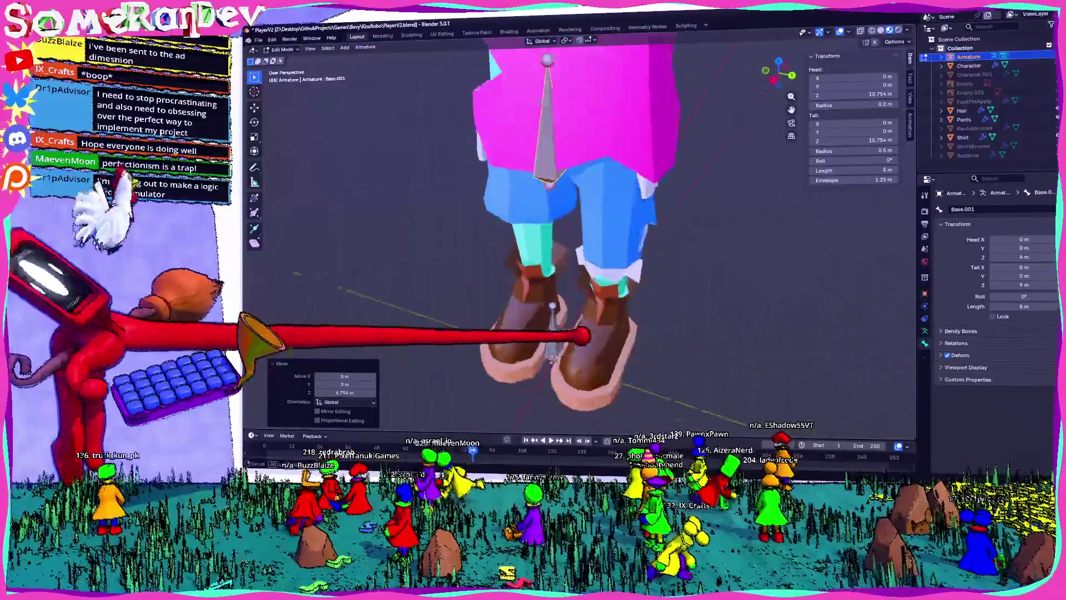
scroll(578, 222, "down", 5)
middle_click_drag(578, 222, 600, 222)
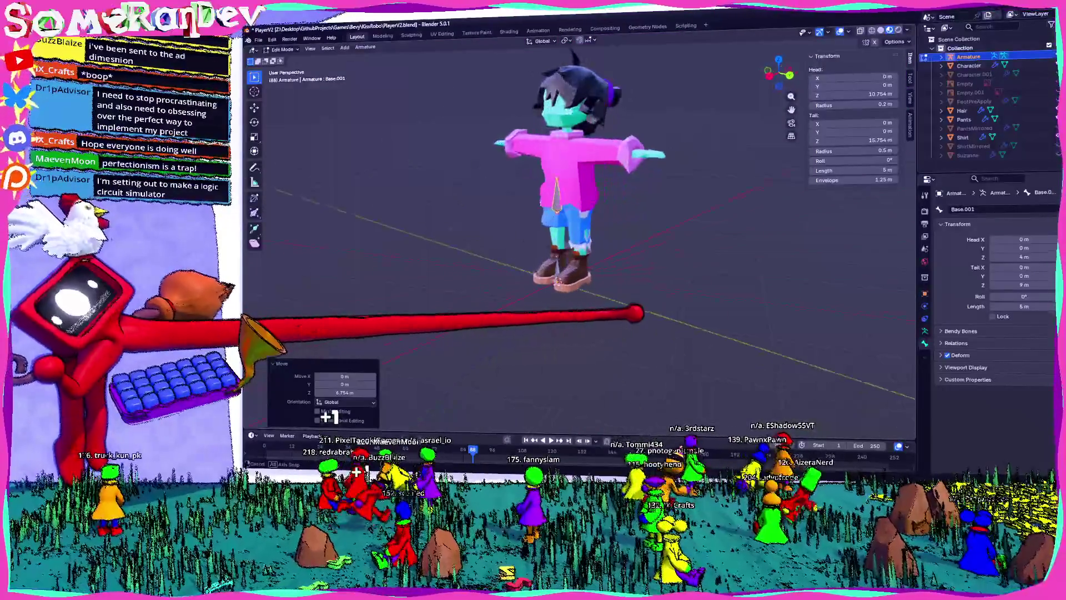
left_click(789, 74)
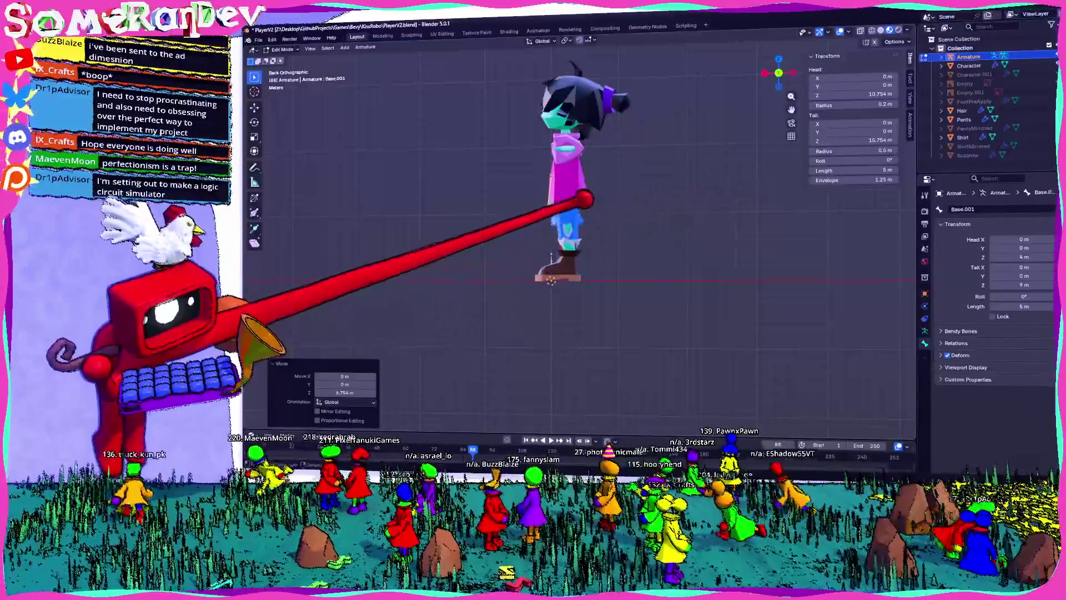
- Return to Object Mode and select the Pants, then the Character mesh, in back view
key("Tab")
middle_click_drag(555, 250, 600, 239)
left_click(581, 183)
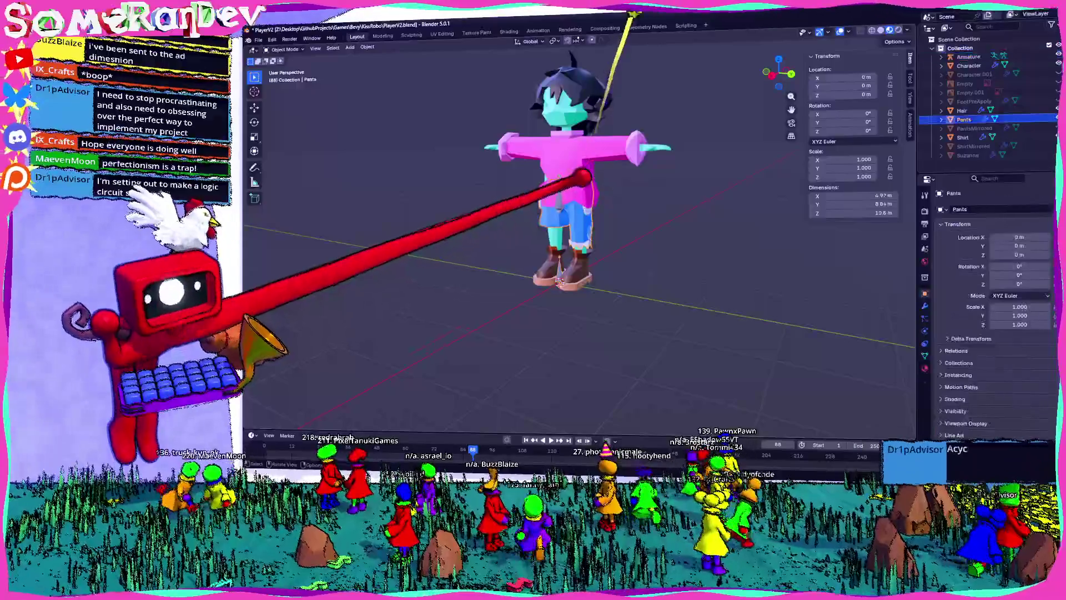
scroll(573, 239, "up", 3)
left_click(597, 239)
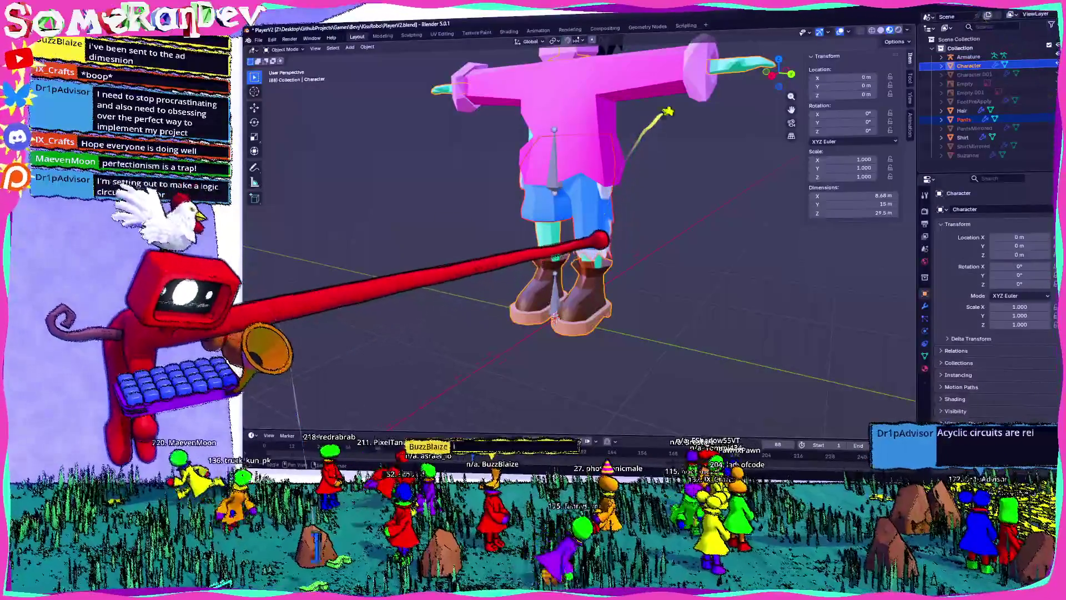
scroll(578, 222, "down", 2)
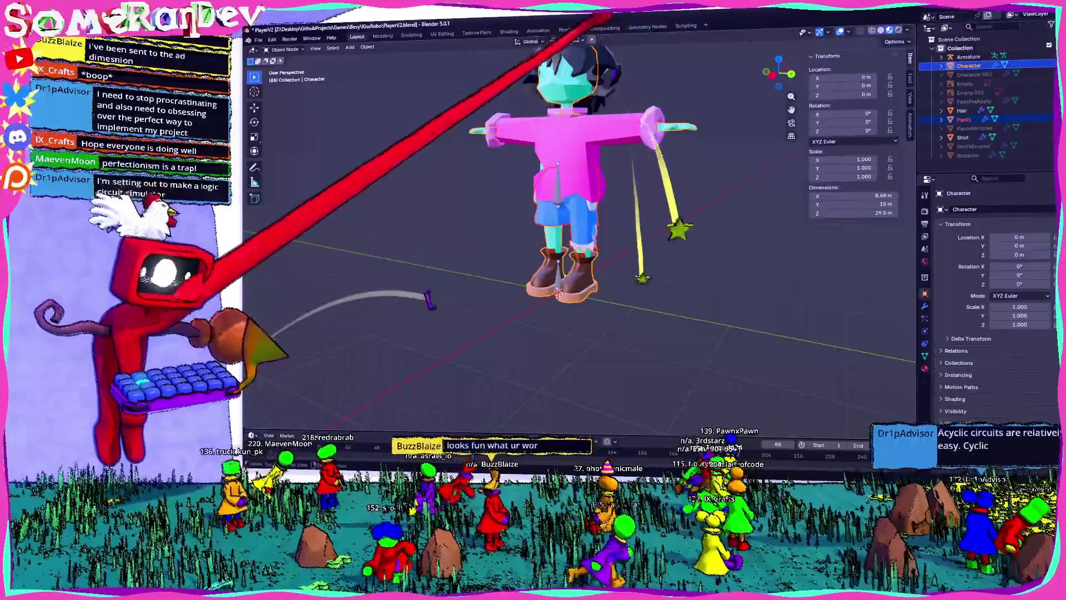
key("ctrl+KP_1")
scroll(555, 239, "up", 4)
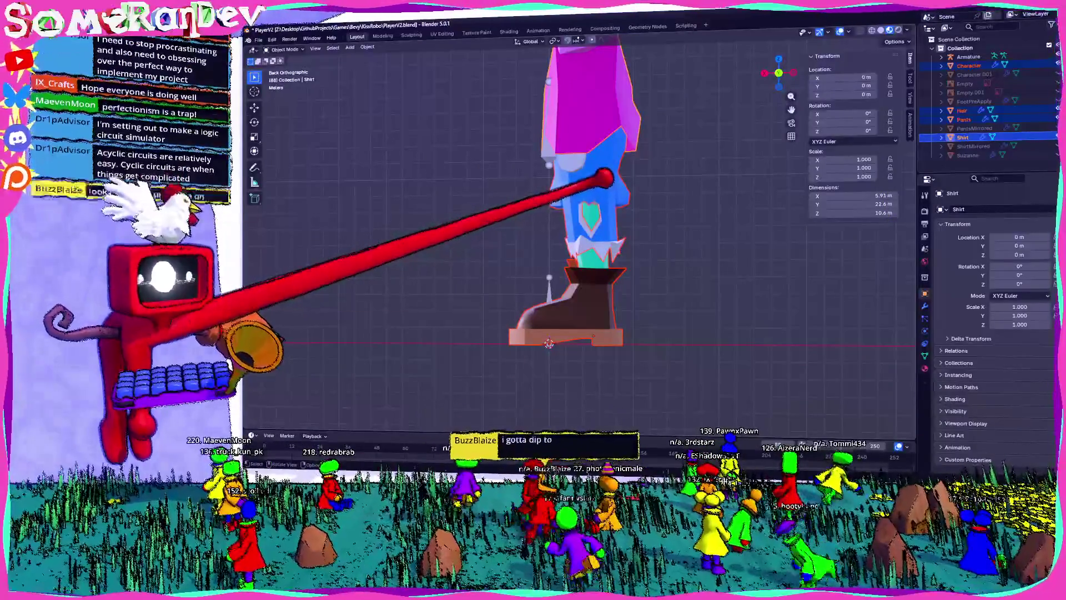
key("g")
key("x")
key("3")
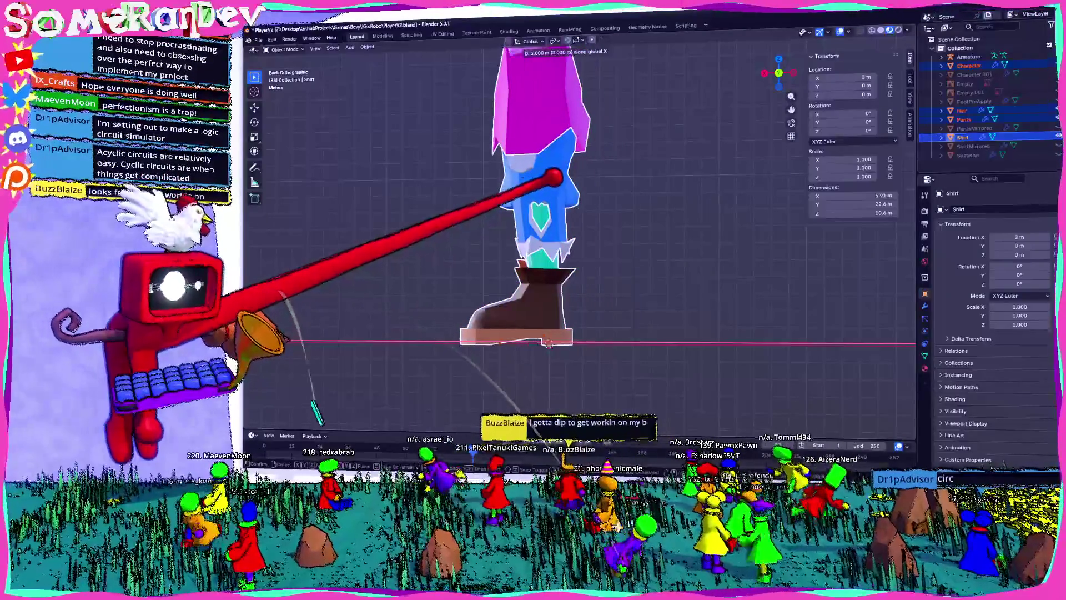
key("BackSpace")
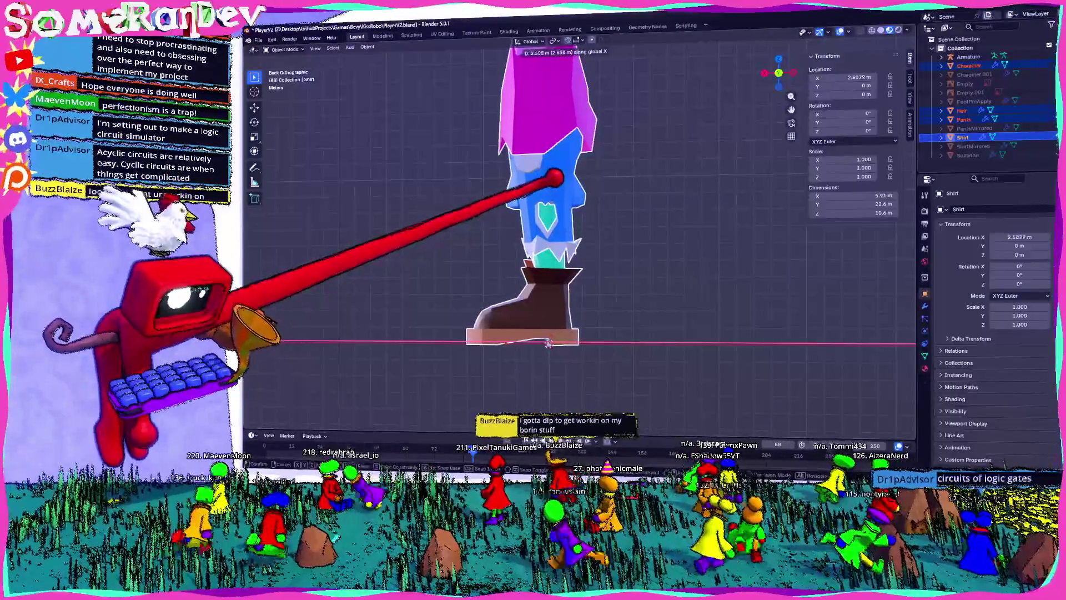
left_click(549, 343)
key("ctrl+a")
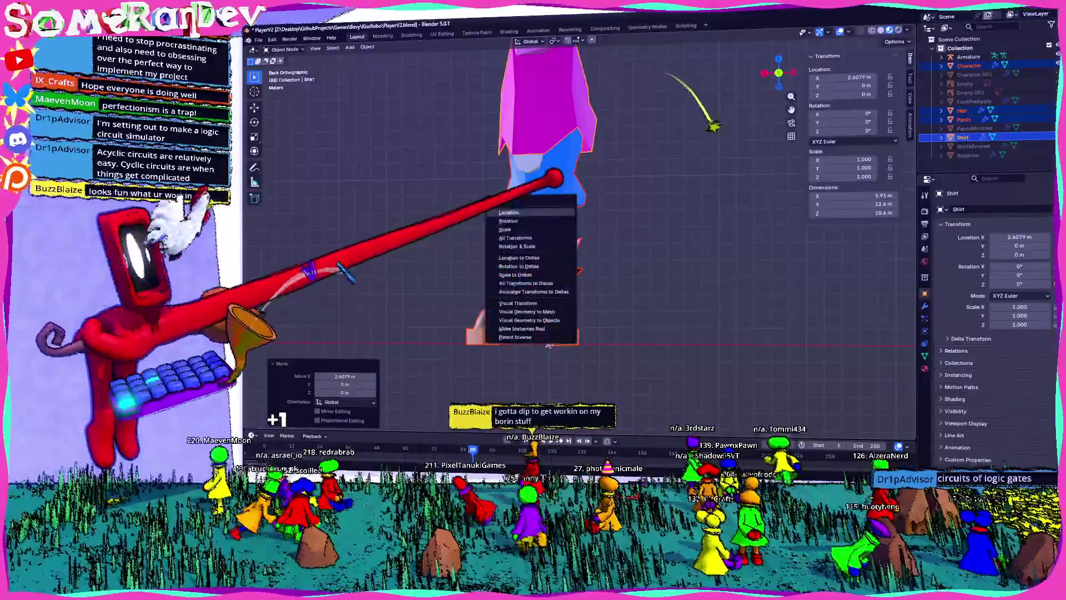
left_click(522, 202)
mouse_move(522, 202)
middle_mouse_down()
mouse_move(611, 211)
mouse_move(500, 216)
middle_mouse_up()
scroll(578, 222, "up", 3)
left_click(969, 56)
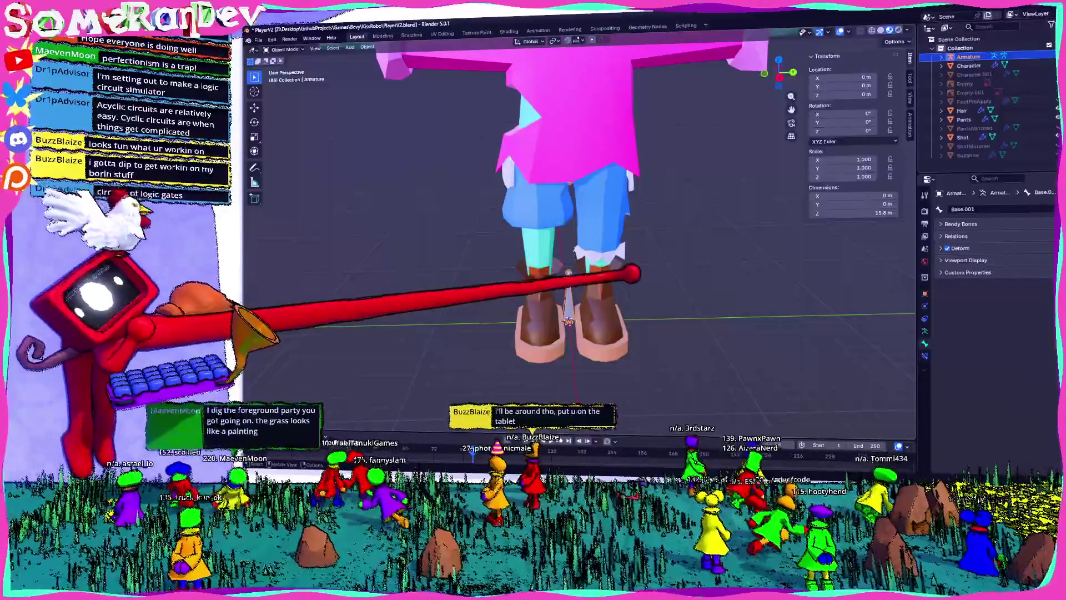
scroll(580, 238, "down", 5)
mouse_move(581, 239)
middle_mouse_down()
mouse_move(572, 300)
mouse_move(544, 289)
mouse_move(556, 233)
mouse_move(588, 238)
middle_mouse_up()
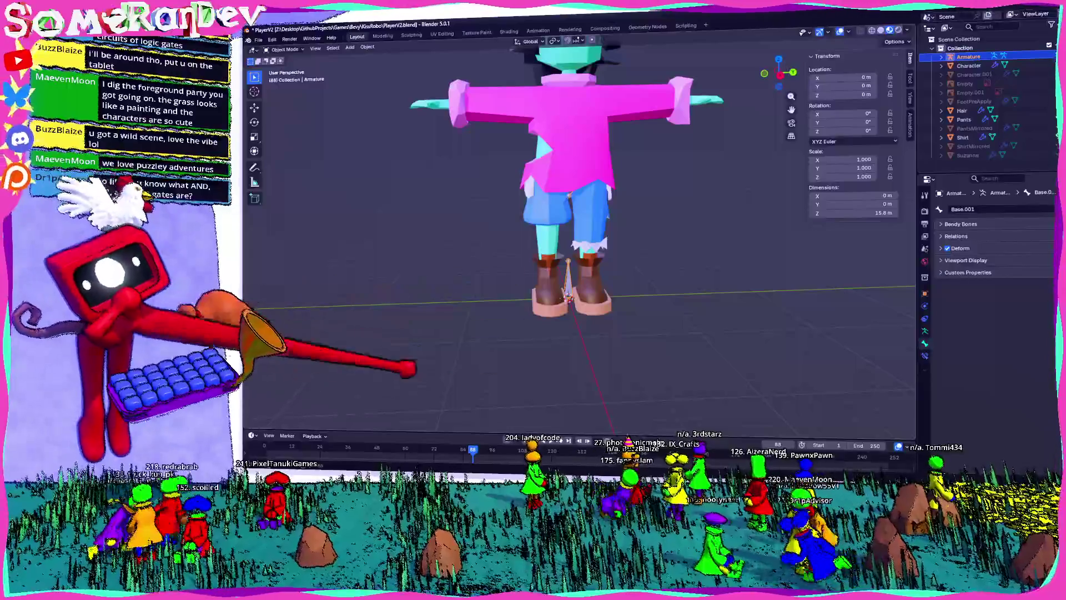
mouse_move(435, 219)
middle_mouse_down()
mouse_move(637, 233)
mouse_move(705, 226)
mouse_move(528, 231)
mouse_move(721, 176)
mouse_move(647, 177)
mouse_move(679, 91)
mouse_move(666, 138)
mouse_move(713, 162)
middle_mouse_up()
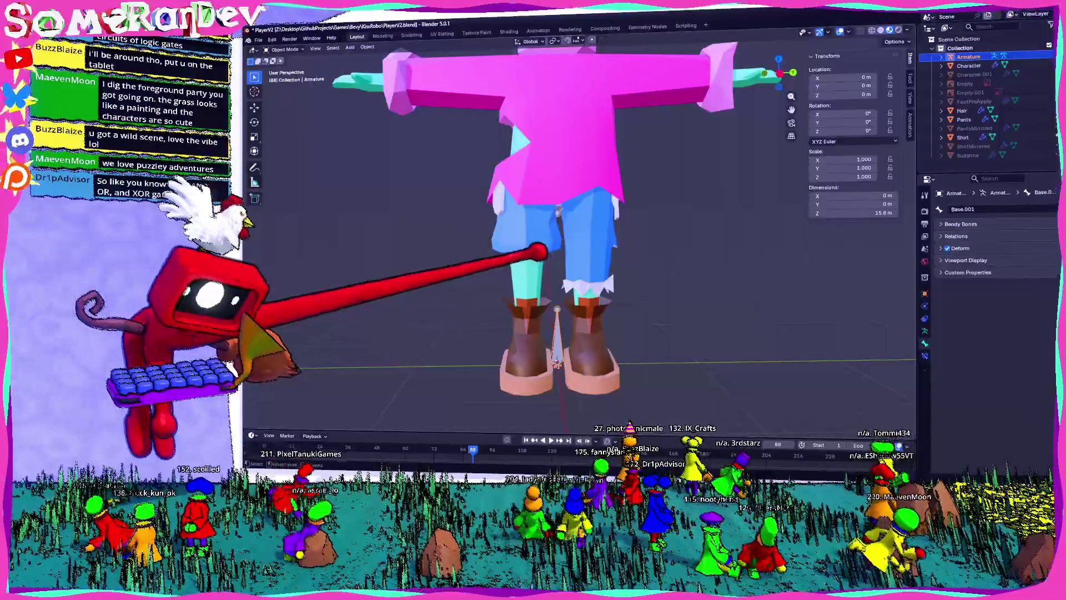
mouse_move(536, 236)
middle_mouse_down()
mouse_move(648, 238)
mouse_move(564, 302)
mouse_move(591, 228)
mouse_move(556, 211)
mouse_move(639, 222)
mouse_move(583, 223)
mouse_move(560, 231)
mouse_move(572, 238)
mouse_move(491, 255)
mouse_move(552, 238)
mouse_move(458, 221)
mouse_move(690, 219)
mouse_move(661, 228)
middle_mouse_up()
scroll(583, 223, "up", 2)
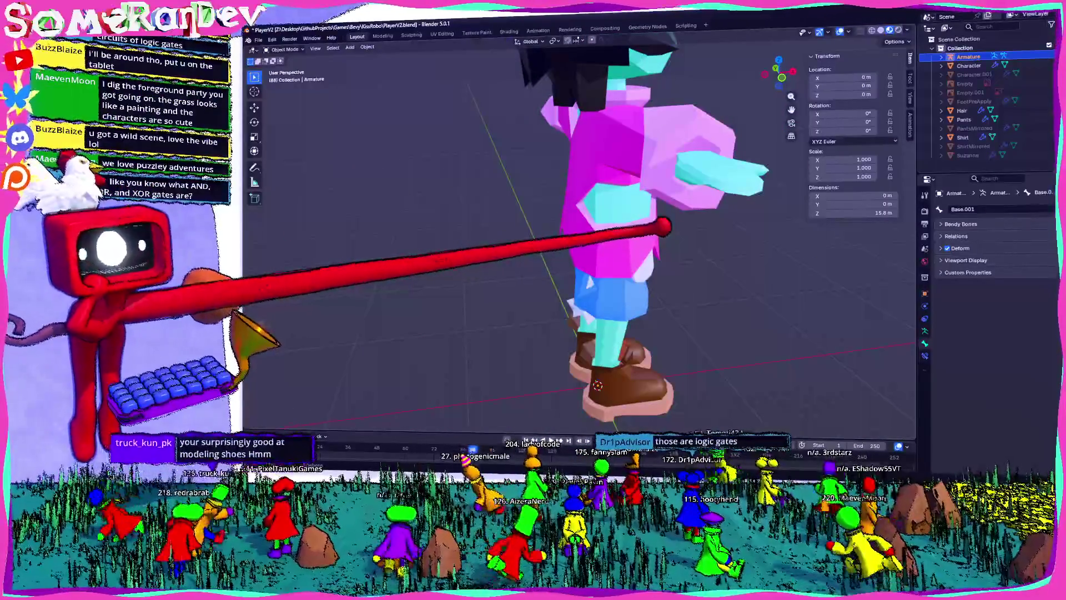
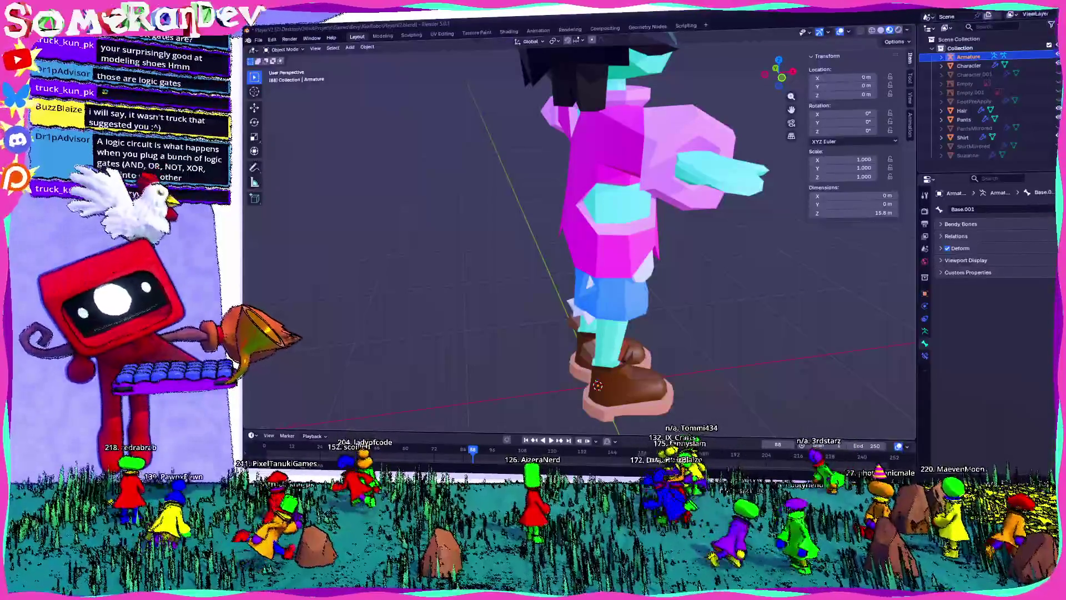
- Orbit around the character to inspect it from the front, behind and below
mouse_move(624, 369)
middle_mouse_down()
mouse_move(695, 261)
mouse_move(609, 262)
middle_mouse_up()
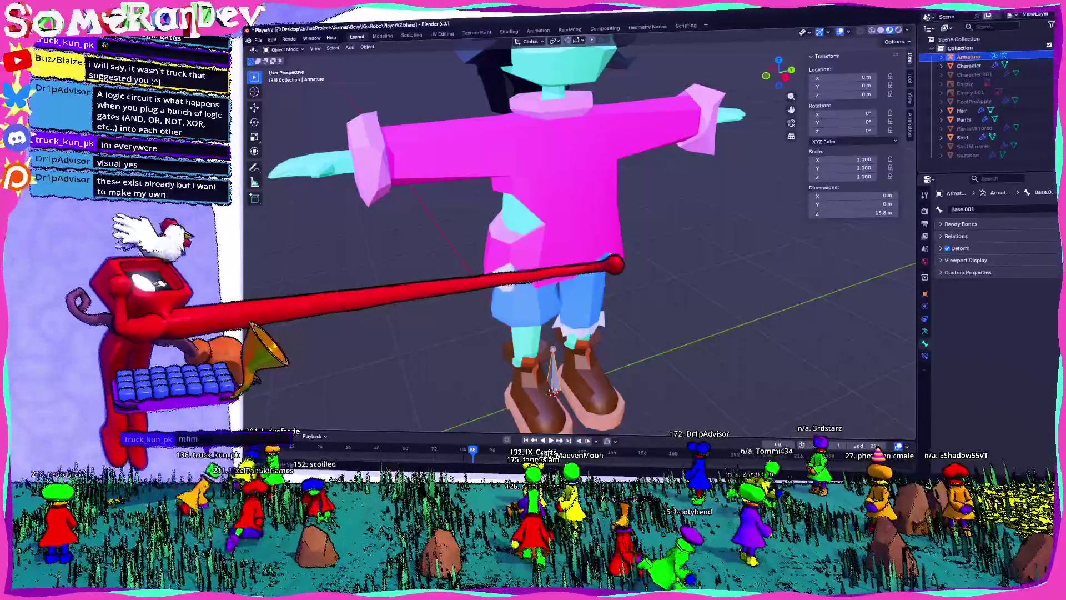
mouse_move(591, 271)
middle_mouse_down()
mouse_move(524, 238)
mouse_move(530, 261)
mouse_move(662, 239)
mouse_move(595, 270)
mouse_move(460, 288)
mouse_move(289, 431)
mouse_move(648, 245)
mouse_move(790, 238)
mouse_move(571, 247)
middle_mouse_up()
scroll(528, 240, "up", 5)
scroll(690, 209, "down", 4)
mouse_move(691, 208)
middle_mouse_down()
mouse_move(638, 205)
mouse_move(585, 222)
mouse_move(688, 221)
mouse_move(549, 229)
middle_mouse_up()
scroll(585, 222, "up", 5)
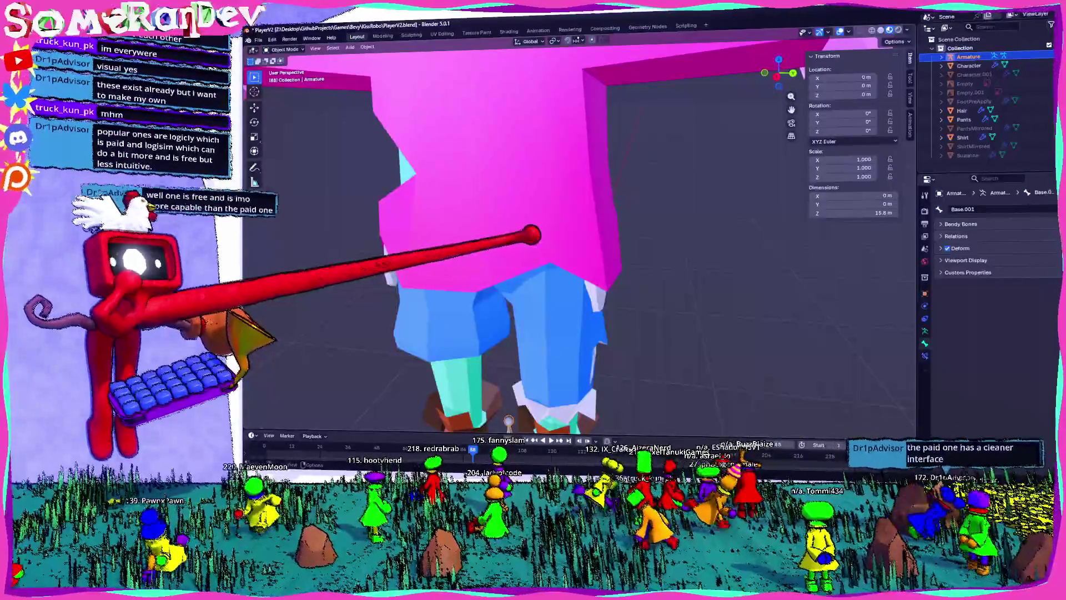
middle_click_drag(555, 278, 536, 216)
mouse_move(515, 388)
middle_mouse_down()
mouse_move(521, 419)
mouse_move(526, 378)
mouse_move(583, 345)
mouse_move(617, 341)
mouse_move(532, 342)
mouse_move(550, 323)
mouse_move(572, 325)
mouse_move(552, 325)
middle_mouse_up()
- Zoom in on the boots and put the armature into Edit Mode
scroll(616, 333, "up", 10)
scroll(550, 323, "down", 8)
mouse_move(572, 239)
middle_mouse_down()
mouse_move(559, 226)
mouse_move(614, 250)
middle_mouse_up()
scroll(583, 250, "up", 5)
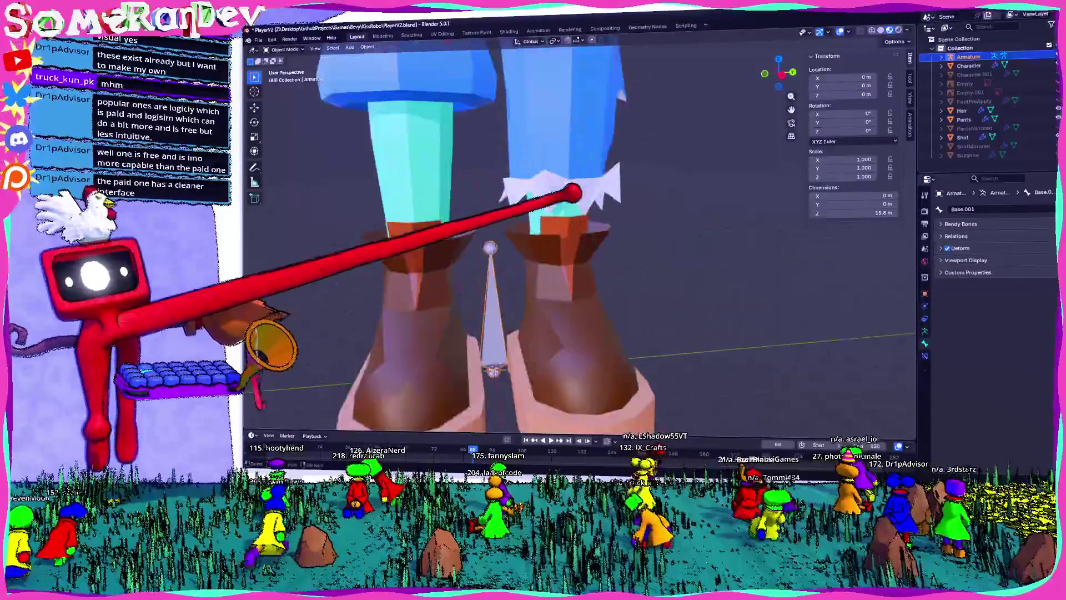
scroll(507, 209, "down", 4)
scroll(543, 134, "up", 4)
key("Tab")
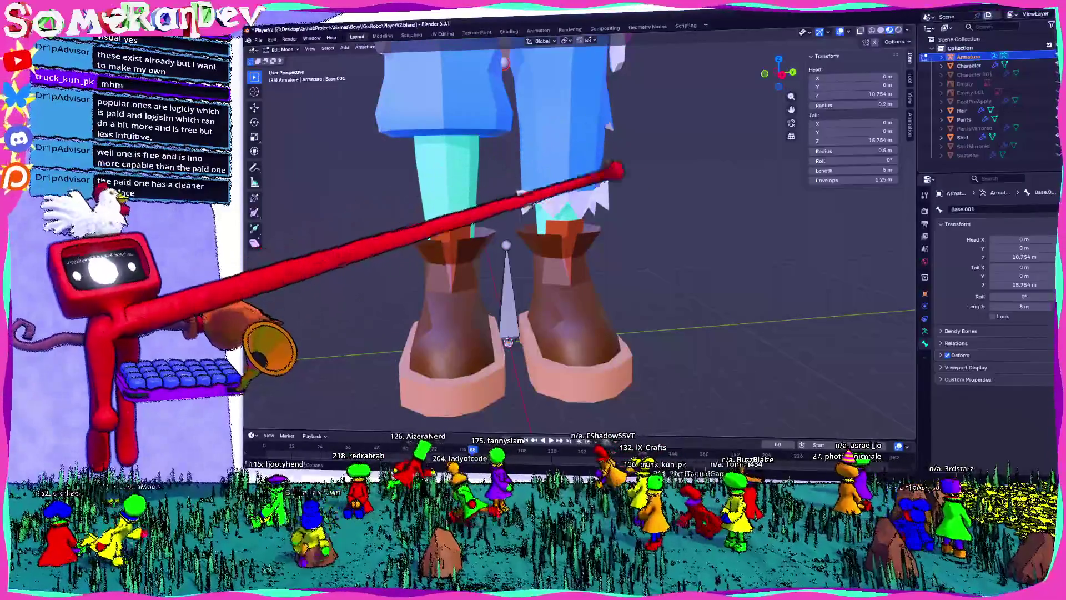
- Expand the bone's Viewport Display, show the Armature data settings, and switch to Right Orthographic view
left_click(977, 342)
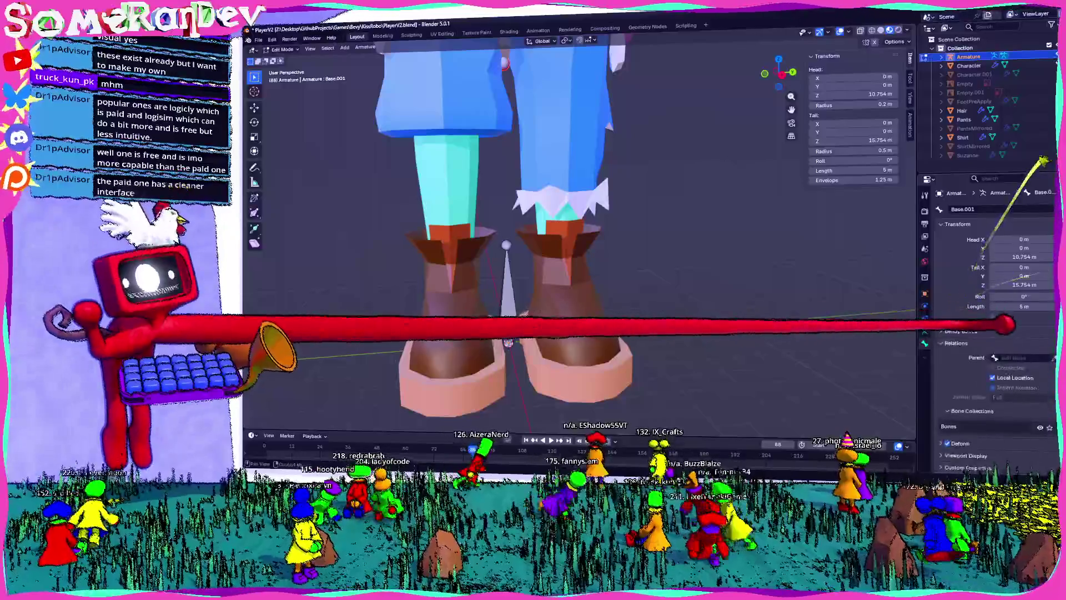
left_click(956, 343)
left_click(969, 367)
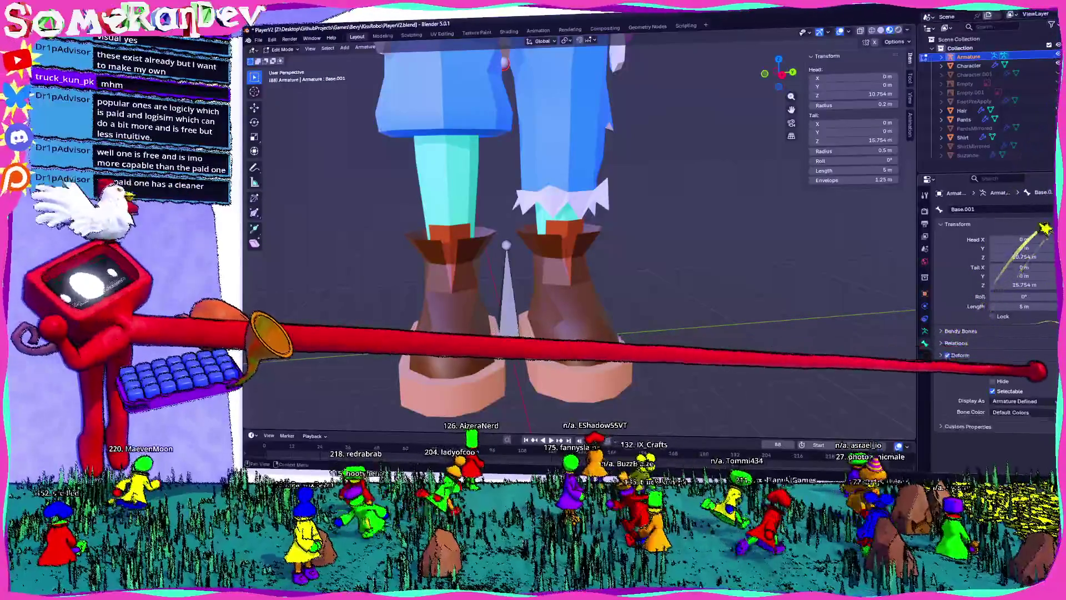
left_click(924, 331)
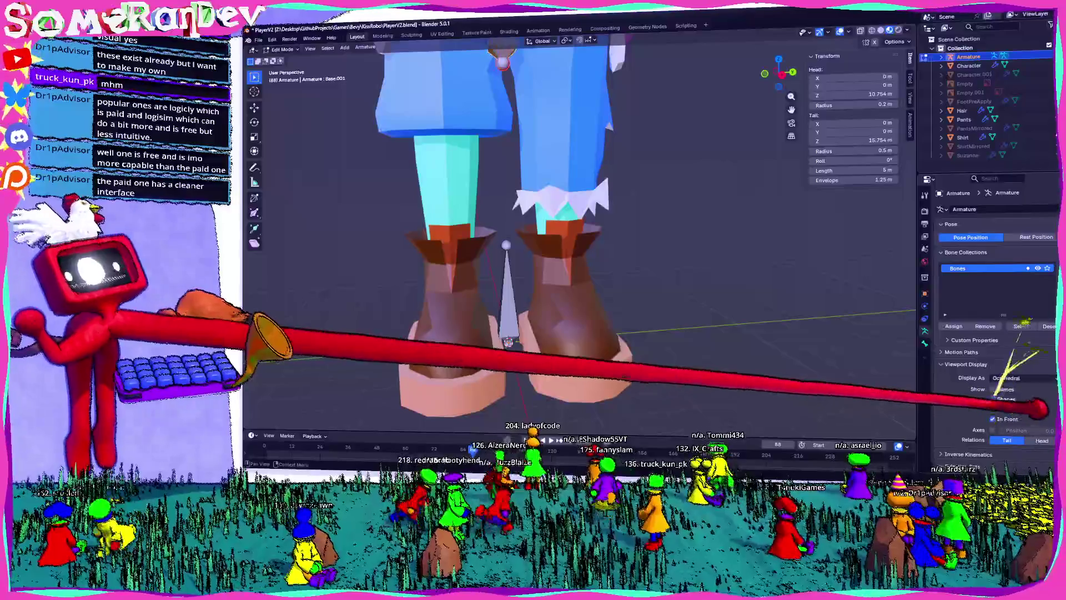
scroll(673, 136, "down", 5)
key("KP_3")
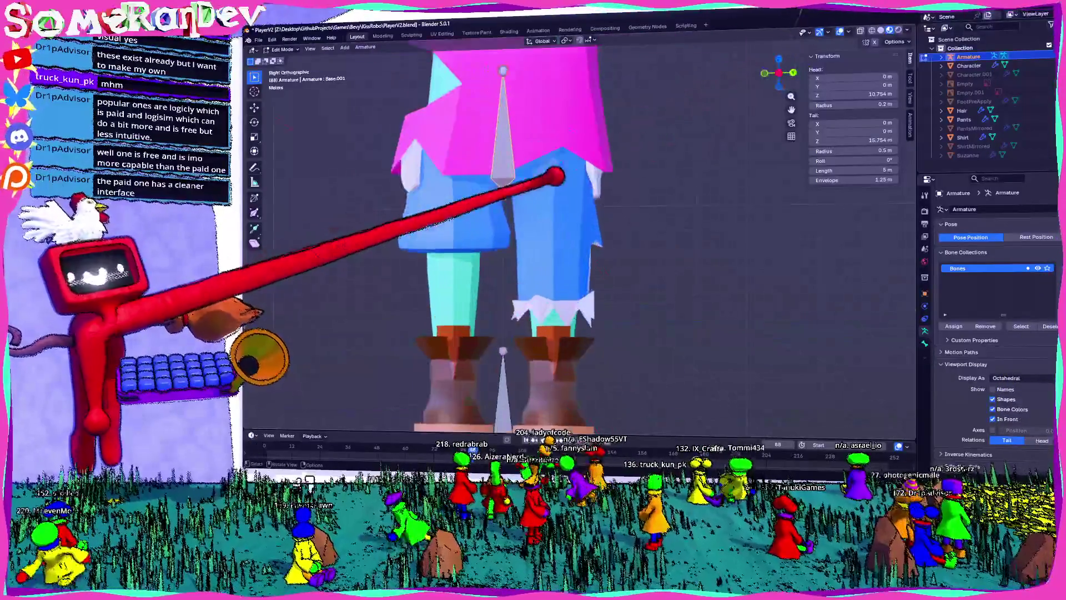
- Move the main bone up to hip height, lower its tail about 2.27 m, and name it Hip
scroll(555, 176, "up", 3)
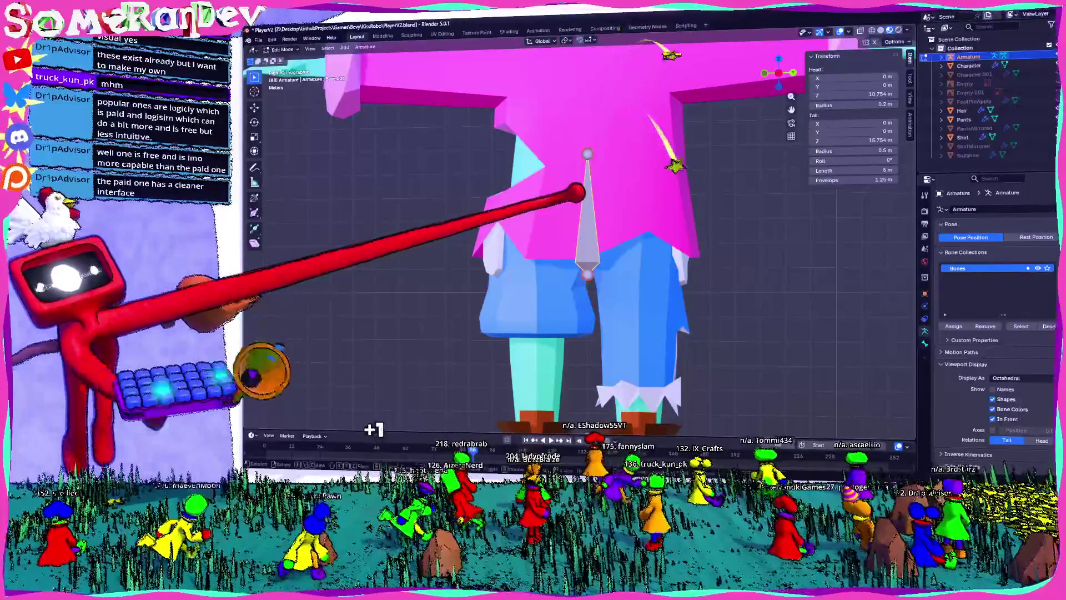
key("g")
key("Return")
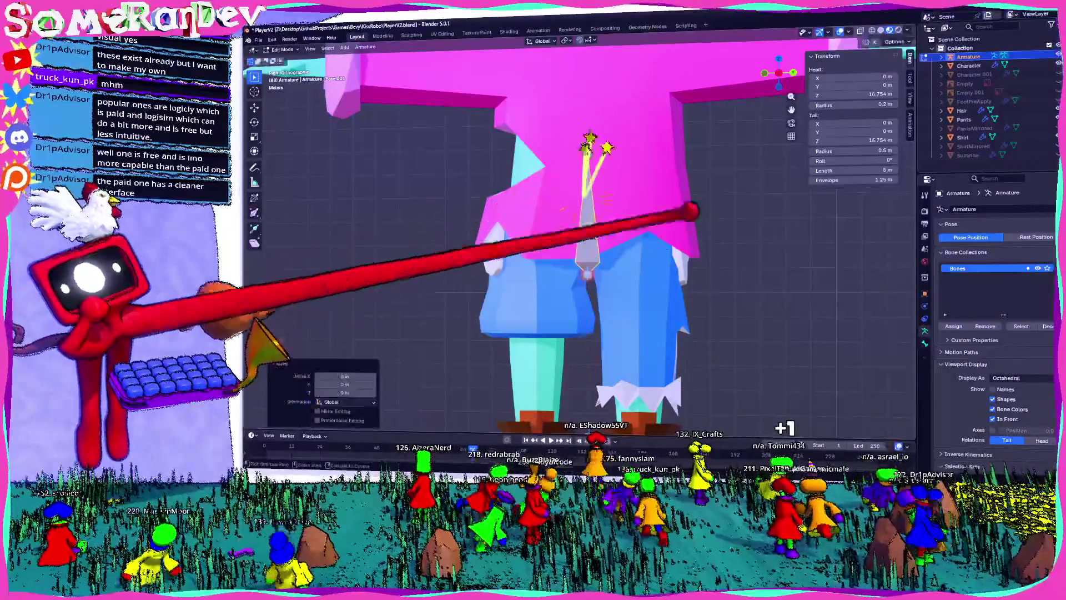
left_click(925, 343)
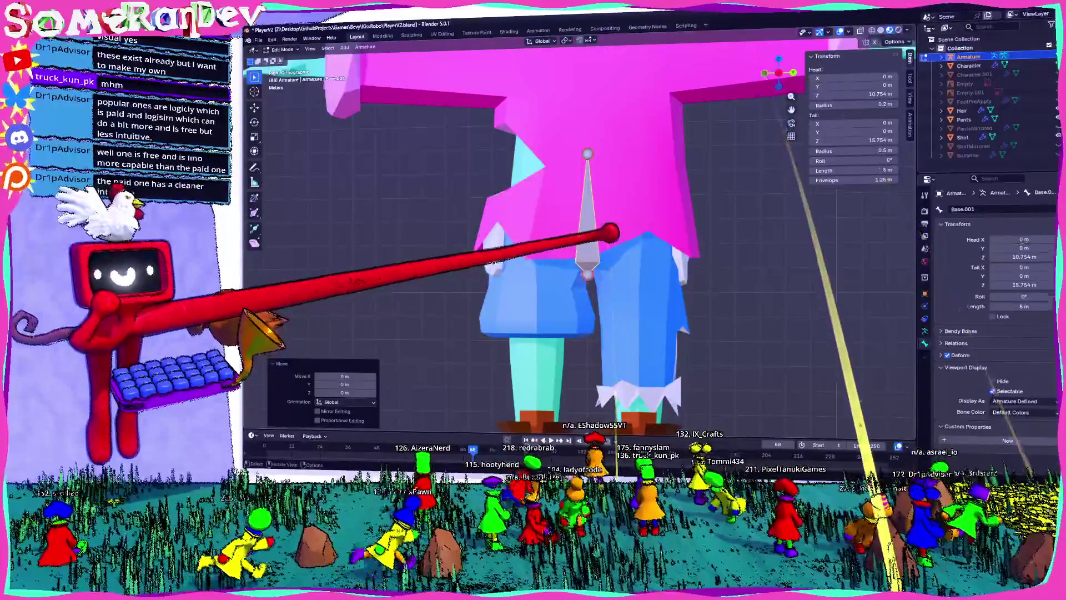
key("g")
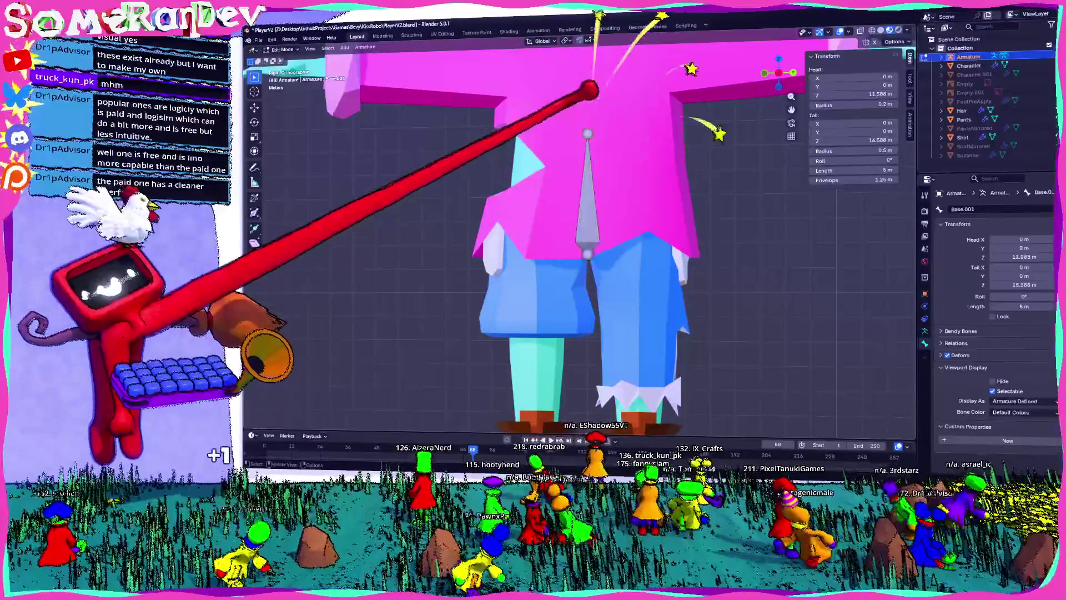
key("g")
key("z")
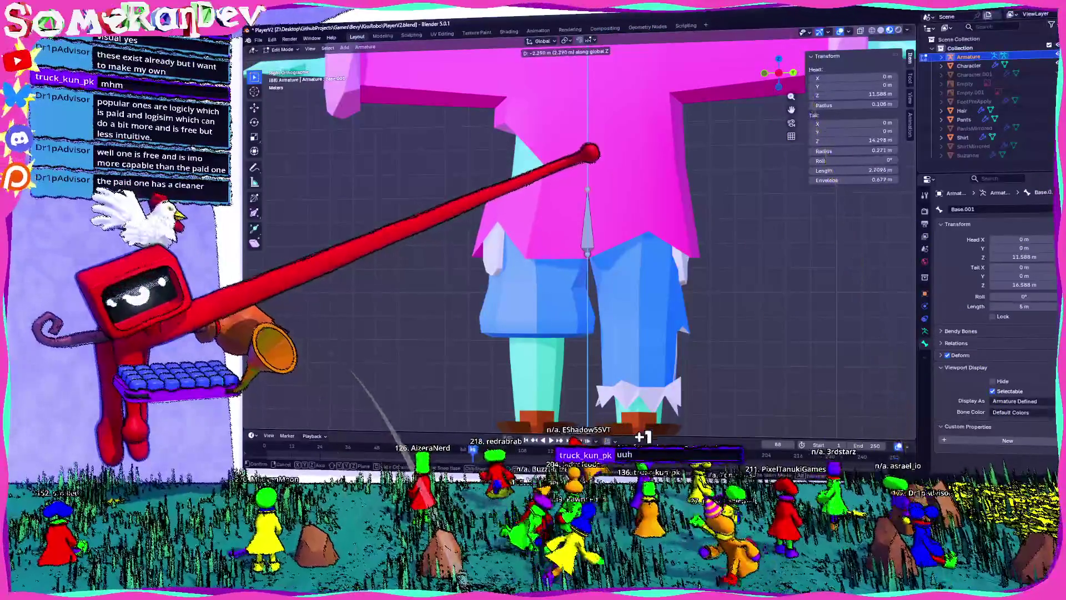
key("Return")
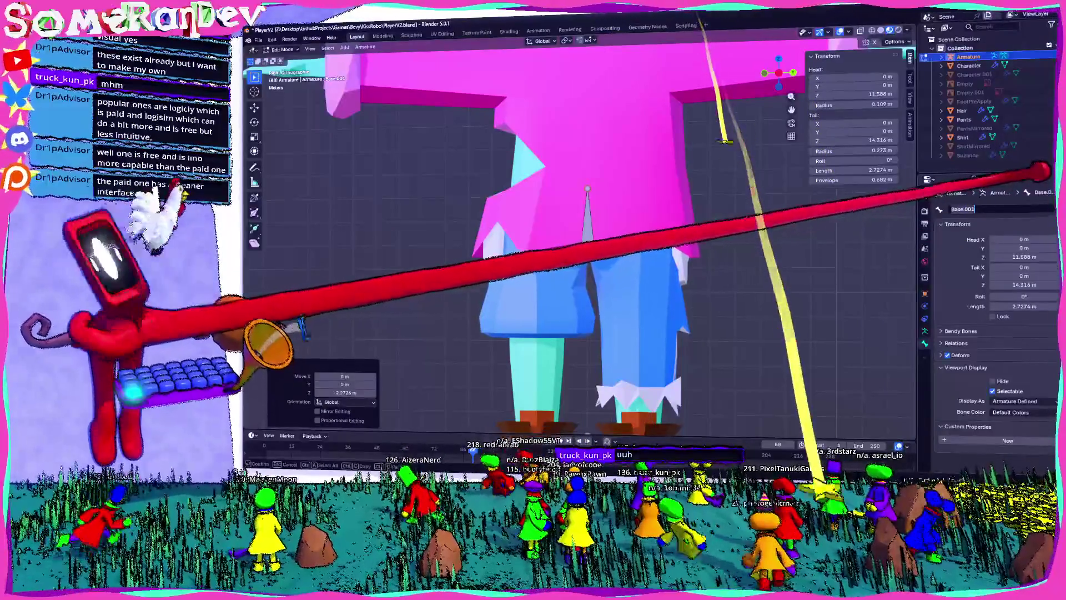
type("Hip")
key("Return")
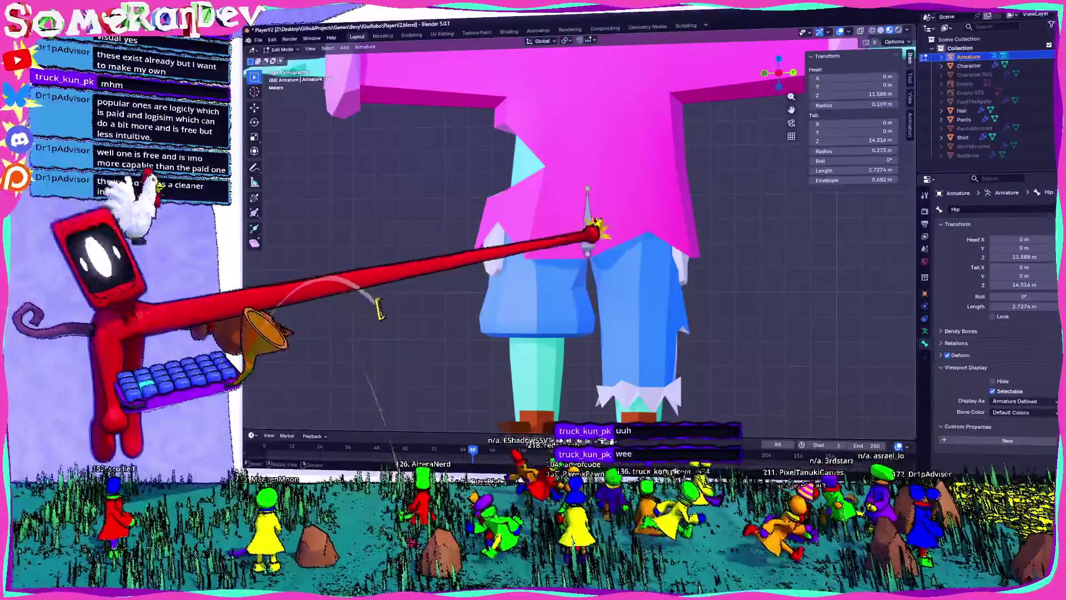
- Raise the bone head to Z 12.174 m, name it Stomach, and extrude a slanted Hip.L bone
key("g")
key("z")
key("Return")
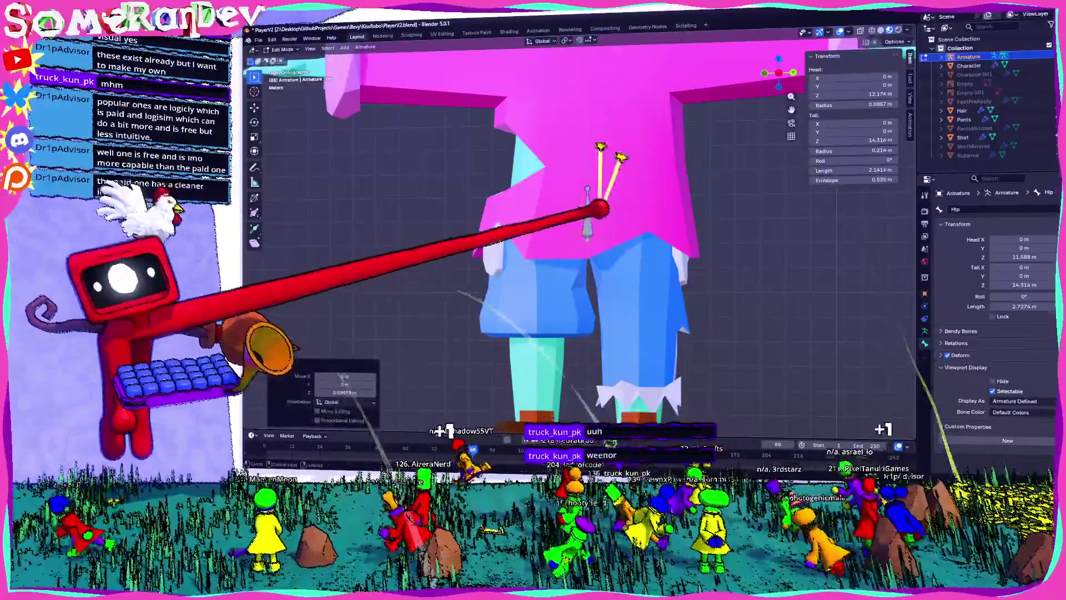
key("e")
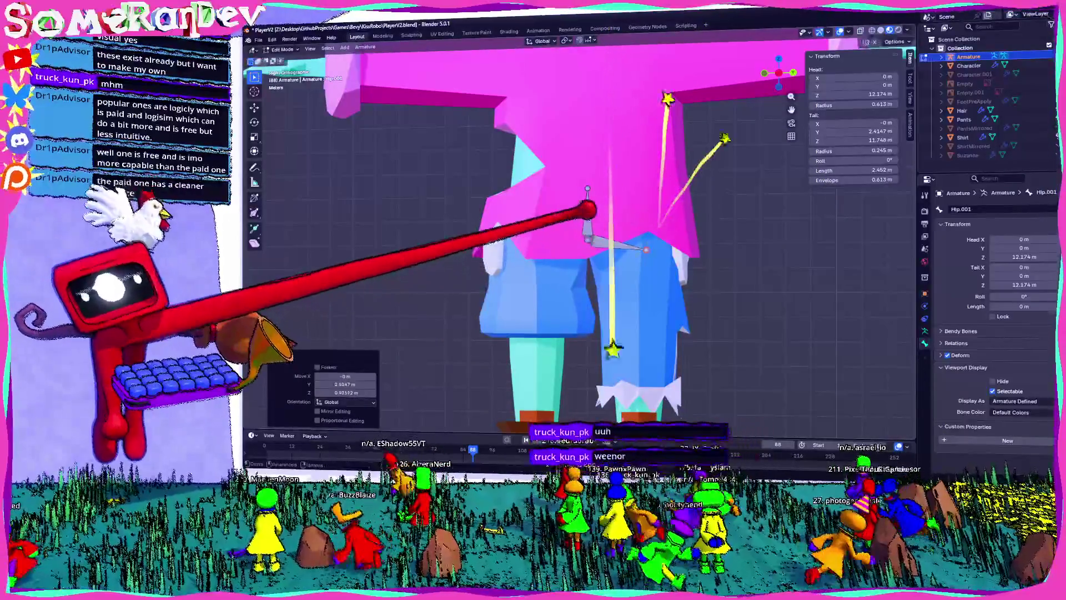
left_click(572, 180)
key("BackSpace")
key("BackSpace")
key("BackSpace")
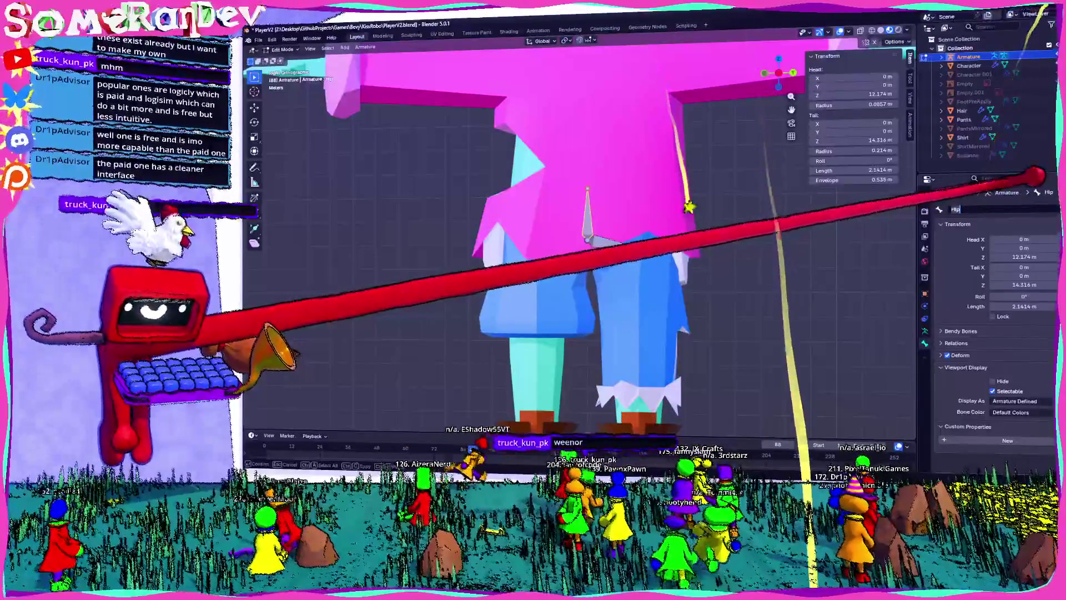
type("Stomach")
key("Return")
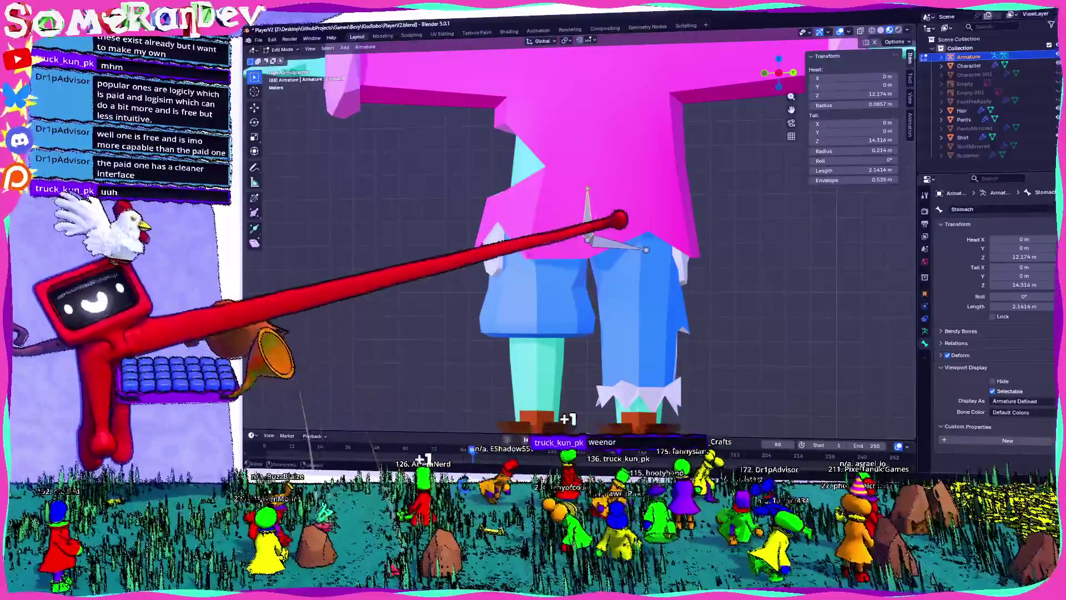
left_click(619, 245)
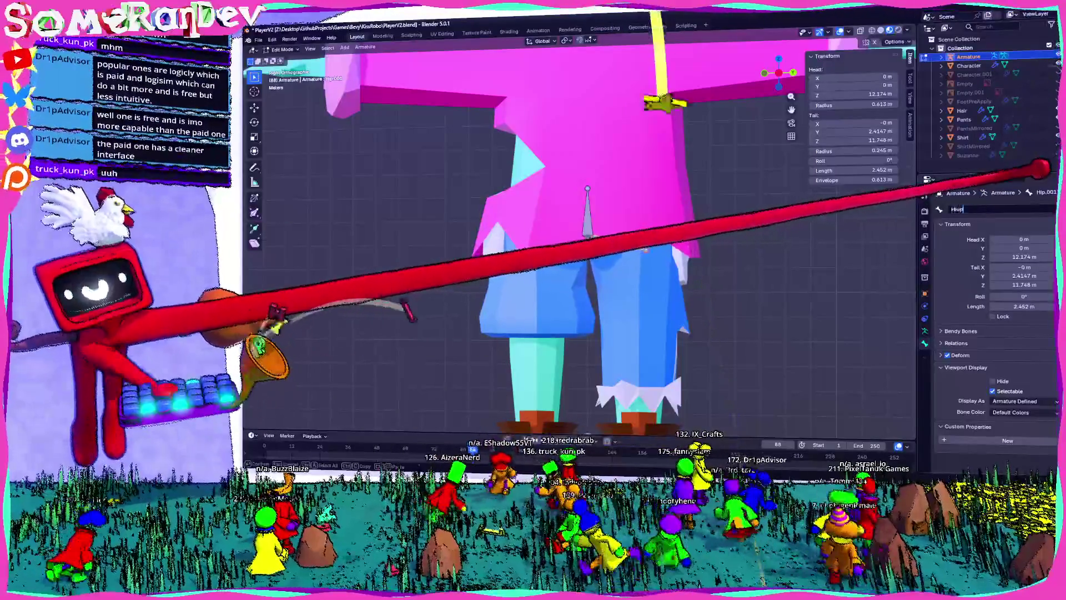
key("BackSpace")
key("BackSpace")
key("BackSpace")
type("L")
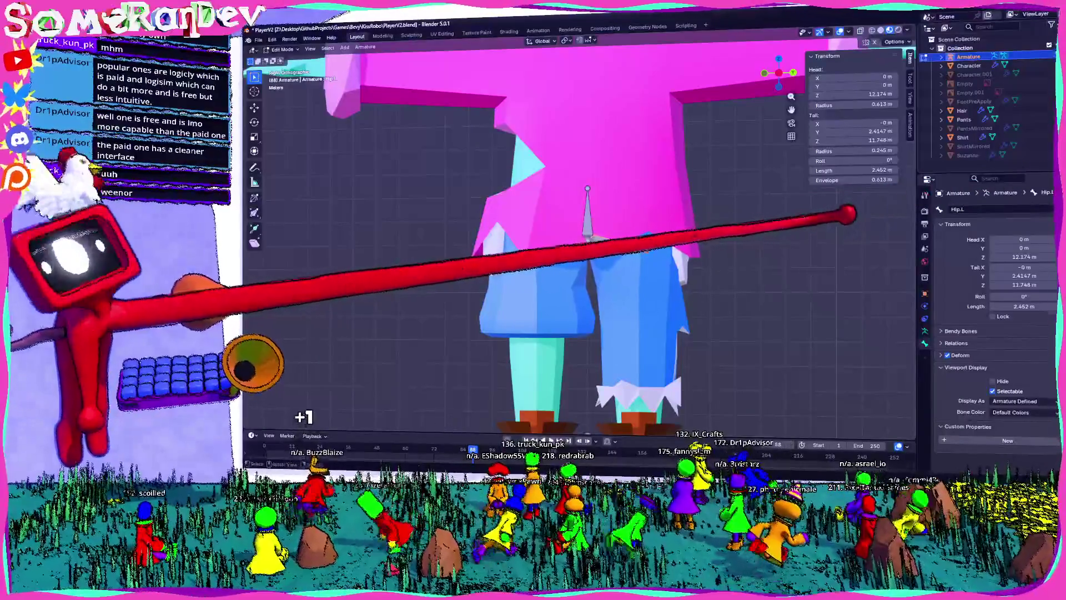
left_click(588, 177)
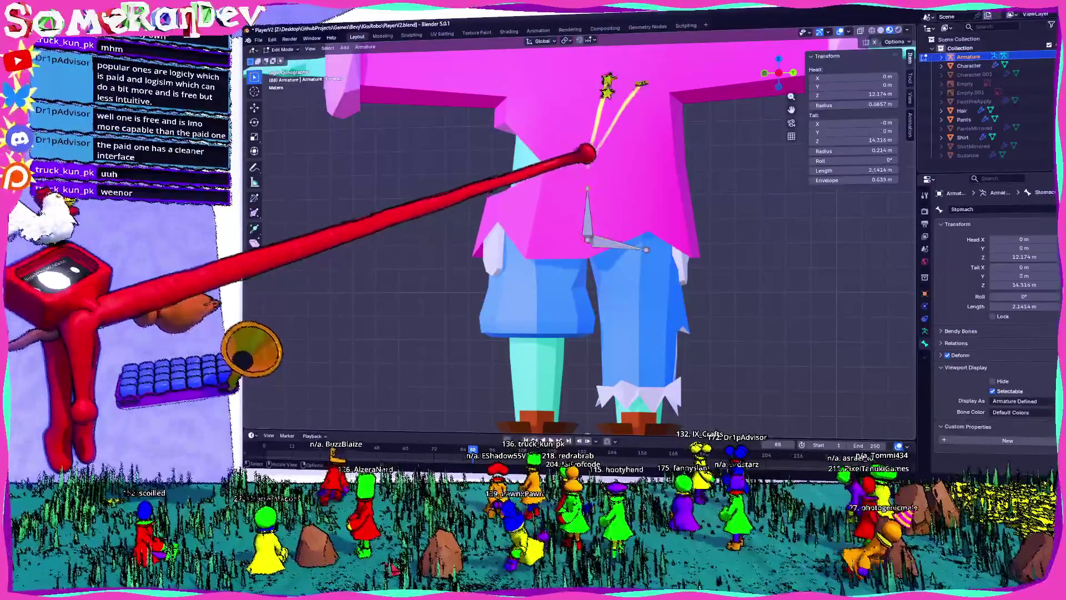
- Rename the Stomach bone to Weenor
double_click(967, 209)
type("Weenor")
key("Return")
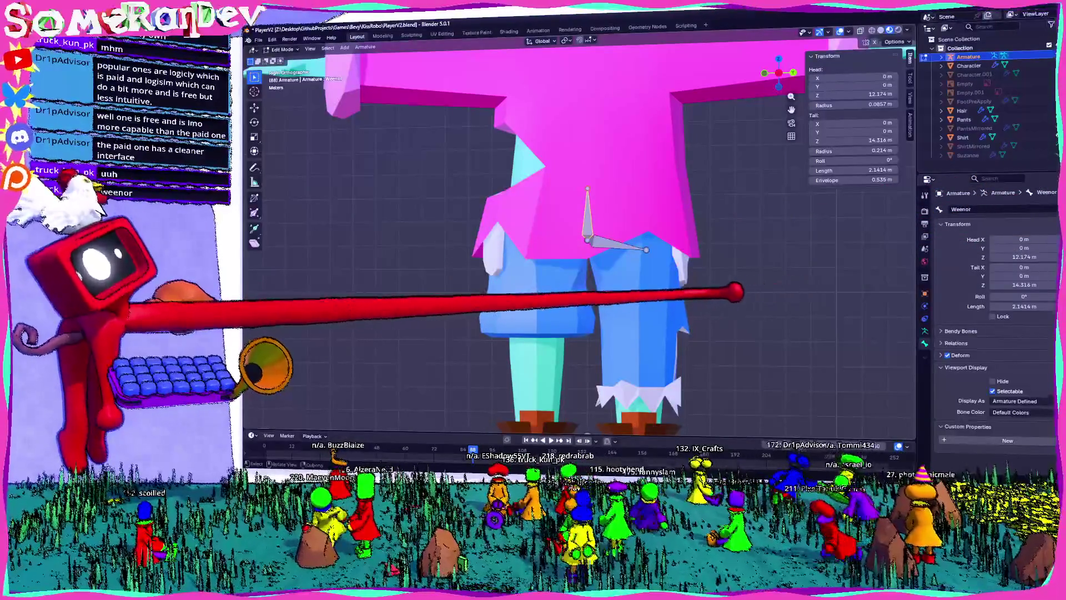
- In Back Orthographic view, shift the Hip.L bone 0.53 m along X
scroll(580, 239, "up", 4)
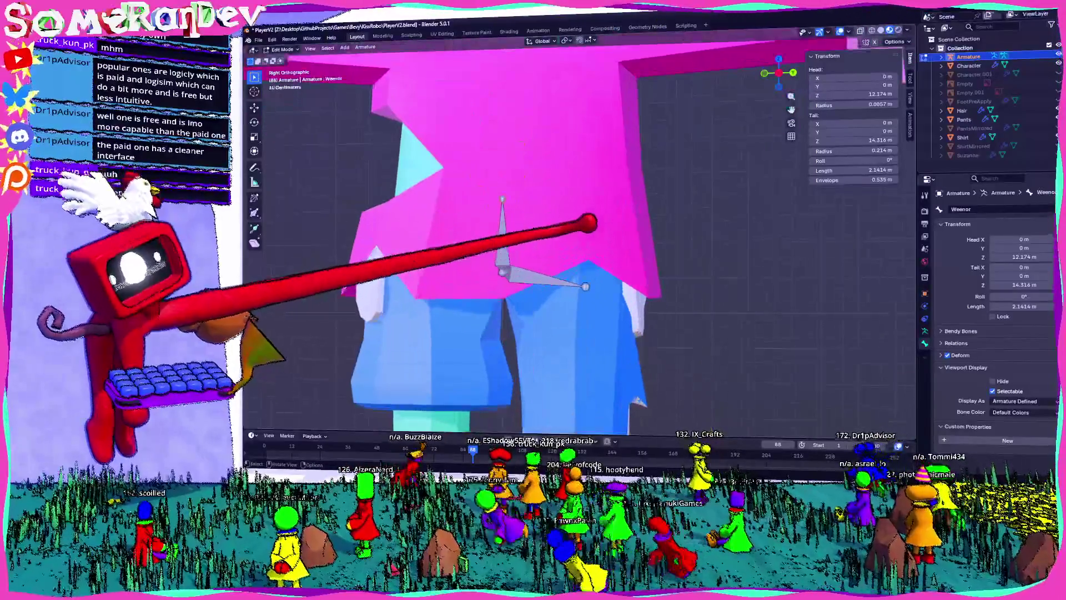
middle_click_drag(437, 368, 385, 406)
left_click(793, 73)
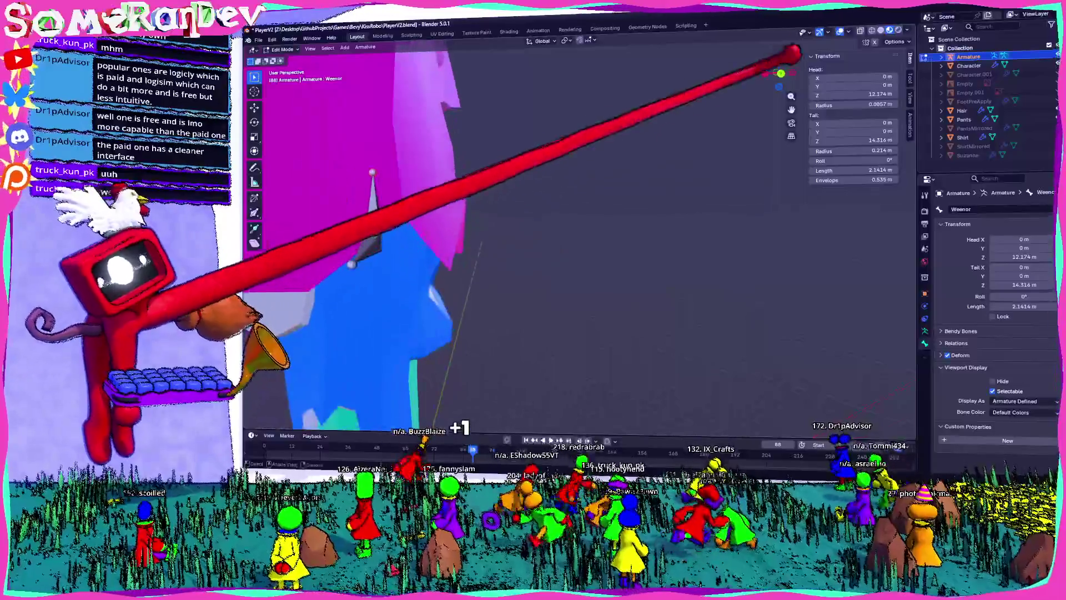
middle_click_drag(487, 191, 552, 195, "shift")
left_click(514, 225)
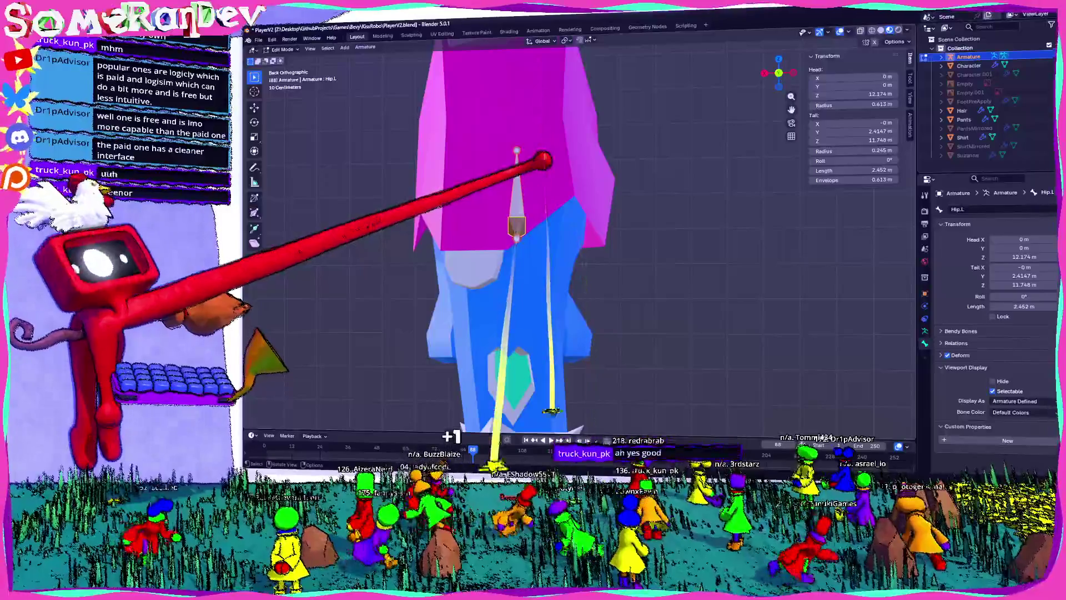
key("g")
key("x")
left_click(543, 155)
mouse_move(543, 155)
middle_mouse_down()
mouse_move(595, 48)
mouse_move(769, 73)
mouse_move(694, 89)
mouse_move(618, 78)
mouse_move(646, 174)
mouse_move(690, 95)
middle_mouse_up()
- Adjust the Hip.L tail and extrude a first bone down the leg
key("g")
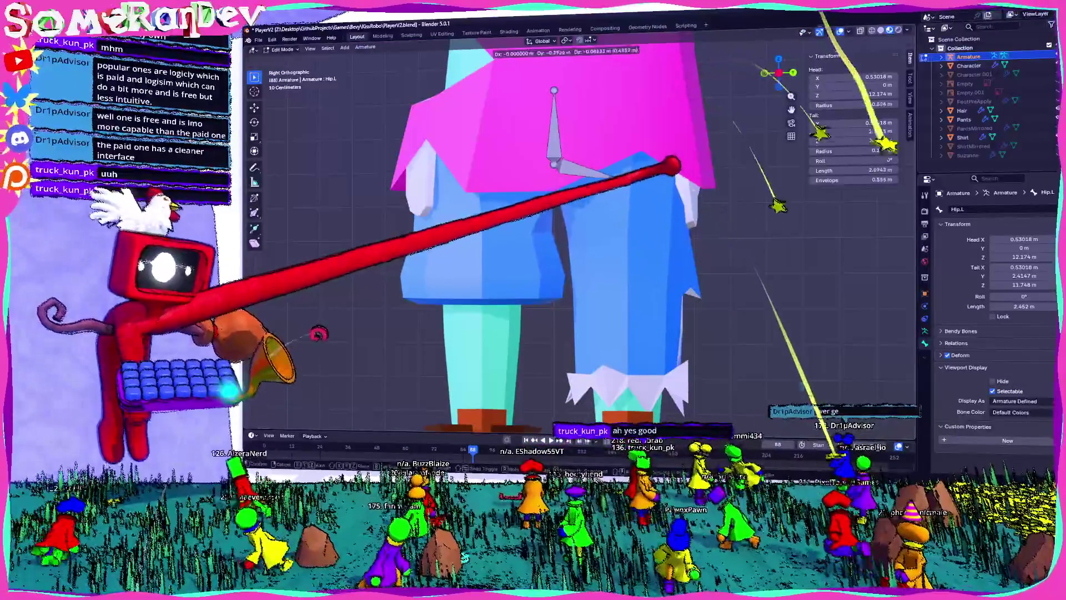
left_click(803, 63)
key("e")
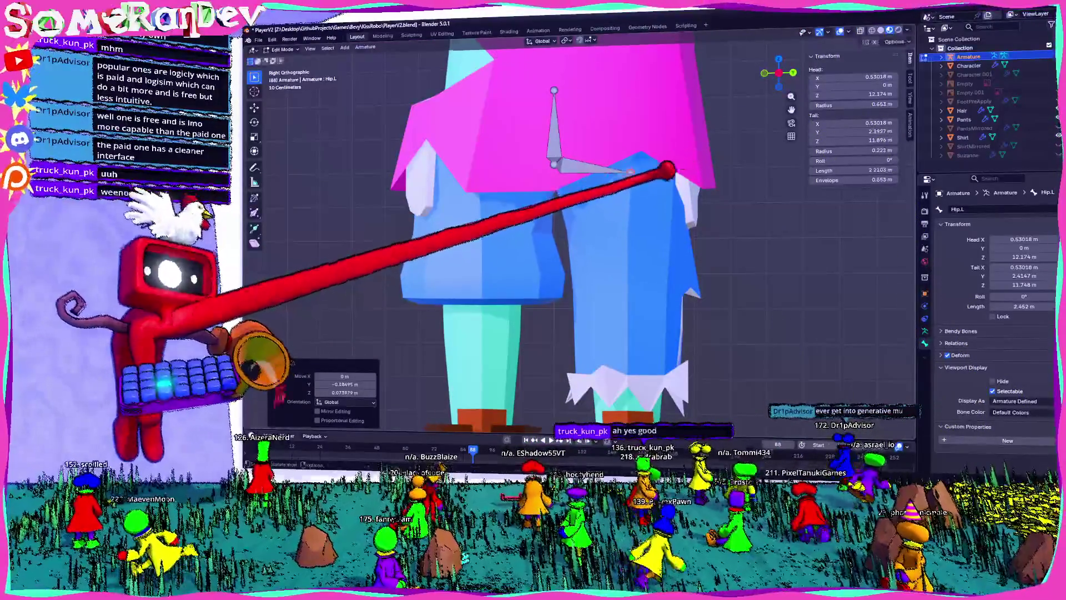
key("r")
key("Escape")
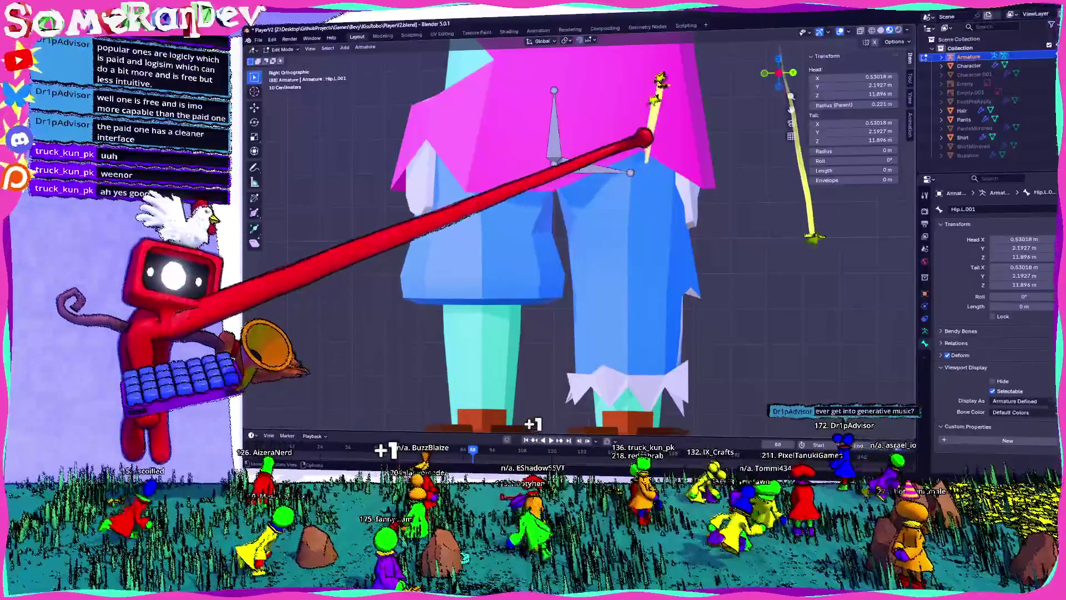
key("e")
left_click(633, 232)
mouse_move(631, 238)
middle_mouse_down()
mouse_move(714, 298)
mouse_move(654, 268)
mouse_move(609, 269)
middle_mouse_up()
key("KP_3")
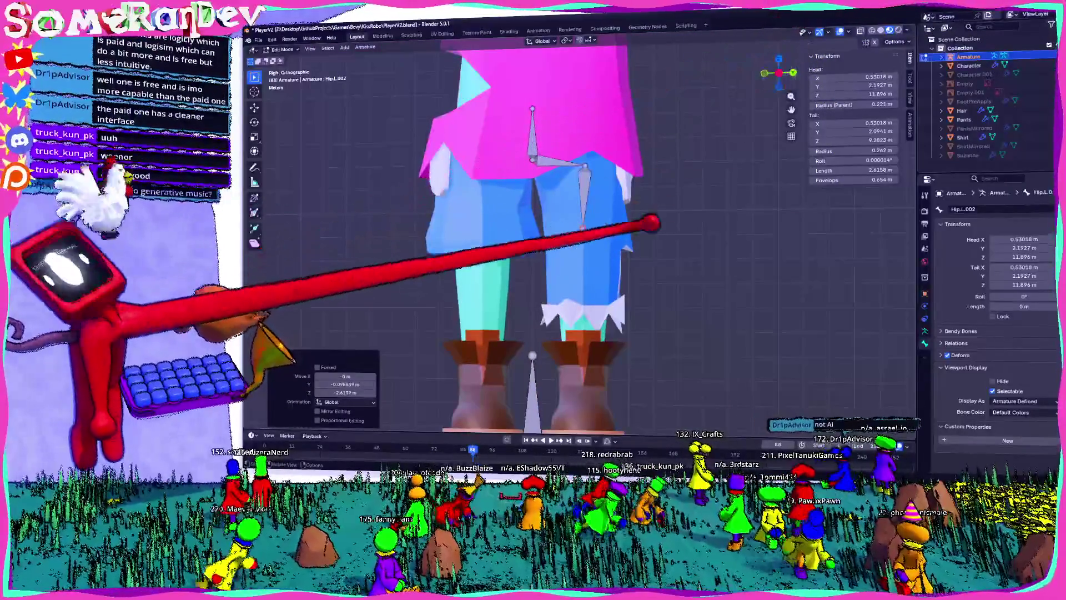
- Undo the extra bones and extrude two new bones from the hip down to the boot
key("e")
key("Escape")
key("ctrl+z")
key("ctrl+z")
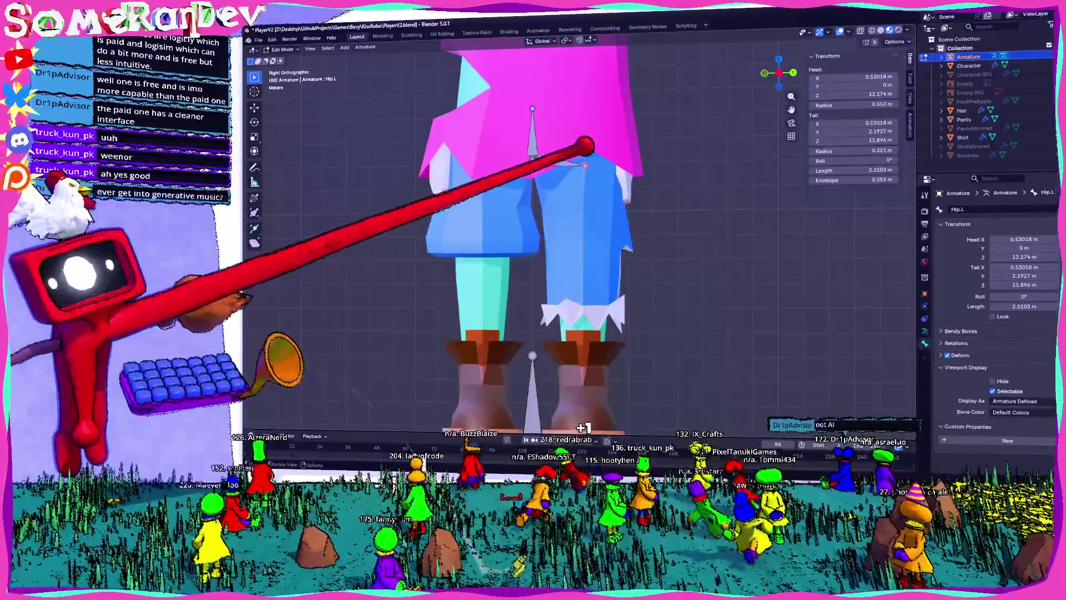
key("e")
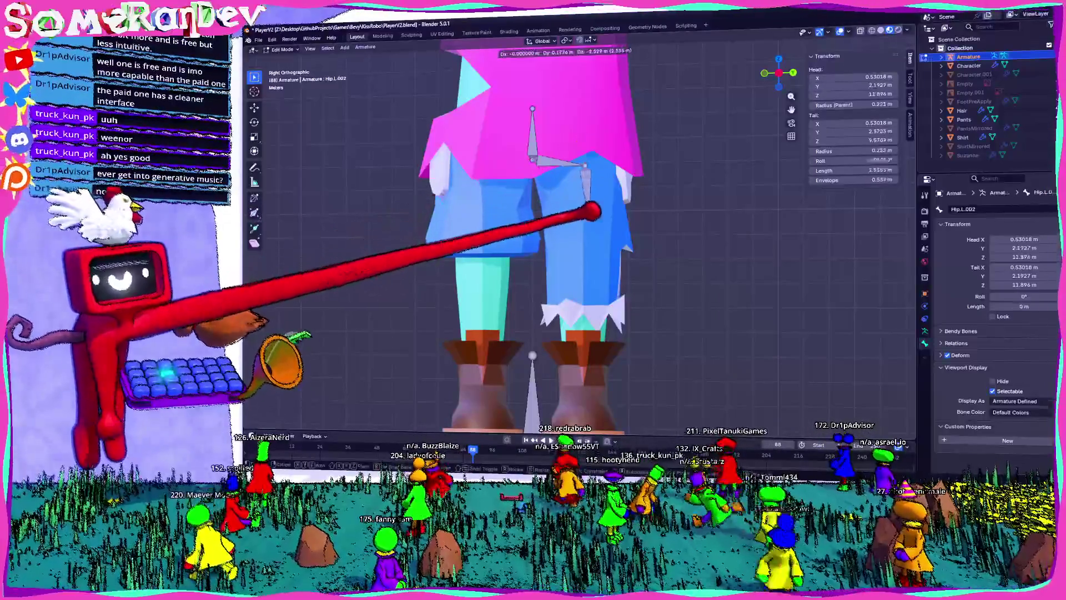
left_click(586, 239)
key("e")
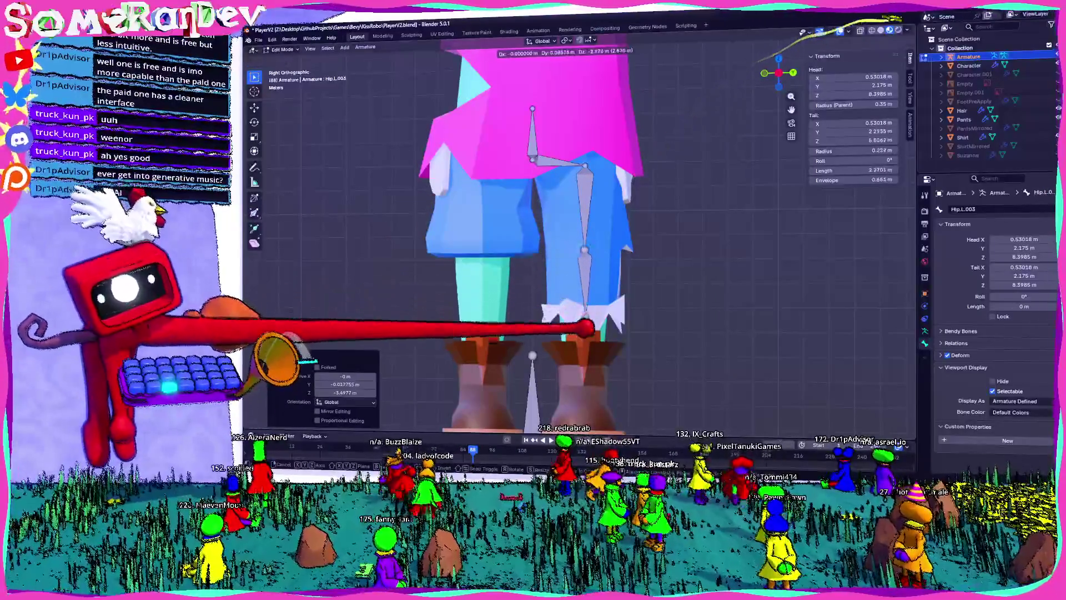
left_click(638, 382)
mouse_move(639, 382)
middle_mouse_down()
mouse_move(554, 352)
mouse_move(683, 209)
mouse_move(667, 202)
mouse_move(811, 20)
middle_mouse_up()
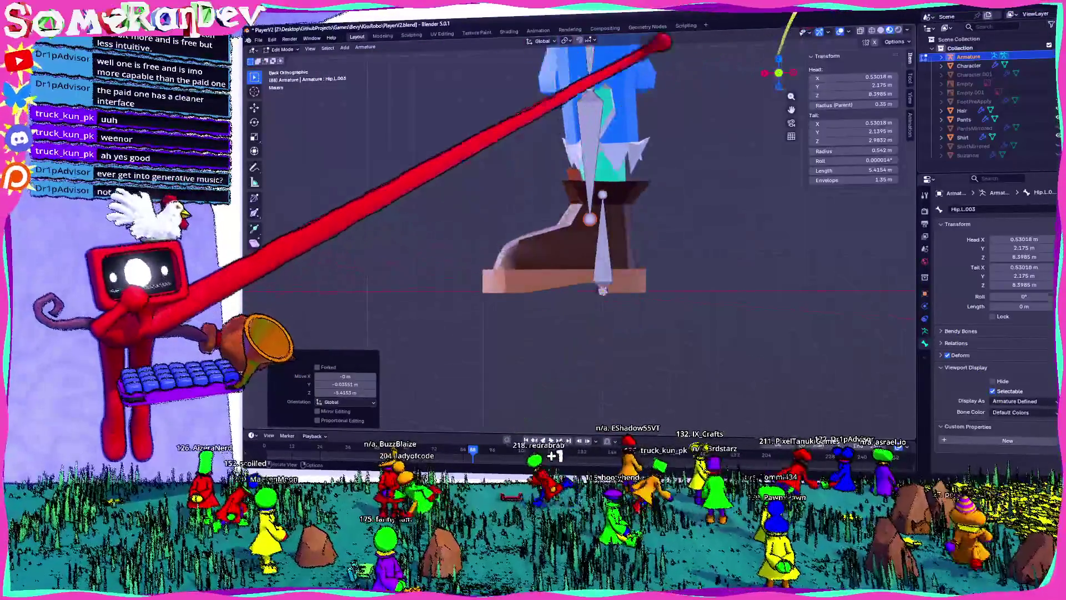
- In Back view, reposition the Hip.L.002 end and extrude Hip.L.003 below it
key("ctrl+KP_1")
left_click(580, 108)
key("g")
left_click(590, 109)
key("g")
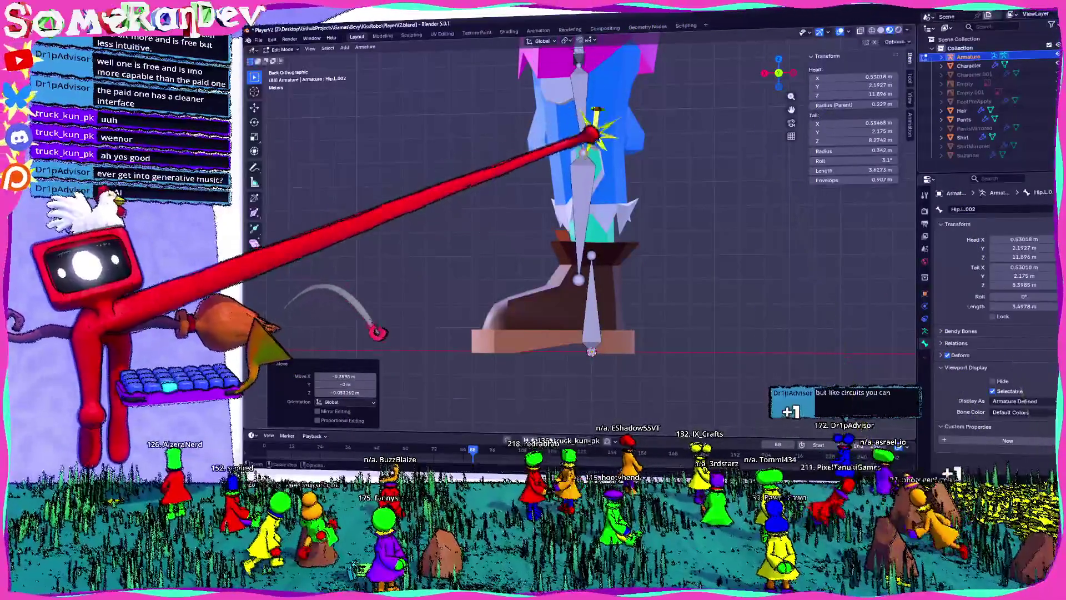
left_click(583, 151)
key("e")
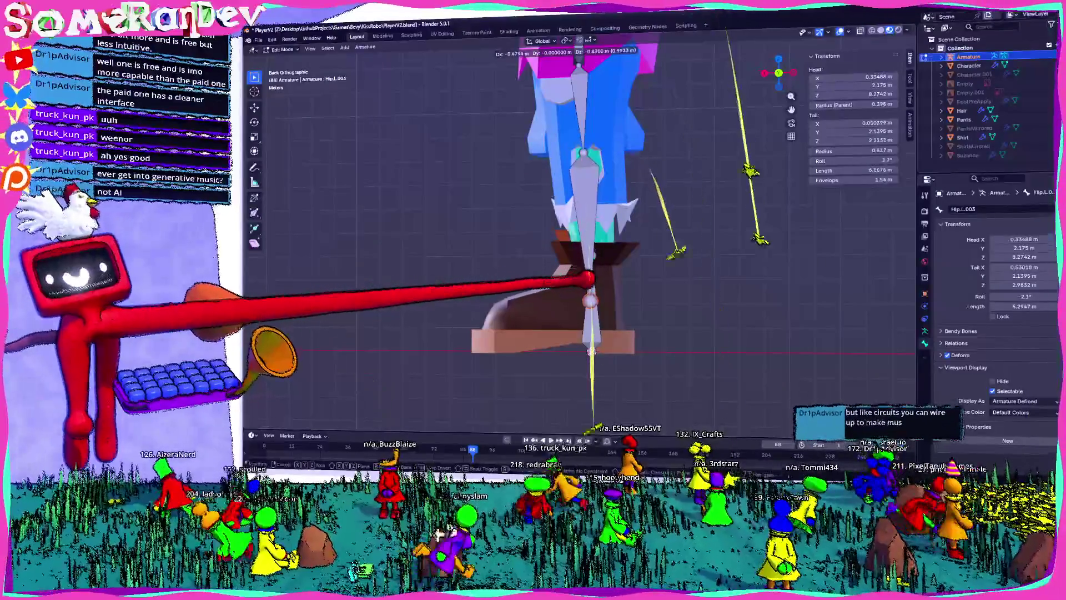
left_click(590, 287)
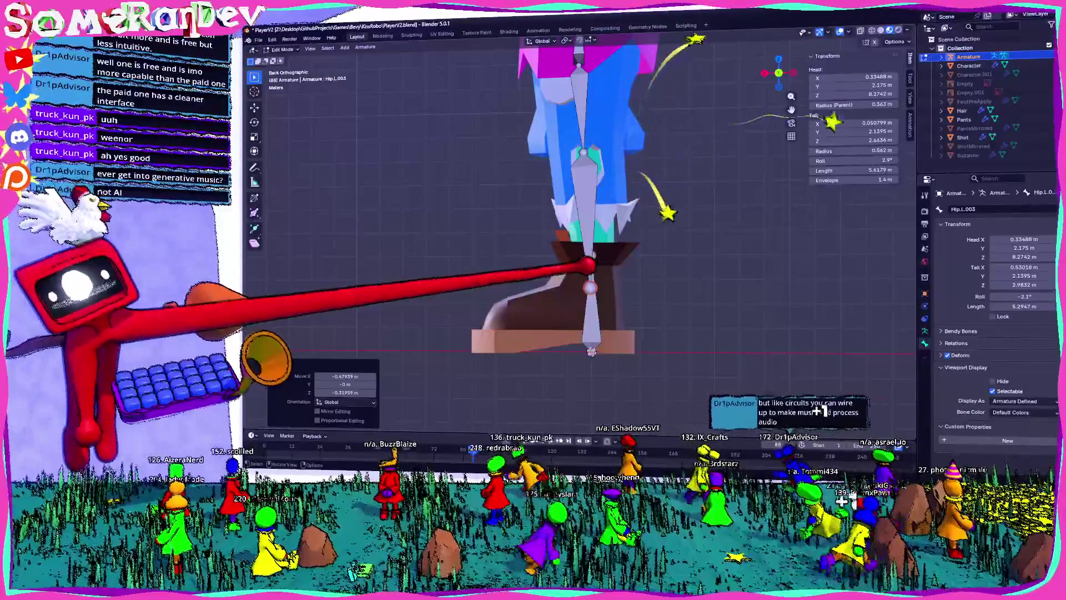
- Move the Hip.L.003 end vertically and extrude Hip.L.004 straight down to the ankle
key("e")
key("ctrl+z")
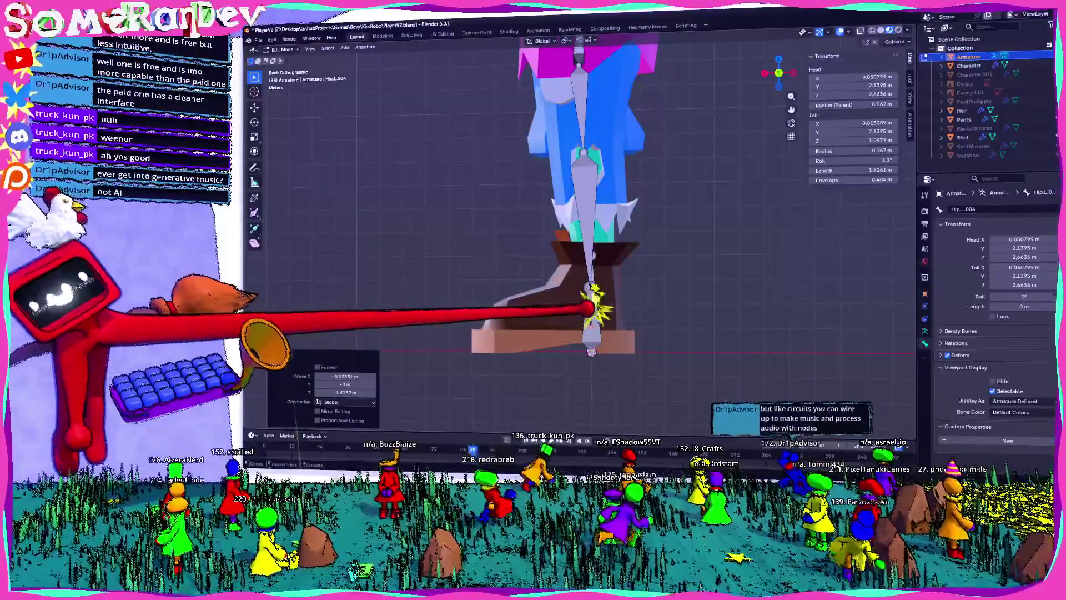
key("g")
key("z")
key("Return")
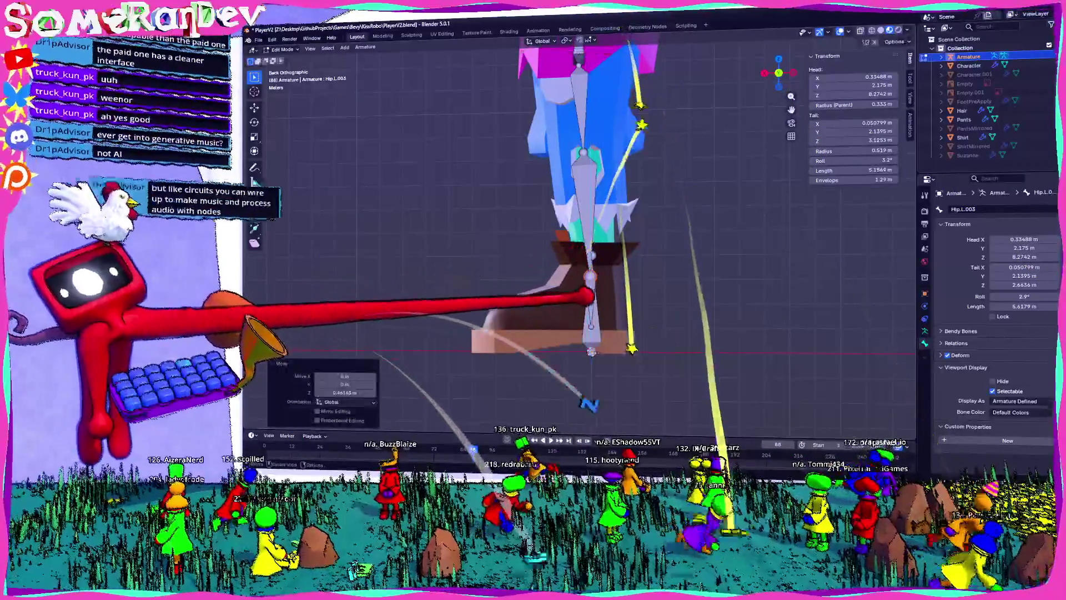
key("e")
key("z")
key("Return")
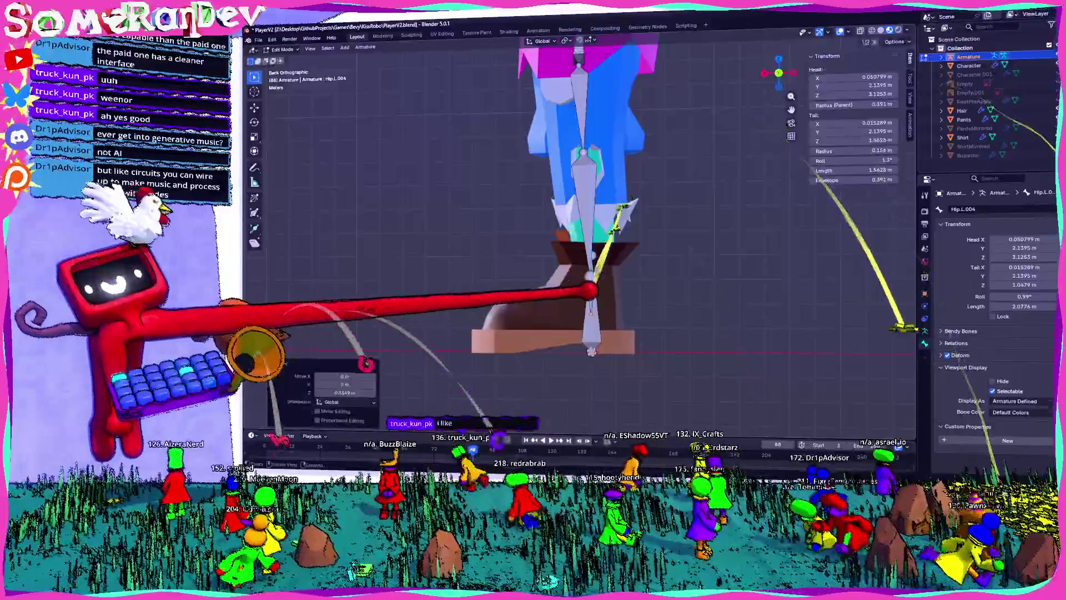
- Extrude a Hip.L.005 bone from the ankle toward the toe
key("e")
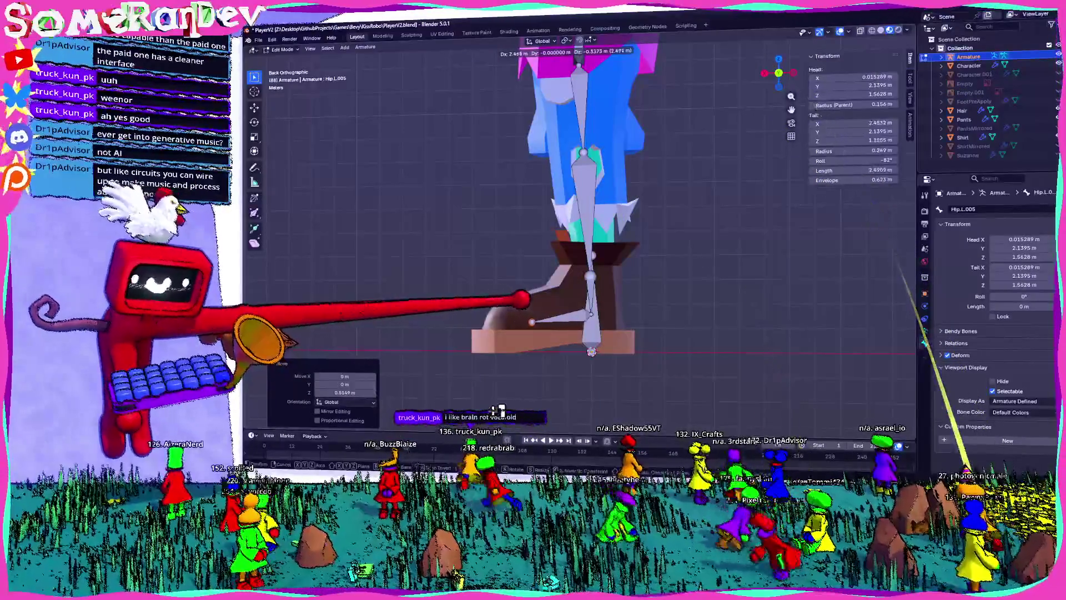
key("Return")
scroll(580, 233, "down", 5)
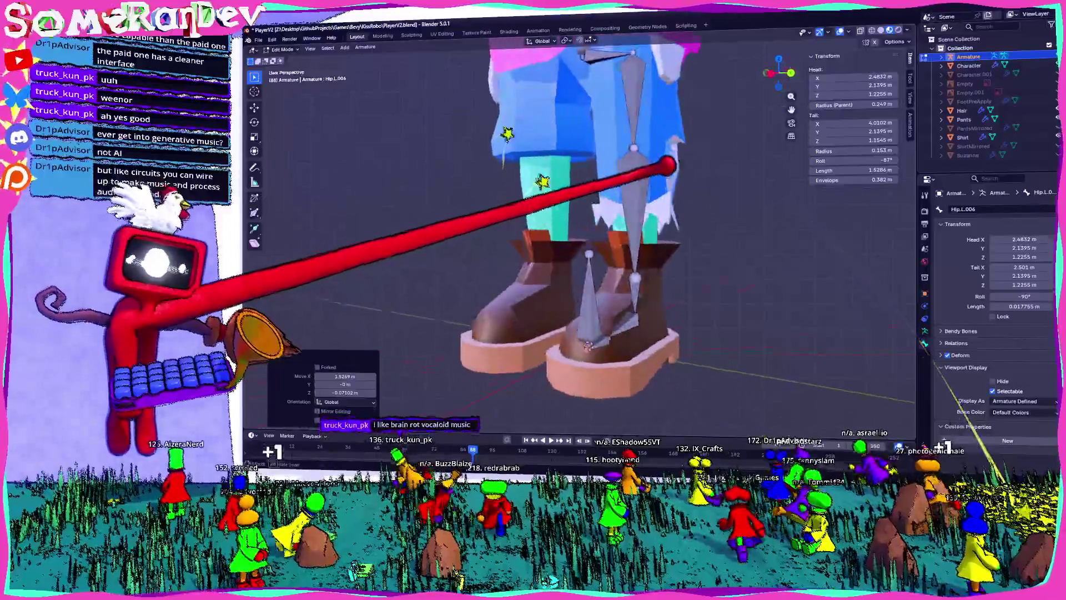
middle_click_drag(580, 234, 611, 222)
key("ctrl+z")
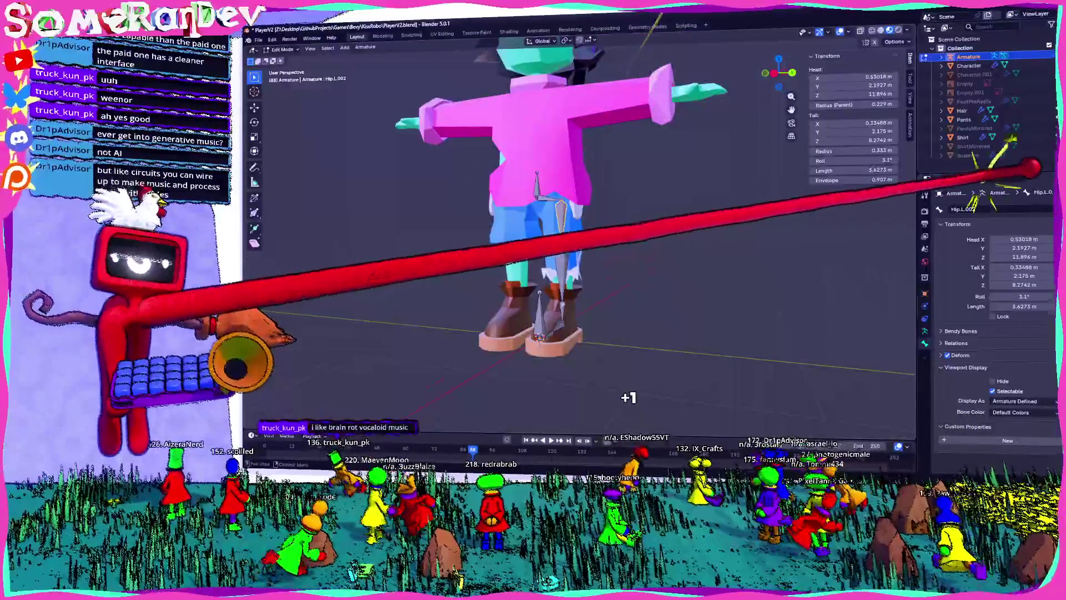
- Name the two upper left-leg bones Leg1.L and Leg2.L
type("Leg.L")
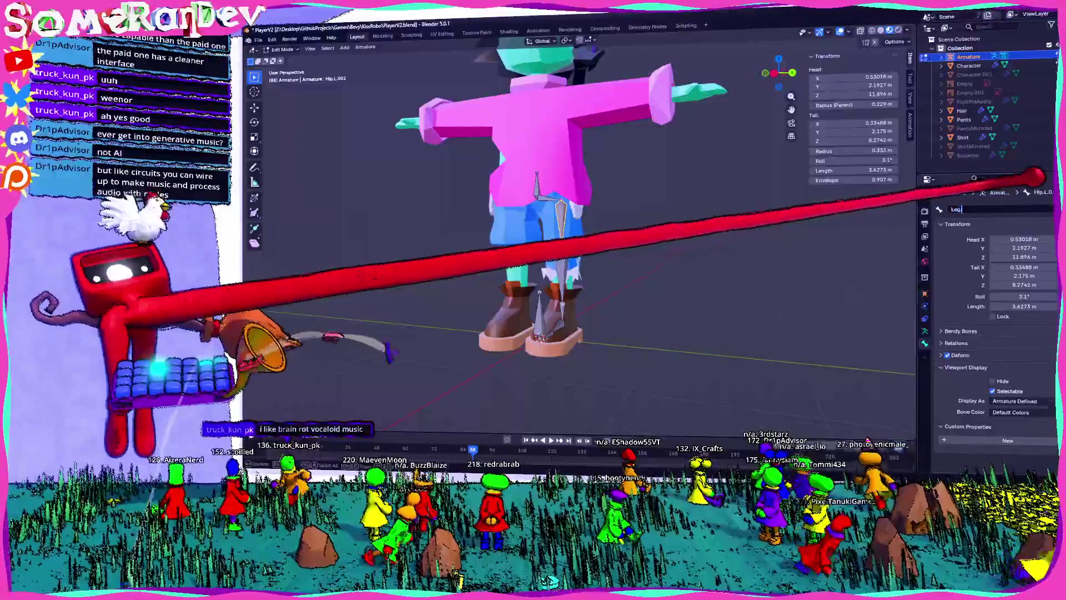
key("Escape")
key("e")
left_click(564, 311)
key("F2")
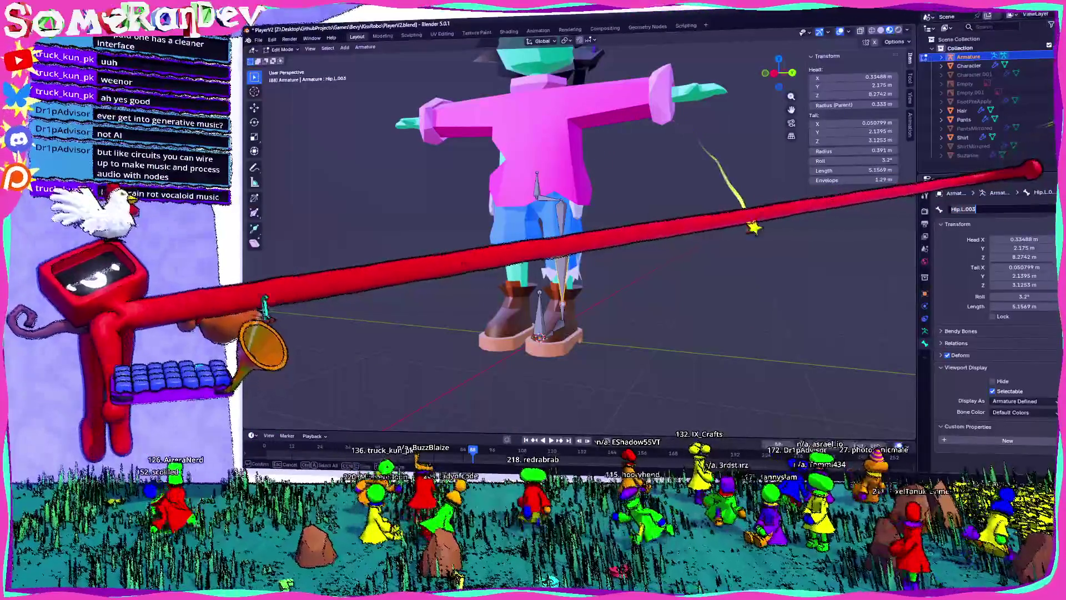
type("Leg2.L")
key("Return")
- Lower the Leg1.L bone slightly along Z
scroll(580, 250, "up", 5)
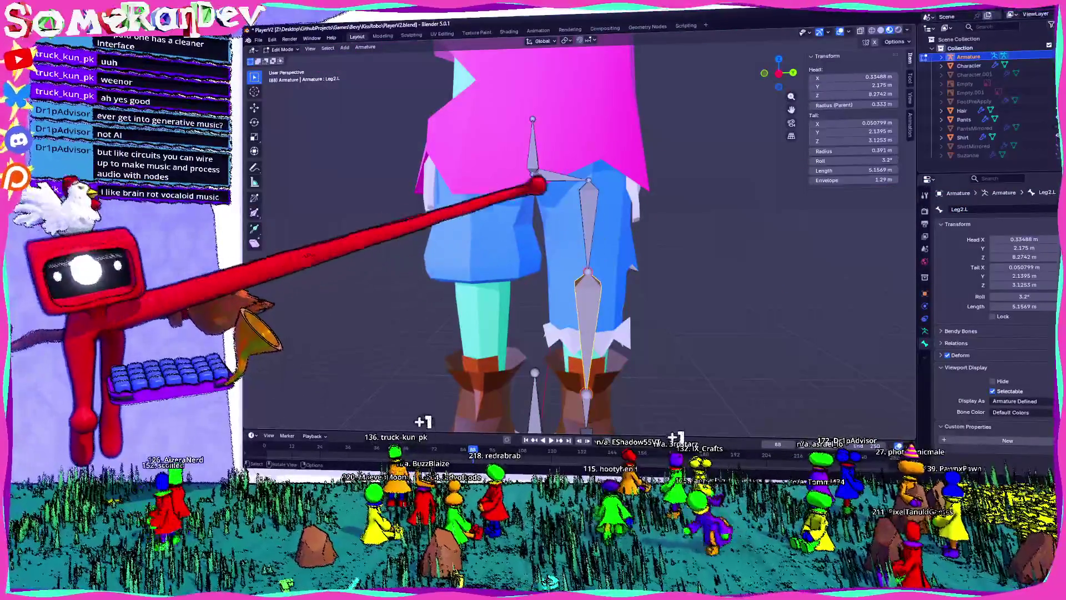
mouse_move(595, 279)
middle_mouse_down("shift")
mouse_move(559, 186)
mouse_move(562, 157)
mouse_move(523, 148)
mouse_move(469, 157)
mouse_move(541, 148)
mouse_move(524, 131)
mouse_move(674, 124)
mouse_move(650, 147)
mouse_move(597, 125)
middle_mouse_up("shift")
scroll(576, 118, "up", 4)
left_click(552, 72)
key("g")
key("z")
left_click(554, 106)
- Select the ankle bone Hip.L.004 and start renaming it to Ankle.L
scroll(597, 125, "down", 6)
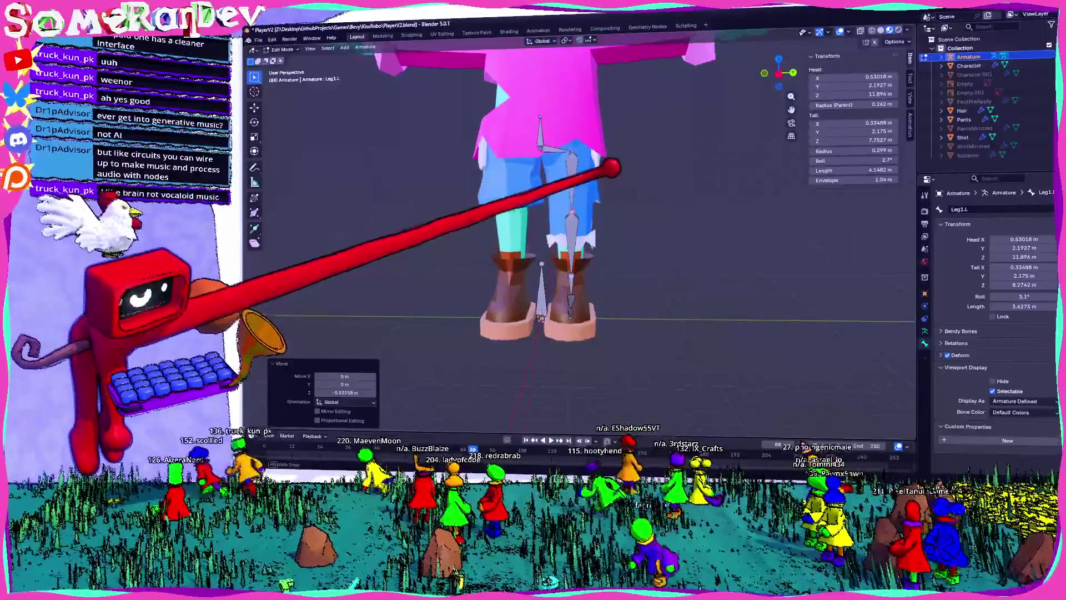
scroll(624, 238, "up", 4)
mouse_move(624, 238)
middle_mouse_down()
mouse_move(614, 218)
mouse_move(574, 237)
middle_mouse_up()
left_click(575, 238)
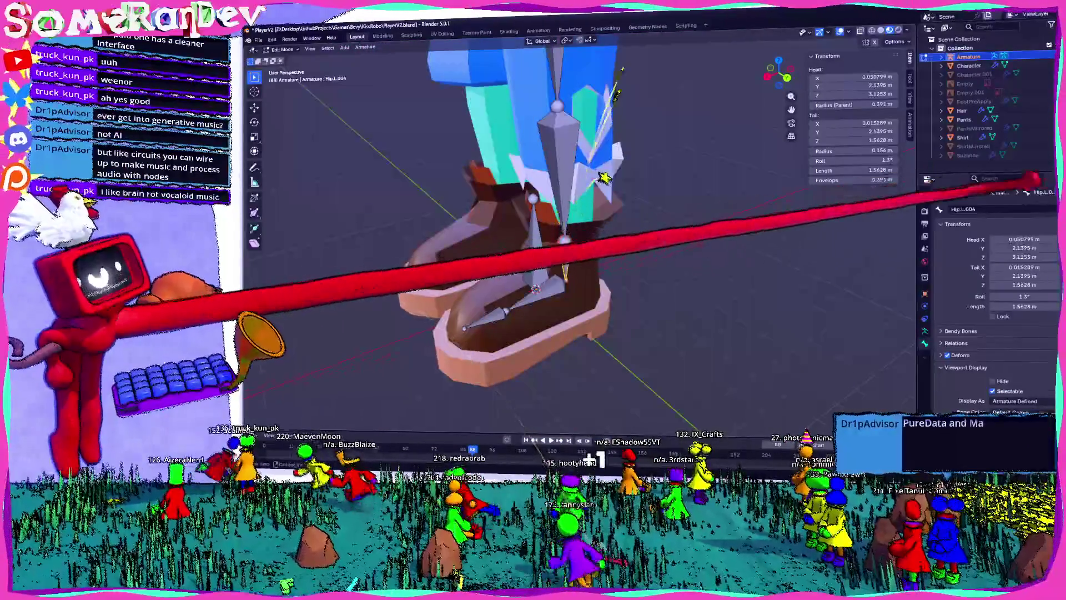
double_click(977, 209)
type("Ar")
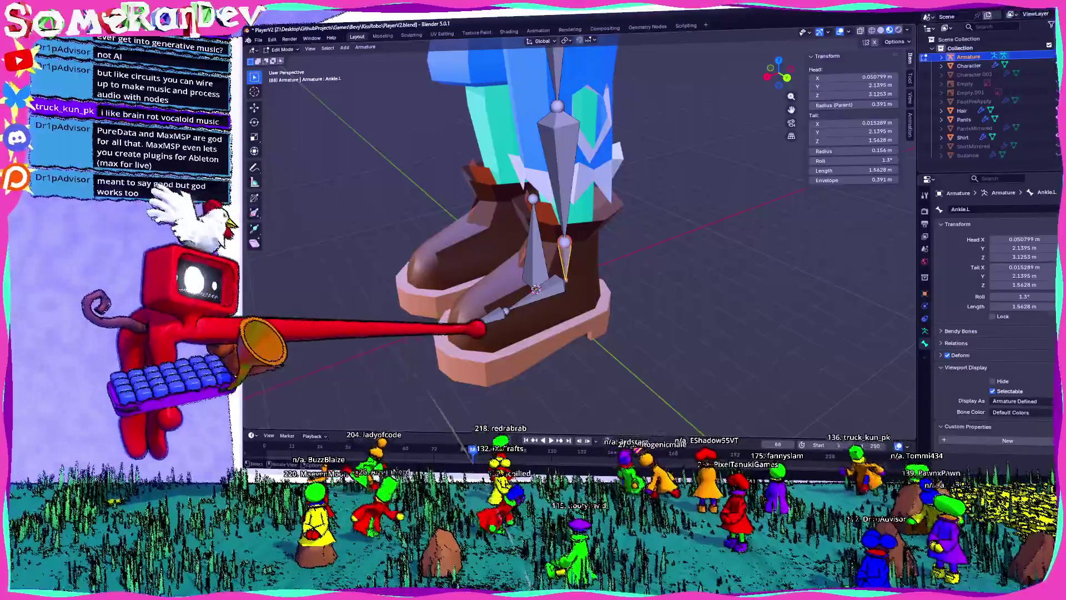
- Name the foot bone Foot.L and the toe bone Toe.L
middle_click_drag(555, 278, 611, 266)
left_click(527, 261)
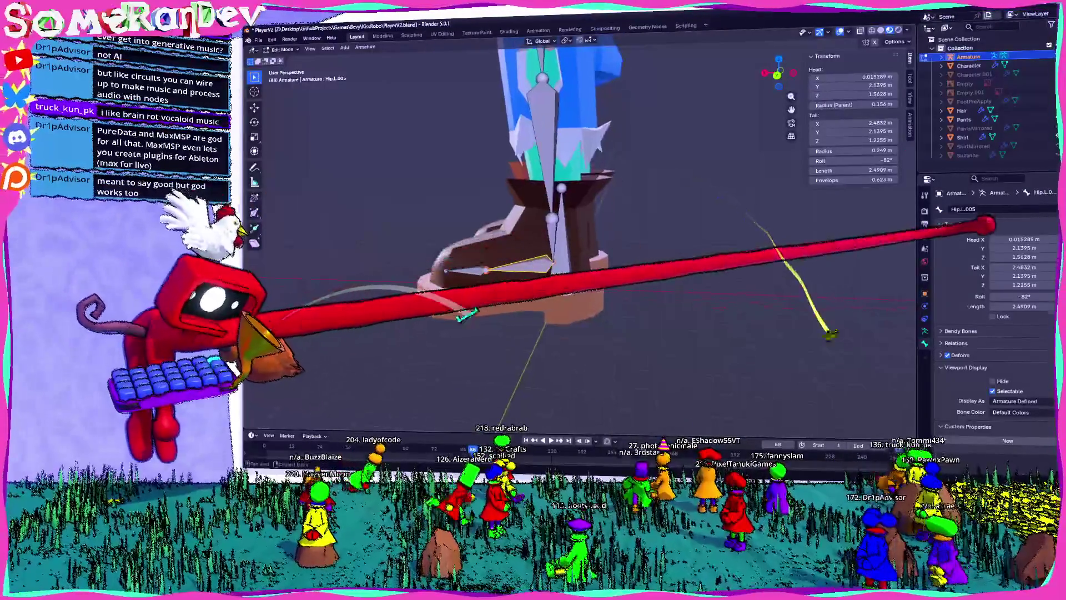
left_click(472, 269)
type("Foot.L")
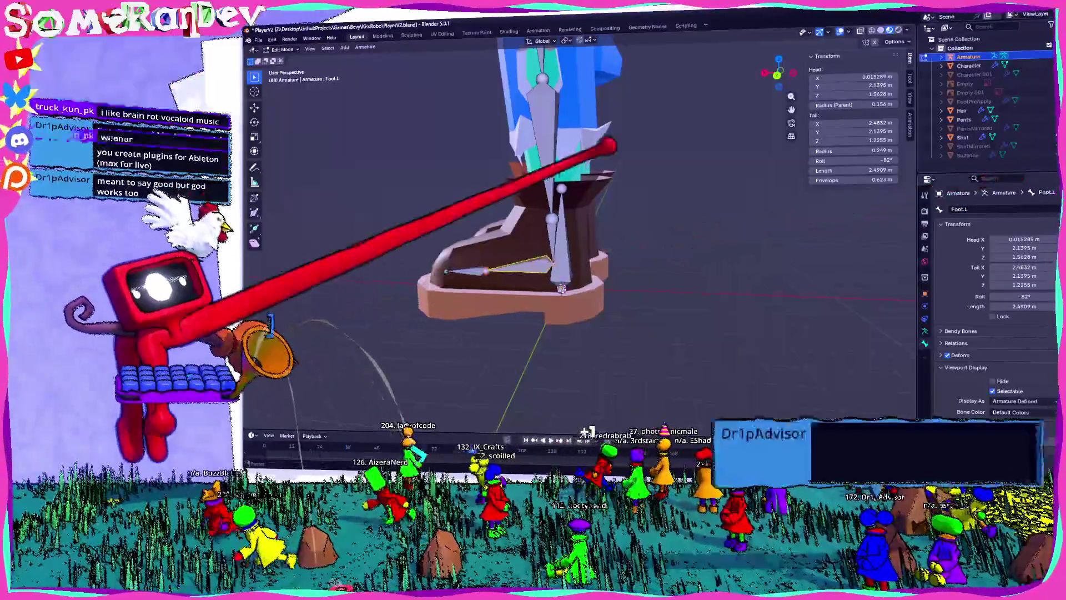
middle_click_drag(511, 250, 589, 238, "shift")
left_click(541, 257)
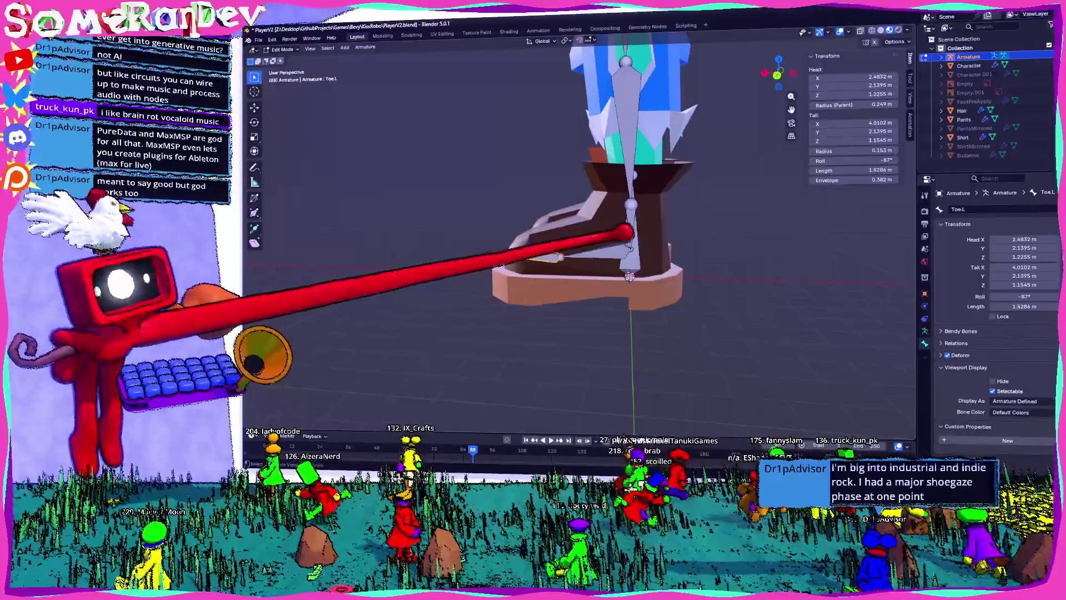
- In Back view, raise the Ankle.L joint slightly along Z
middle_click_drag(555, 277, 611, 272)
middle_click_drag(476, 289, 496, 222)
mouse_move(608, 216)
middle_mouse_down()
mouse_move(677, 14)
mouse_move(757, 24)
mouse_move(642, 179)
mouse_move(585, 214)
mouse_move(489, 172)
mouse_move(305, 155)
middle_mouse_up()
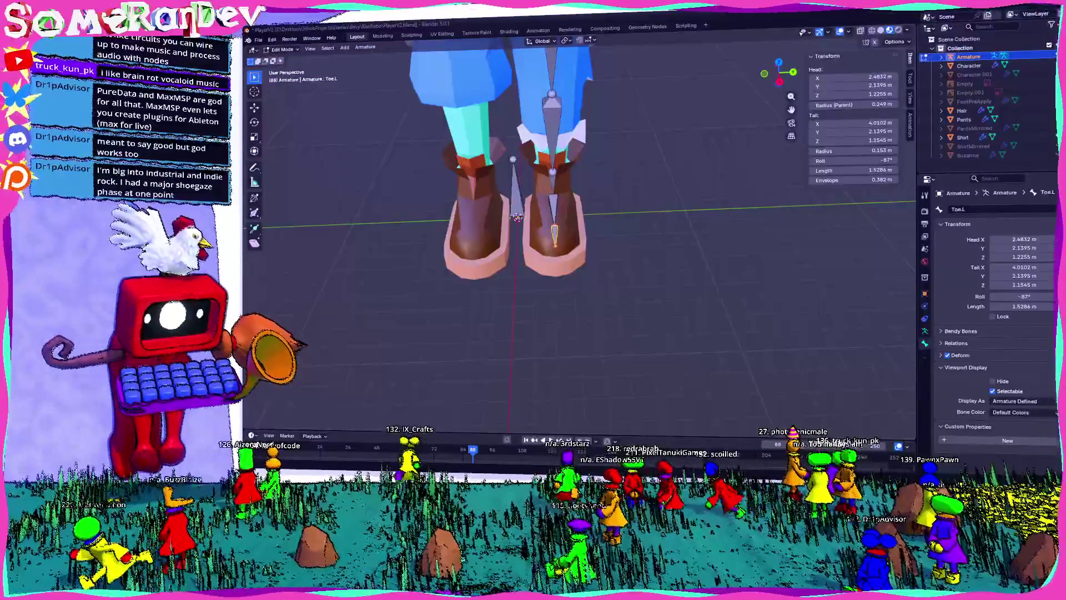
mouse_move(424, 191)
middle_mouse_down()
mouse_move(475, 100)
mouse_move(624, 209)
mouse_move(614, 219)
mouse_move(583, 210)
middle_mouse_up()
left_click(777, 71)
left_click(595, 202)
key("g")
key("z")
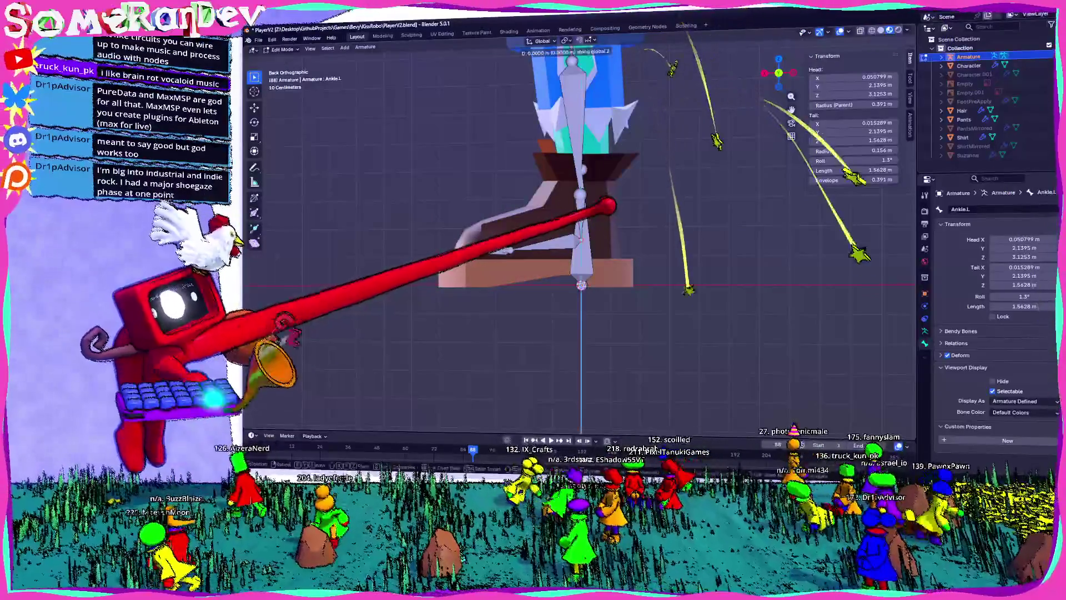
left_click(620, 195)
- Raise the Leg2.L joint slightly along Z and select the Weenor hip bone
mouse_move(621, 194)
middle_mouse_down()
mouse_move(600, 174)
mouse_move(607, 185)
mouse_move(602, 174)
mouse_move(678, 136)
mouse_move(638, 107)
mouse_move(602, 151)
middle_mouse_up()
left_click(602, 174)
key("g")
key("z")
left_click(631, 155)
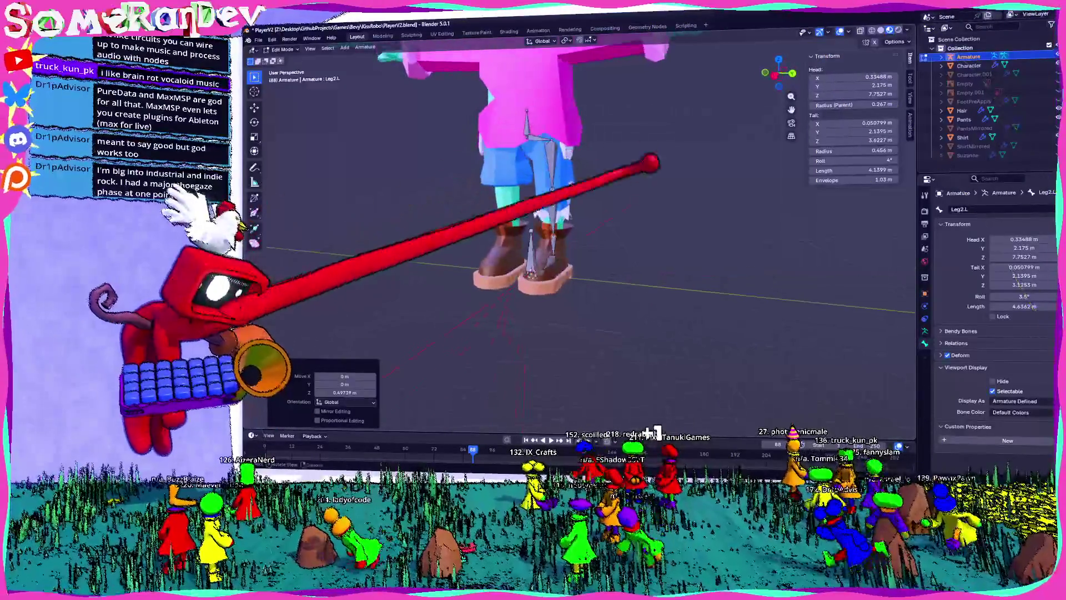
mouse_move(588, 88)
middle_mouse_down()
mouse_move(528, 215)
mouse_move(558, 108)
mouse_move(714, 148)
mouse_move(583, 216)
middle_mouse_up()
left_click(535, 200)
- Extrude a vertical bone up from Weenor and name it Stomach
scroll(497, 176, "up", 5)
scroll(500, 222, "up", 2)
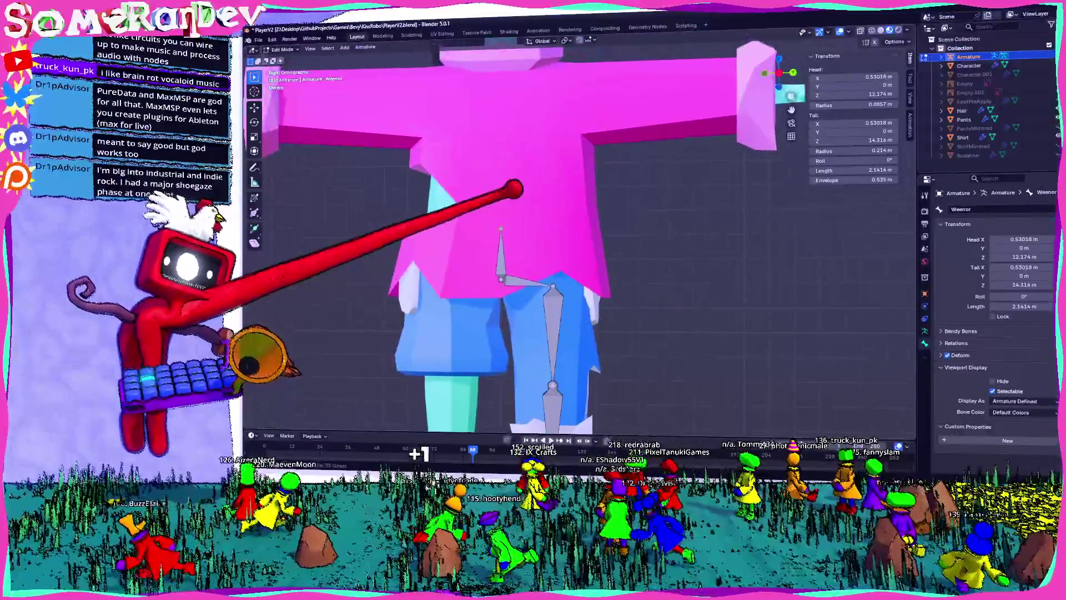
key("e")
key("z")
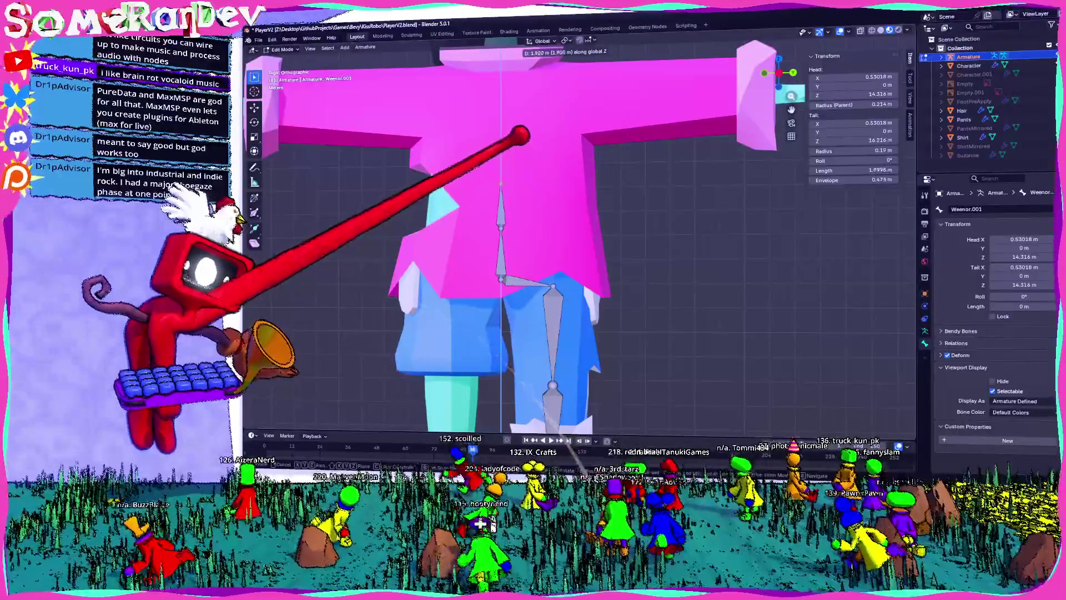
left_click(491, 439)
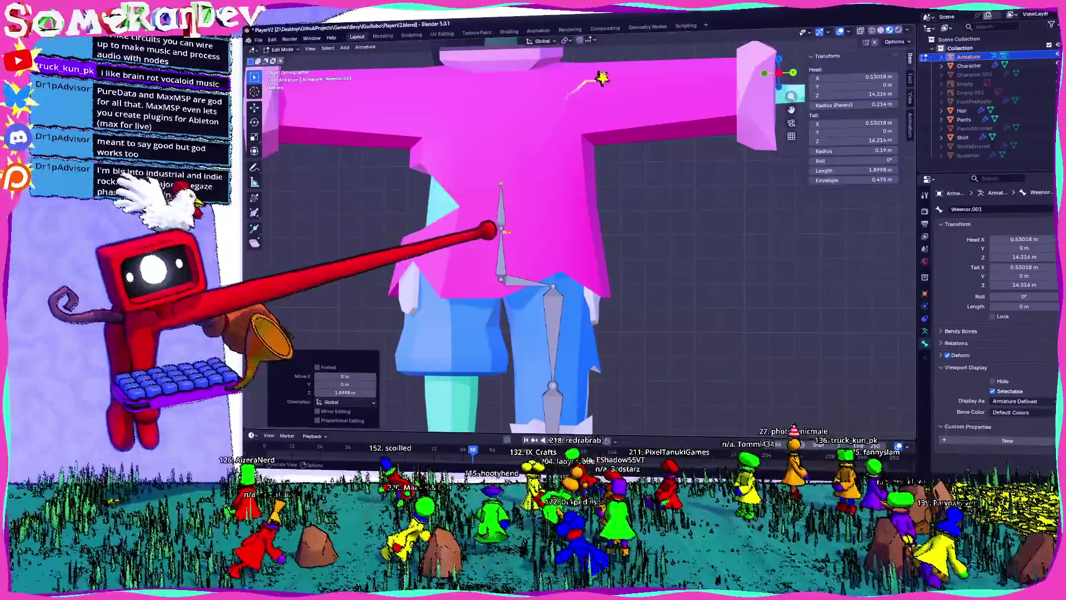
left_click(969, 209)
type("St")
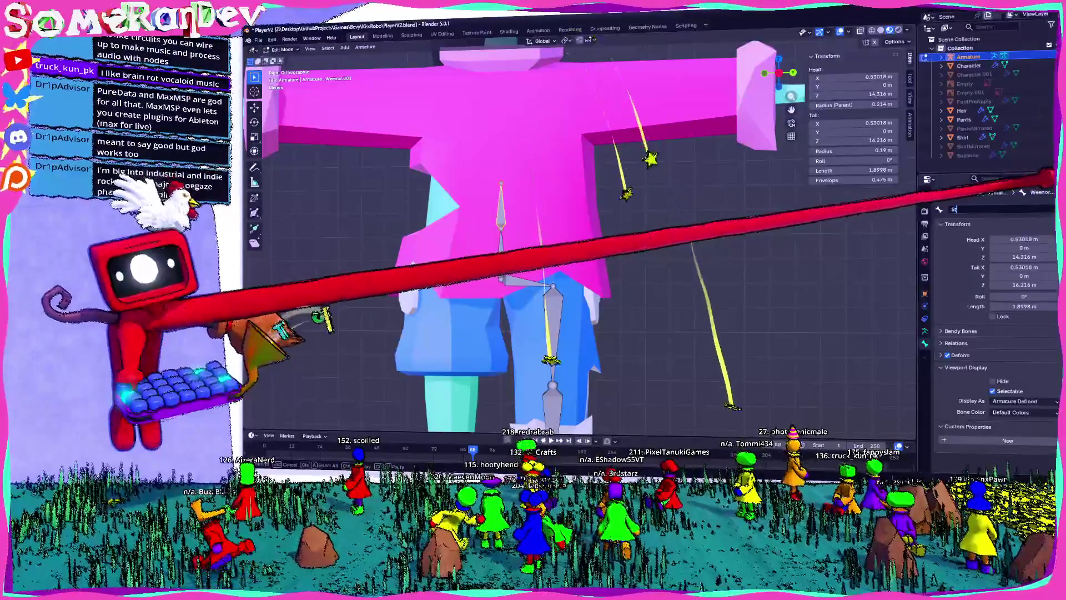
type("omach")
key("Return")
- Extrude another vertical bone above Stomach and rename it Chest
key("e")
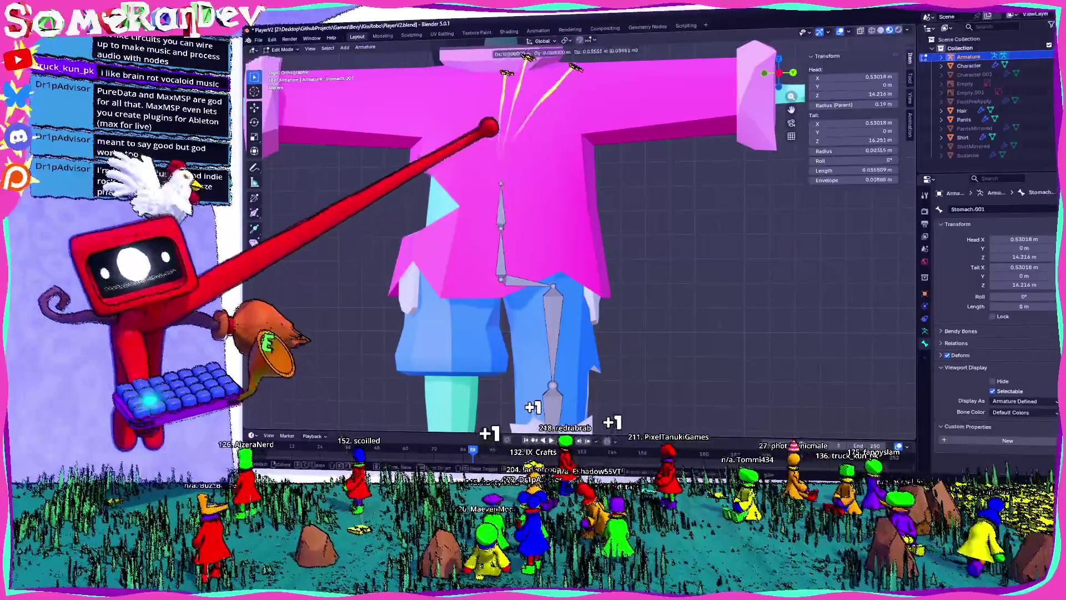
key("z")
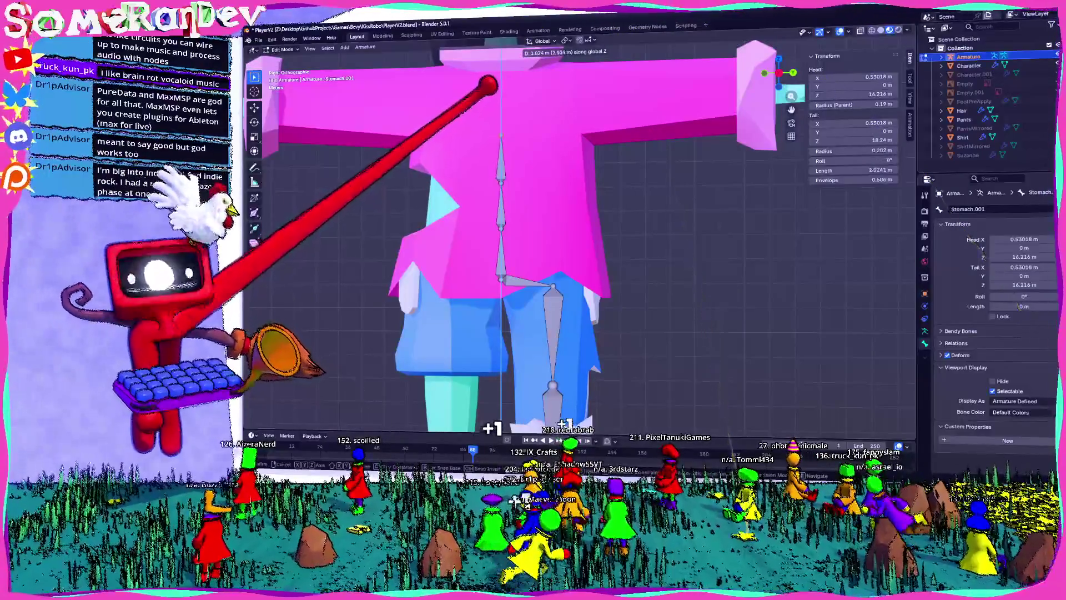
left_click(509, 74)
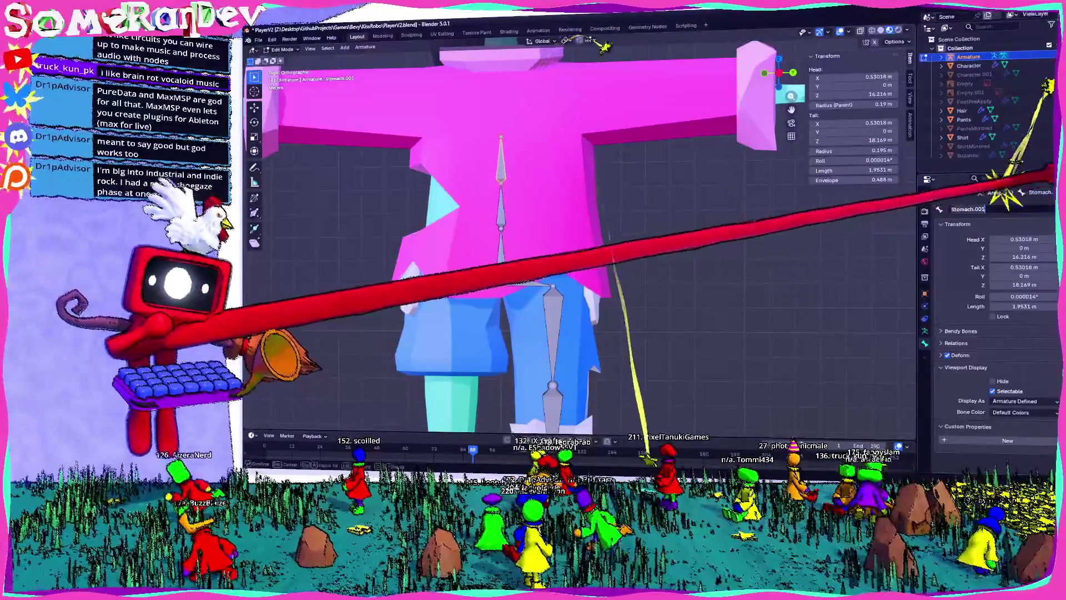
left_click(977, 209)
type("Chjest")
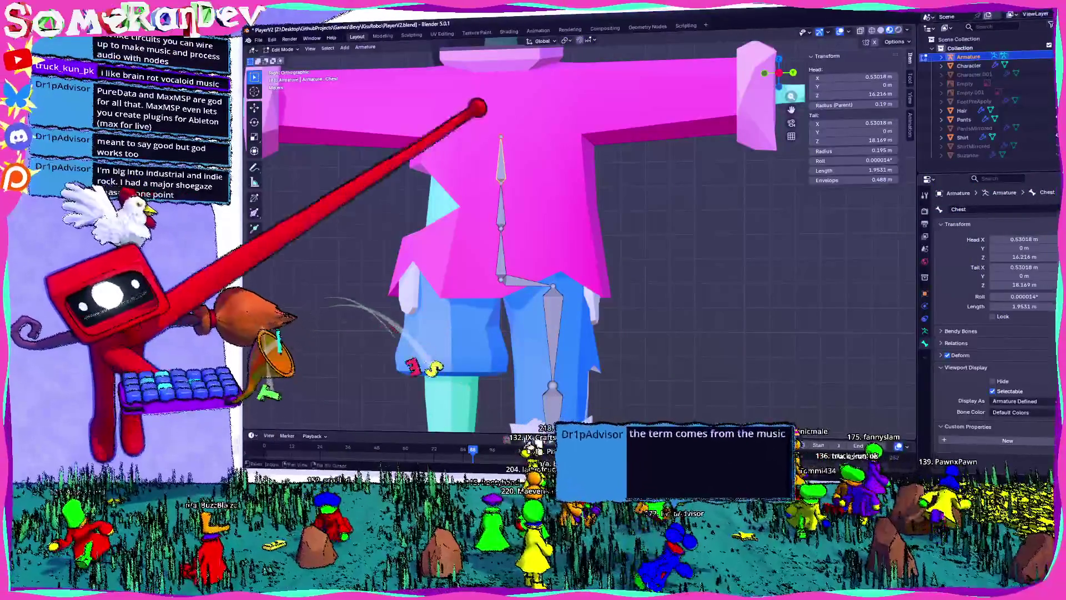
- Extrude a bone straight up from the chest and name it Chest2
left_click_drag(792, 96, 800, 145)
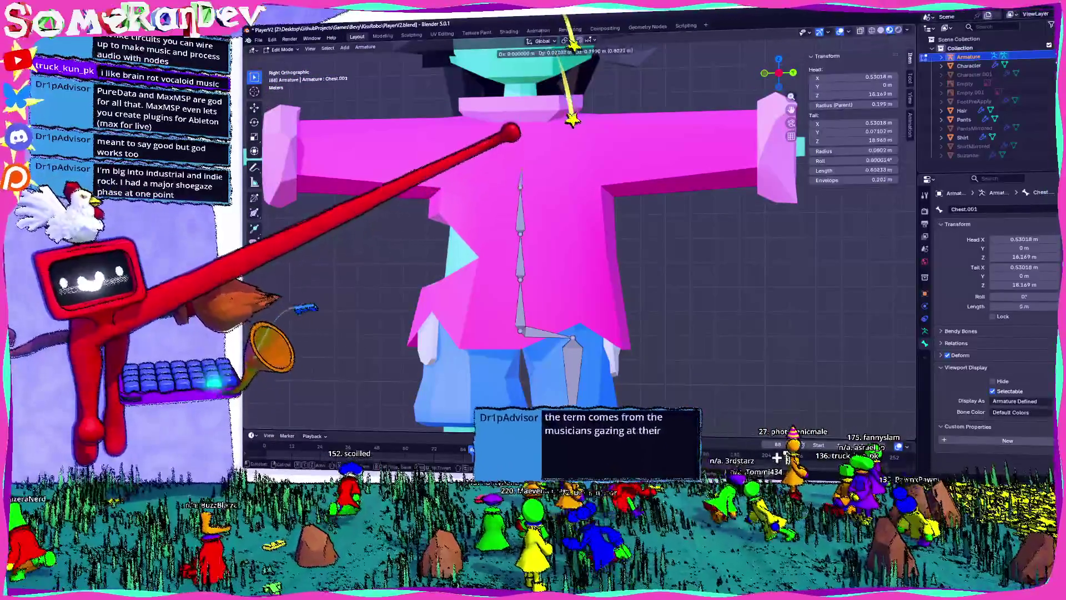
key("z")
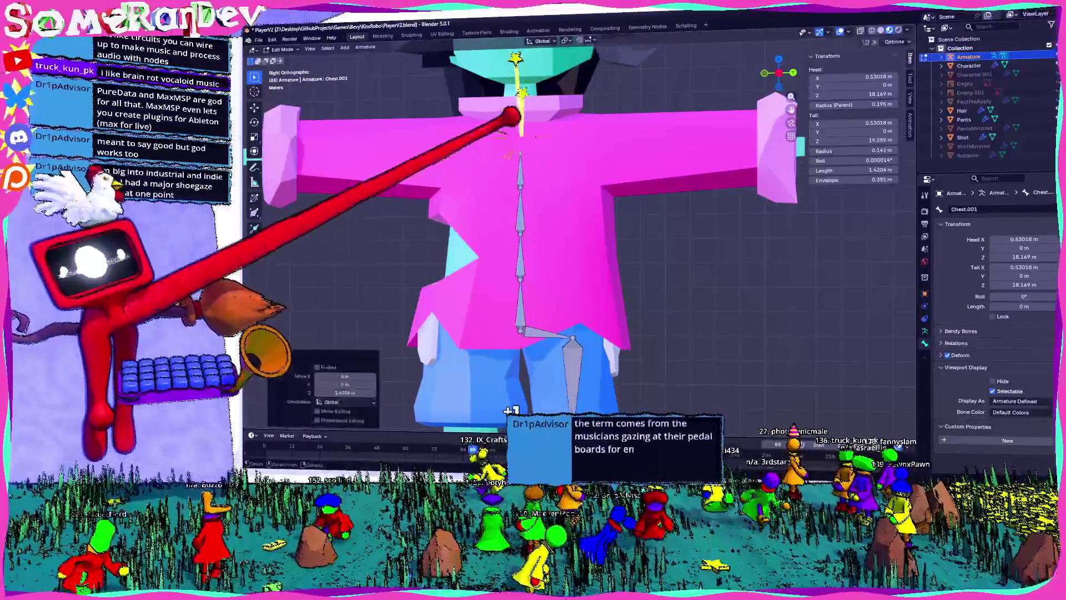
left_click(527, 161)
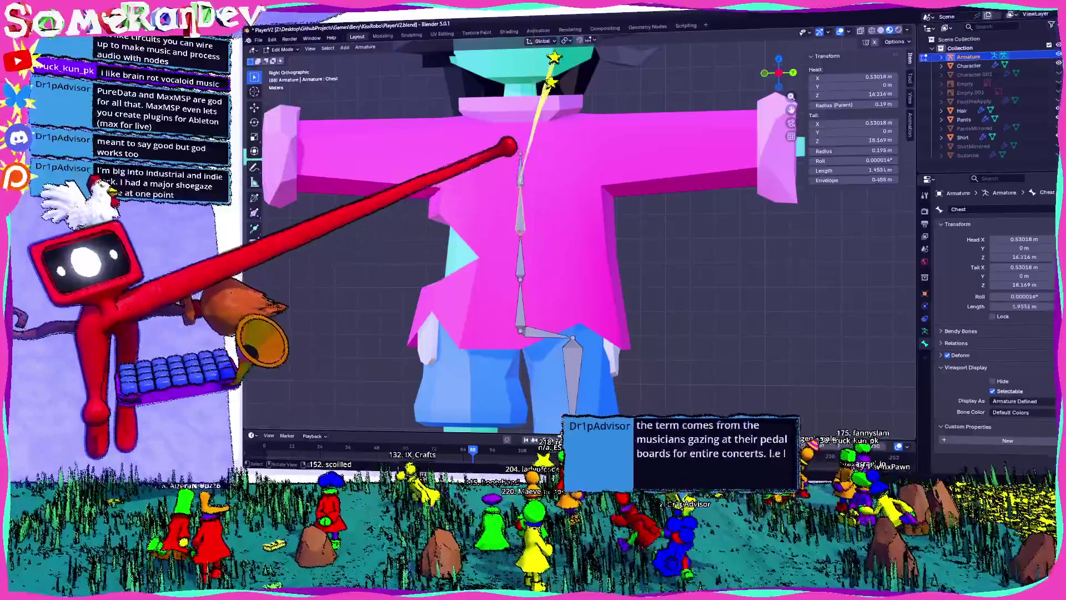
key("F2")
type("Chest2")
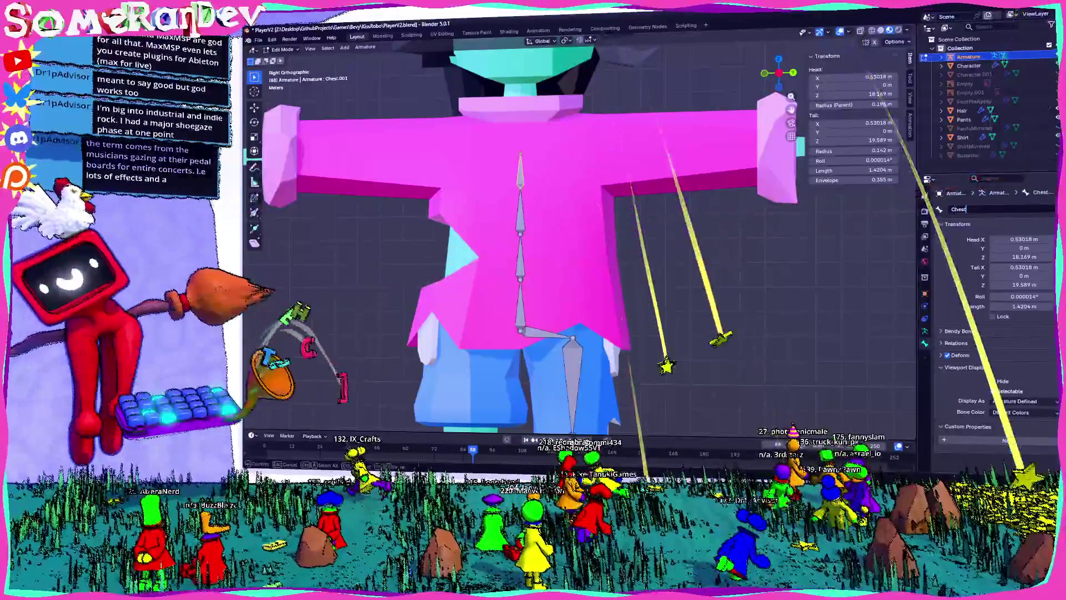
key("Return")
- Extrude a chain of bones from Chest2's tip out along the arm to the hand
key("e")
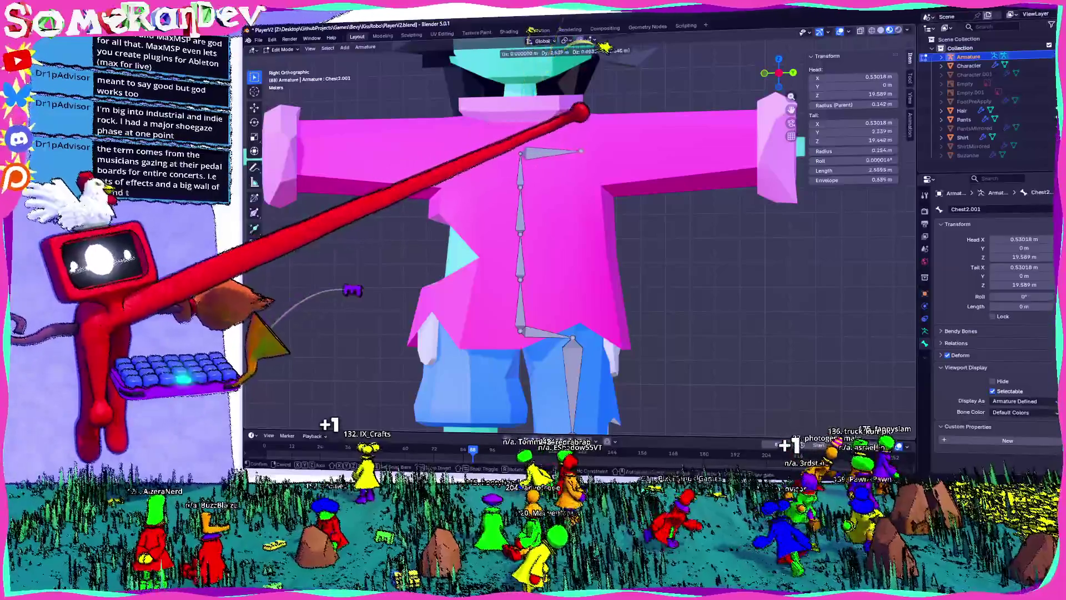
left_click(697, 194)
key("e")
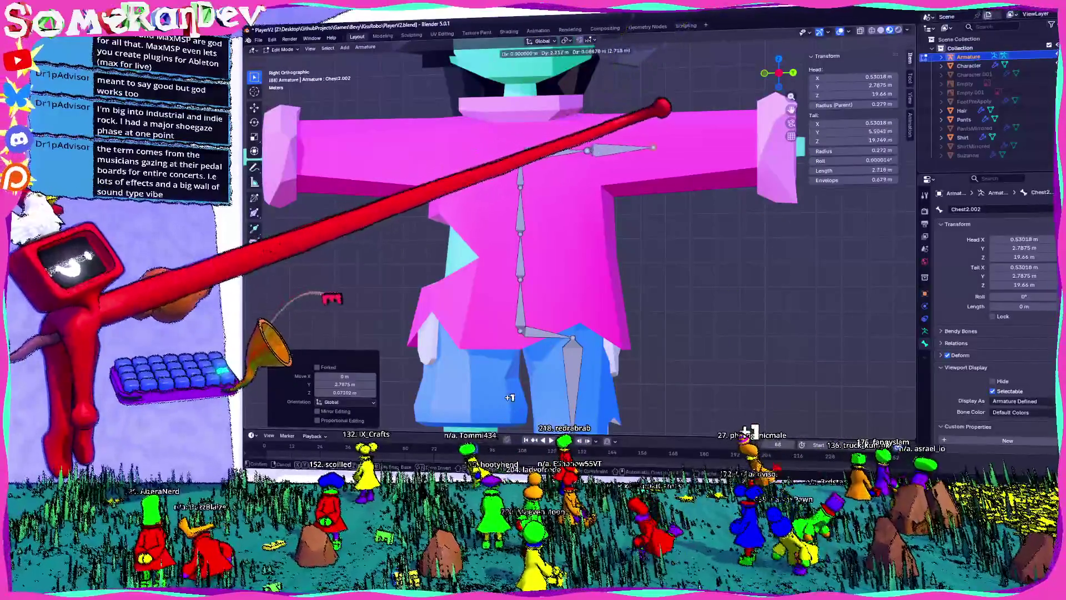
left_click(694, 99)
key("e")
middle_click_drag(697, 95, 554, 119, "shift")
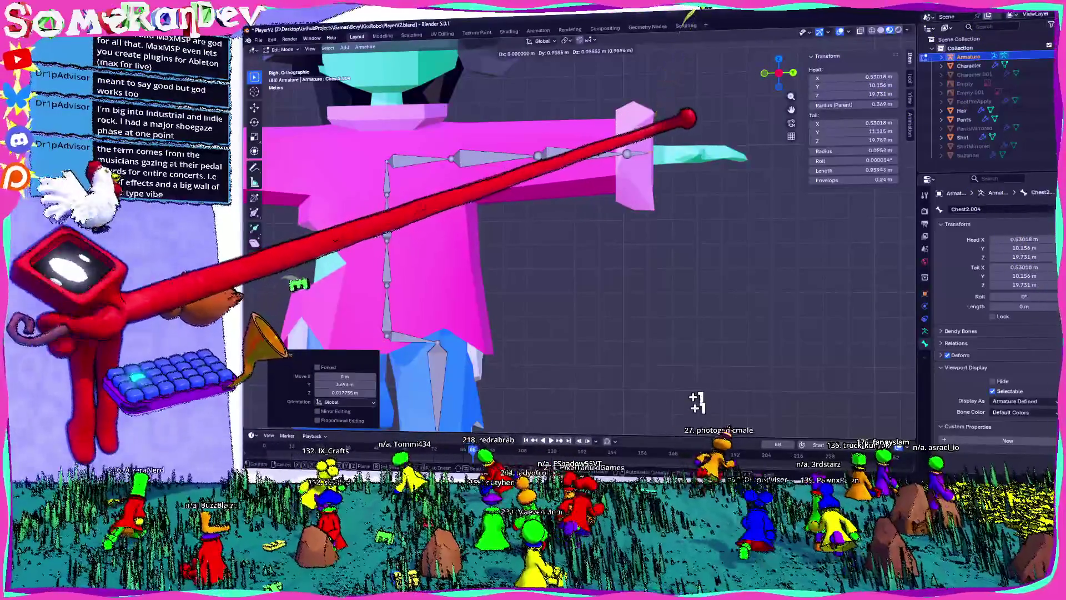
left_click(701, 116)
key("e")
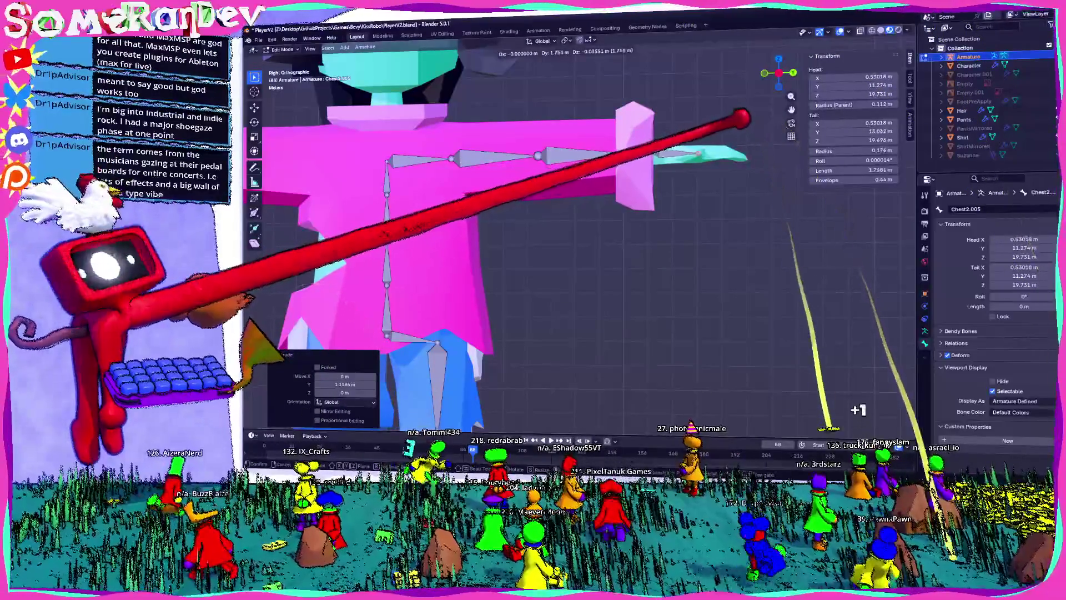
left_click(741, 115)
key("e")
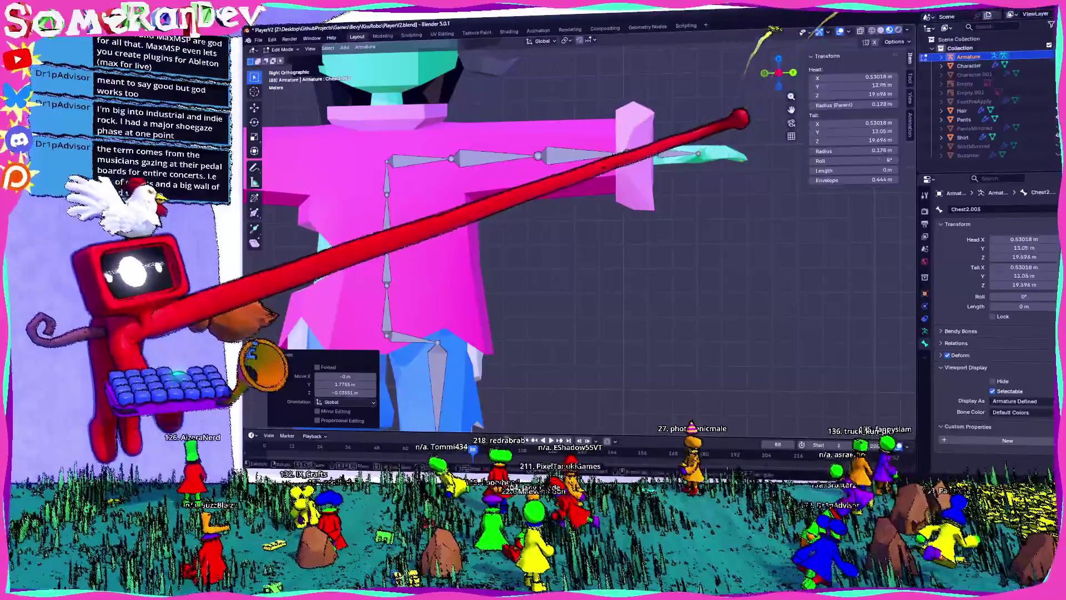
left_click(793, 119)
key("e")
left_click(793, 118)
mouse_move(792, 119)
middle_mouse_down()
mouse_move(560, 114)
mouse_move(529, 150)
mouse_move(489, 167)
mouse_move(536, 109)
mouse_move(789, 17)
mouse_move(684, 109)
mouse_move(631, 209)
mouse_move(566, 166)
middle_mouse_up()
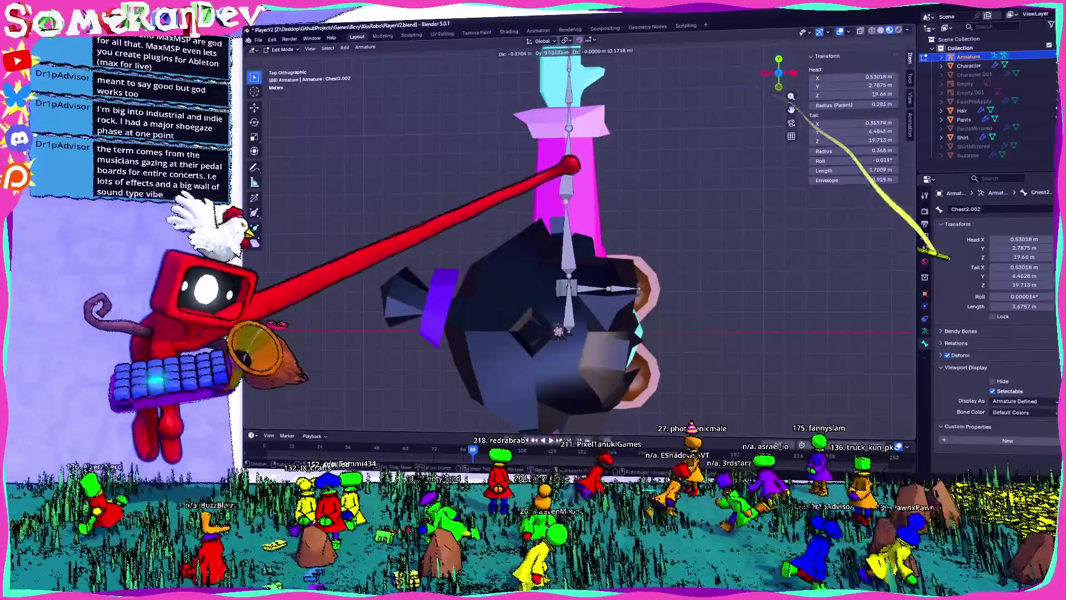
- Move the arm bones so they line up with the arm
left_click(574, 245)
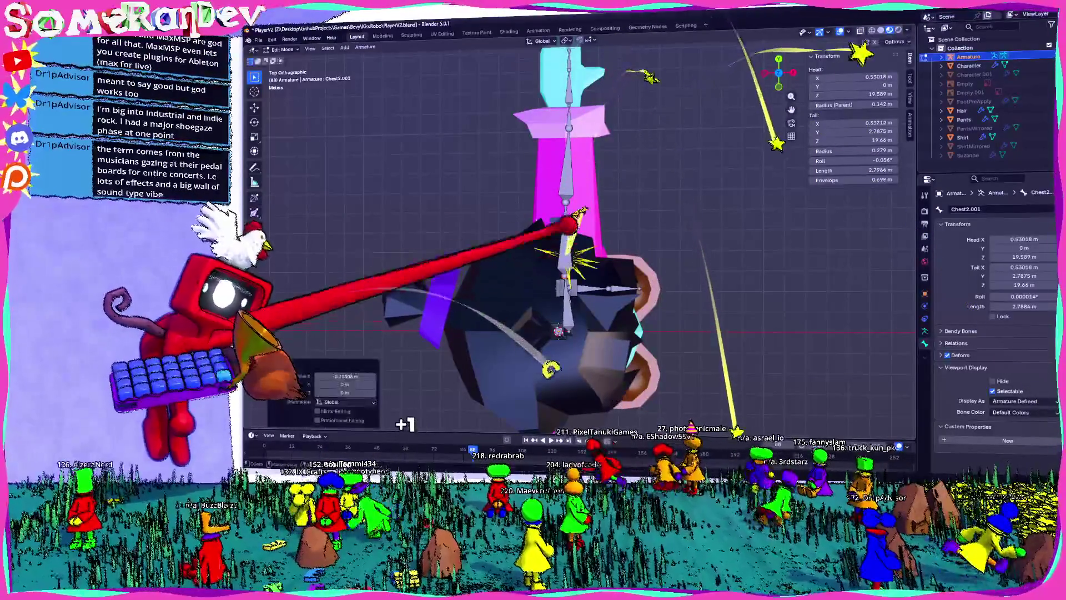
left_click(571, 72)
key("g")
left_click(572, 72)
- Extrude more bones from Chest2.003's tip along the arm into the cyan hand
key("e")
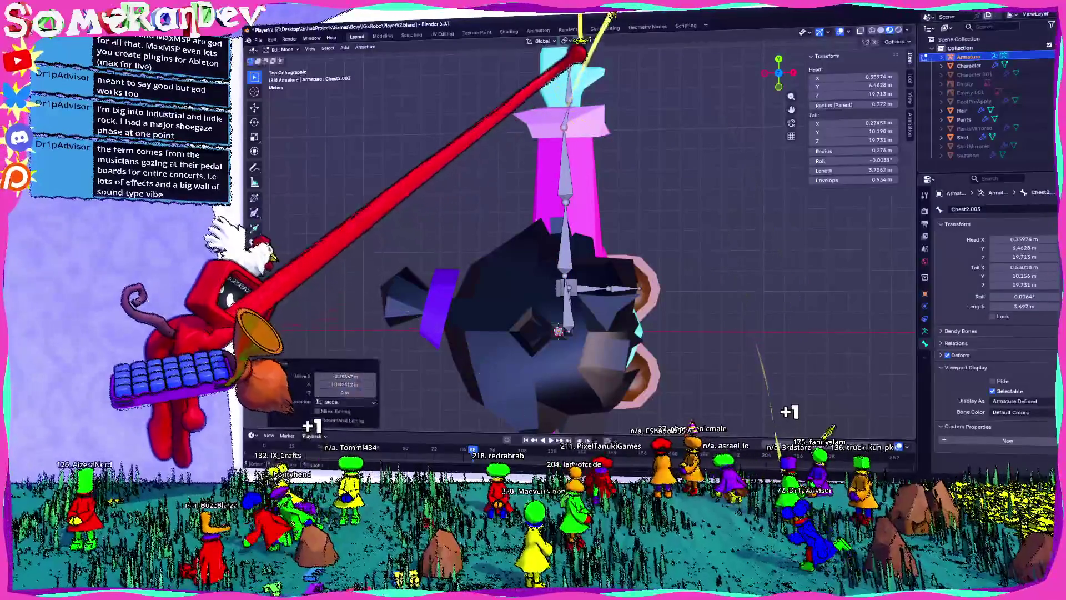
left_click(573, 54)
key("e")
scroll(565, 78, "up", 2)
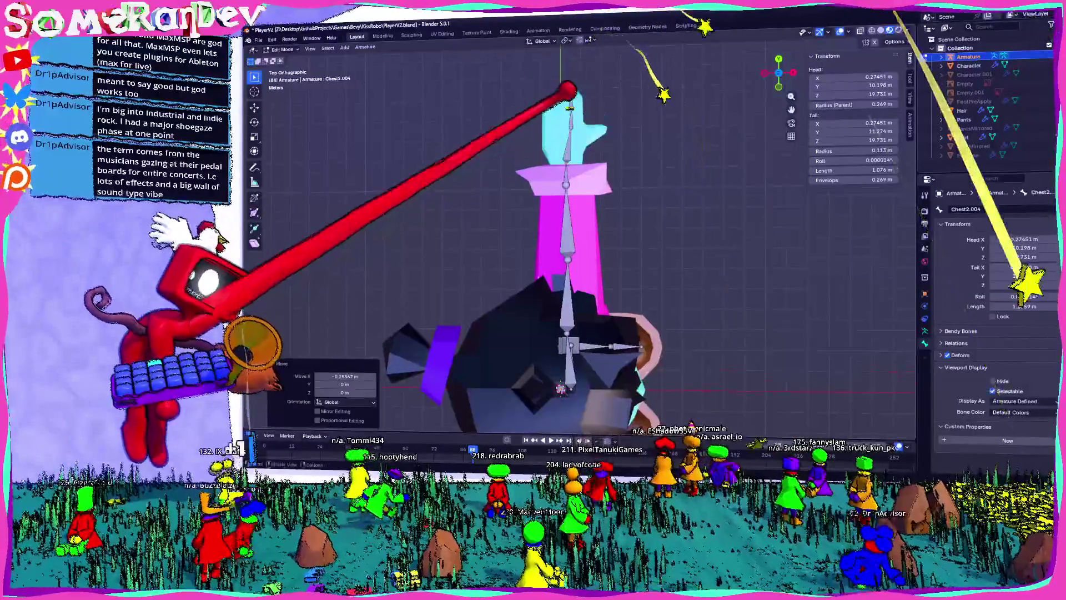
left_click(571, 53)
key("e")
left_click(578, 37)
scroll(577, 37, "up", 2)
scroll(578, 37, "up", 5, "shift")
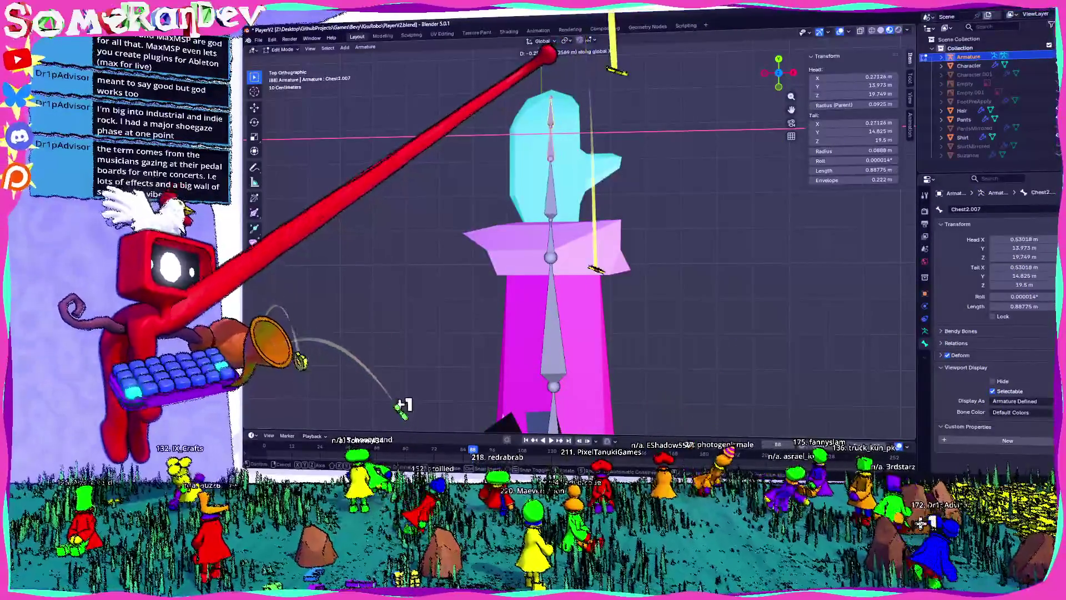
left_click(558, 70)
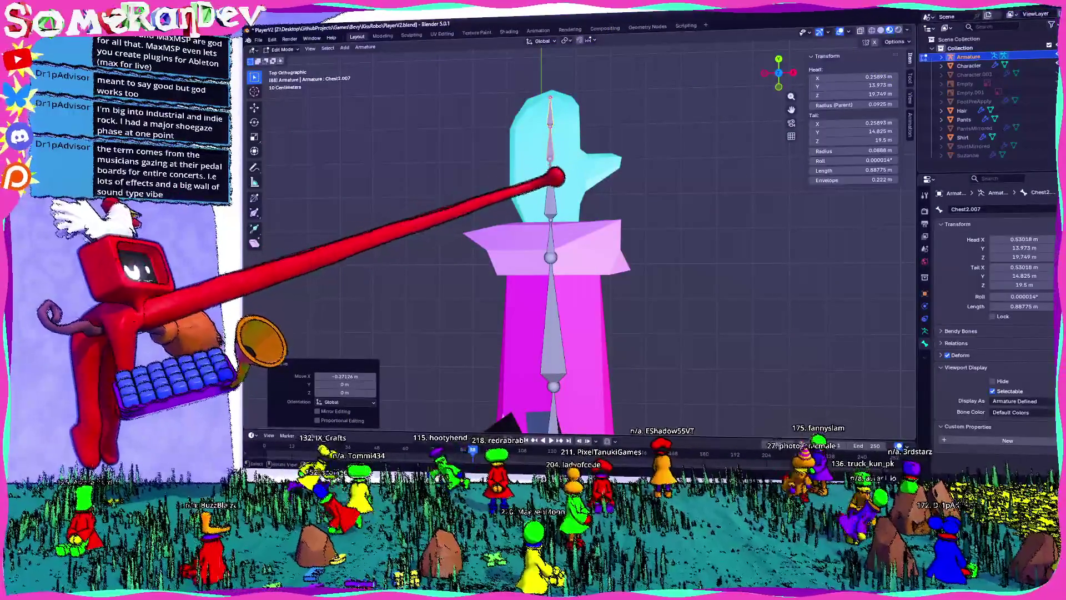
- Branch a new bone from the hand bone into the thumb
left_click(593, 64)
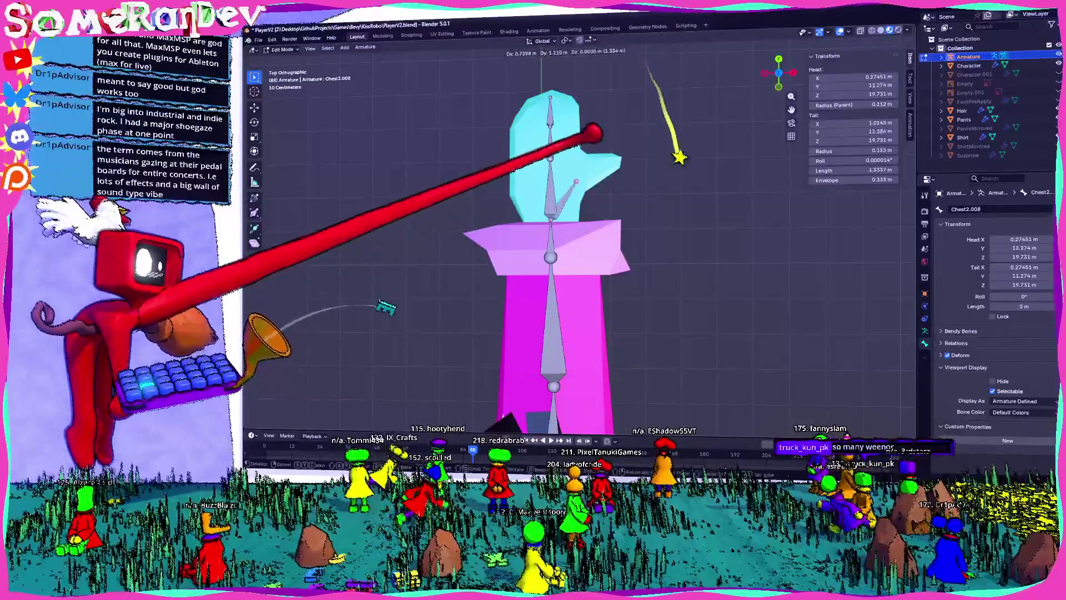
left_click(599, 146)
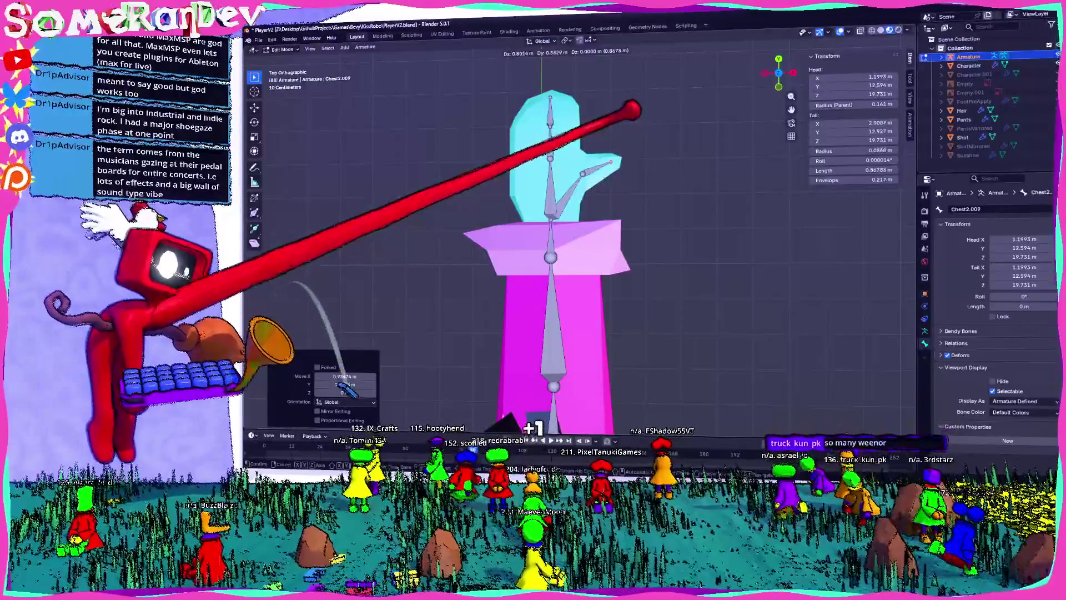
mouse_move(631, 60)
middle_mouse_down()
mouse_move(822, 261)
mouse_move(785, 172)
mouse_move(680, 347)
mouse_move(663, 401)
middle_mouse_up()
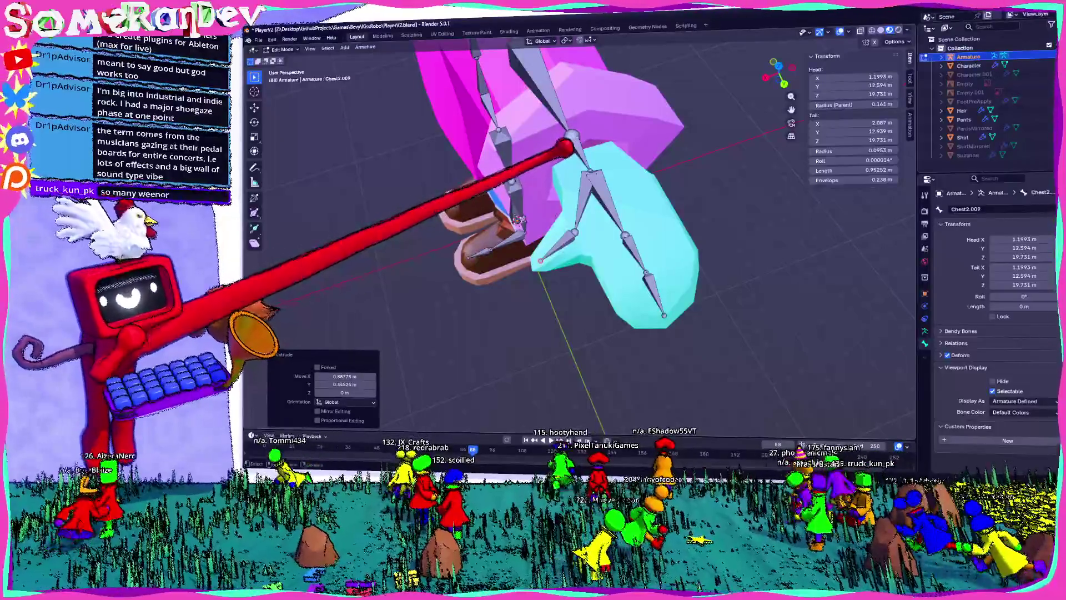
mouse_move(558, 147)
middle_mouse_down()
mouse_move(695, 71)
mouse_move(811, 100)
mouse_move(664, 102)
mouse_move(622, 149)
mouse_move(642, 135)
mouse_move(555, 148)
mouse_move(564, 155)
mouse_move(599, 131)
middle_mouse_up()
- Rename the first arm bone, Chest2.001, to Shoulder.L
scroll(599, 130, "up", 5)
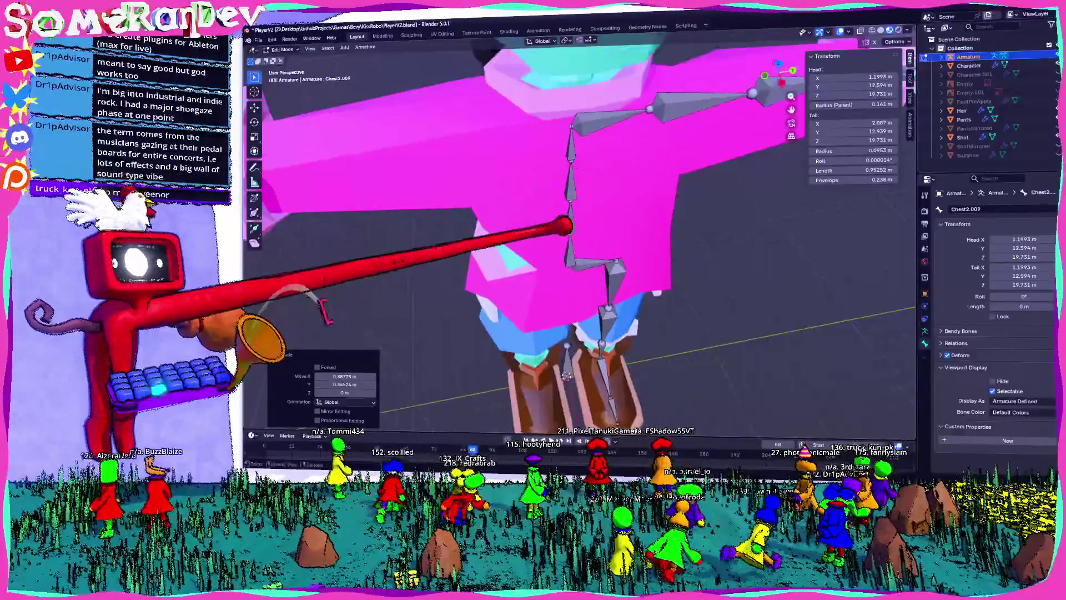
left_click(577, 191)
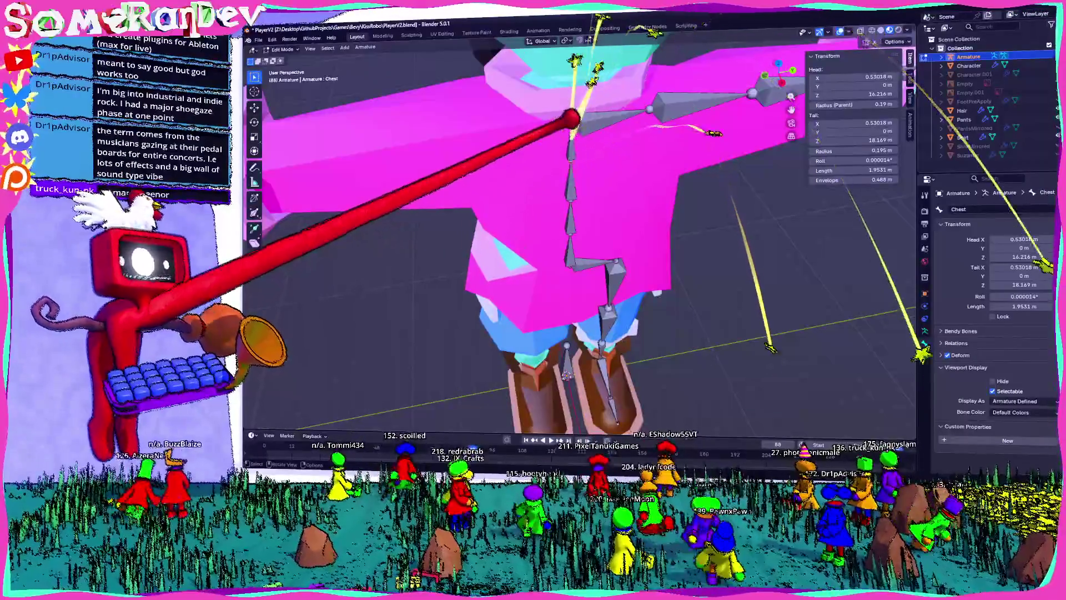
scroll(608, 119, "down", 2)
left_click(569, 121)
middle_click_drag(578, 126, 583, 134)
left_click(583, 134)
left_click(972, 209)
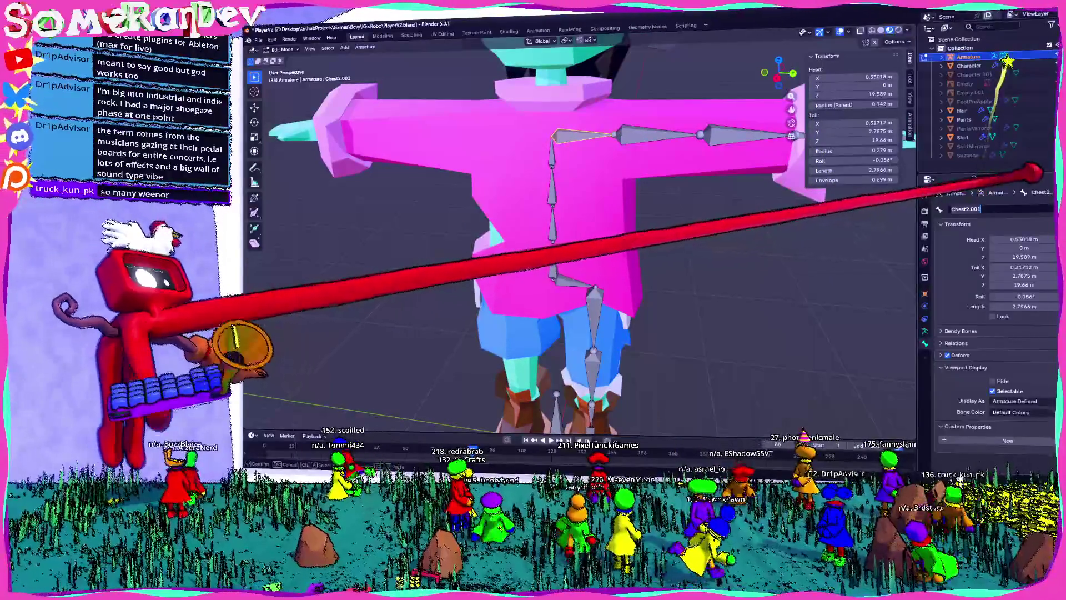
type("Shoulder.L")
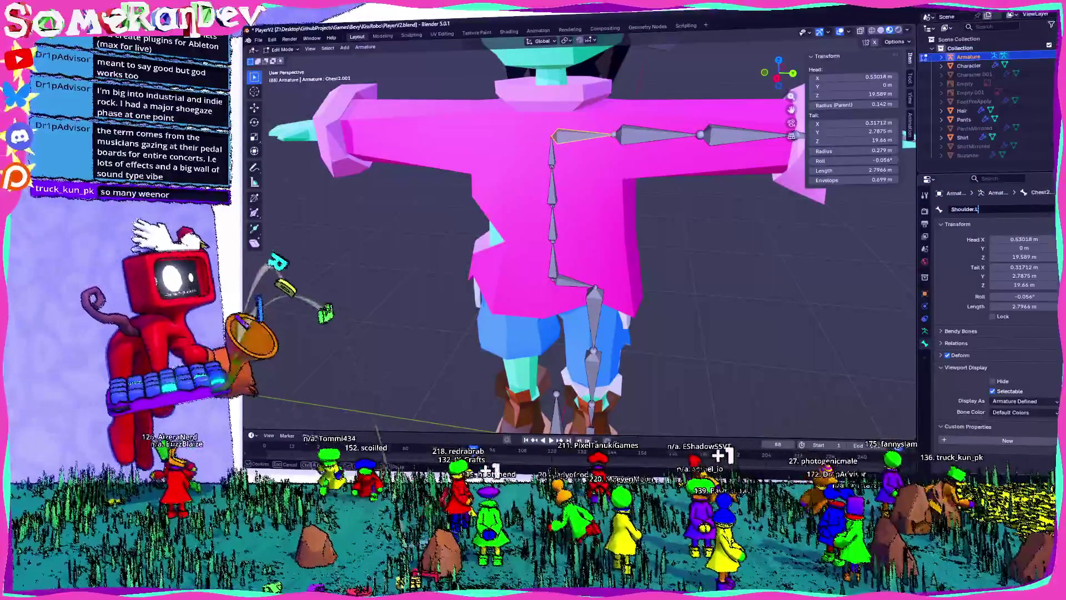
- Rename Chest2.002 to UpperArm.L and Chest2.003 to LowerArm.L
left_click(658, 135)
left_click(972, 208)
type("UpperArm")
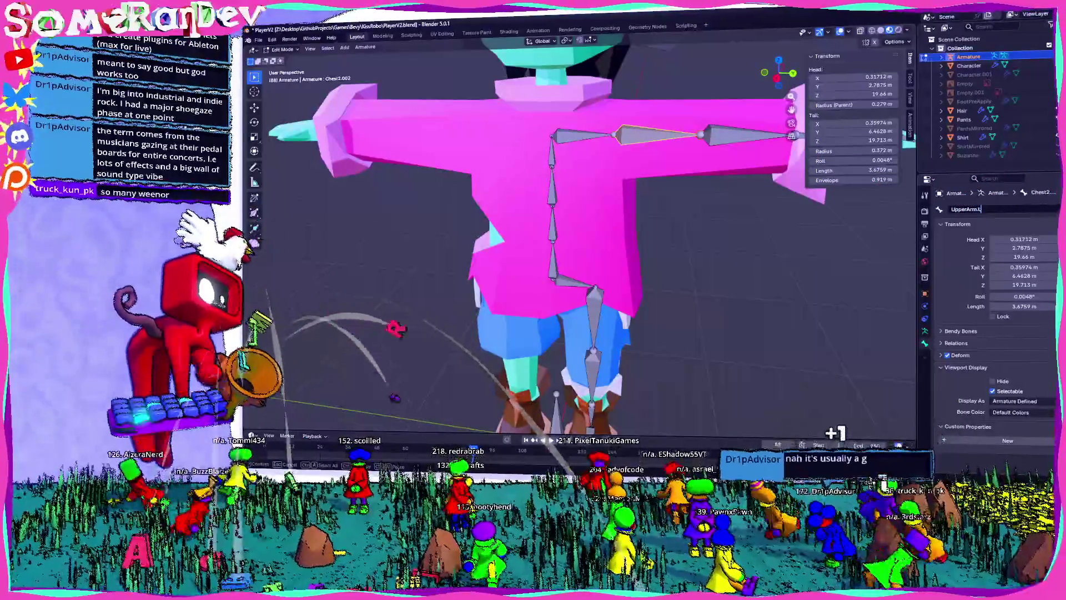
middle_click_drag(317, 310, 522, 312)
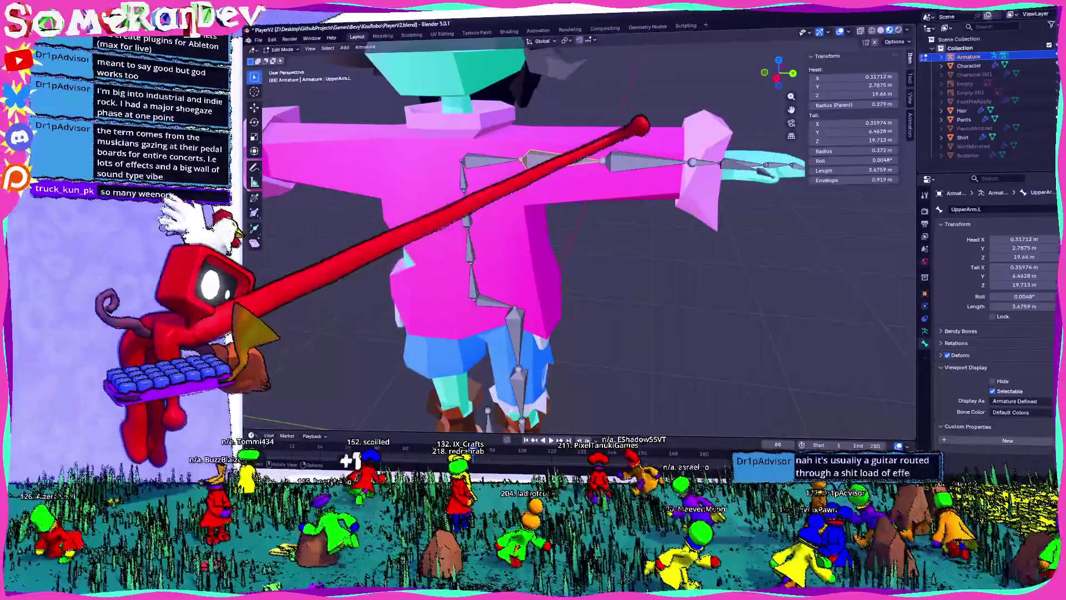
left_click(647, 161)
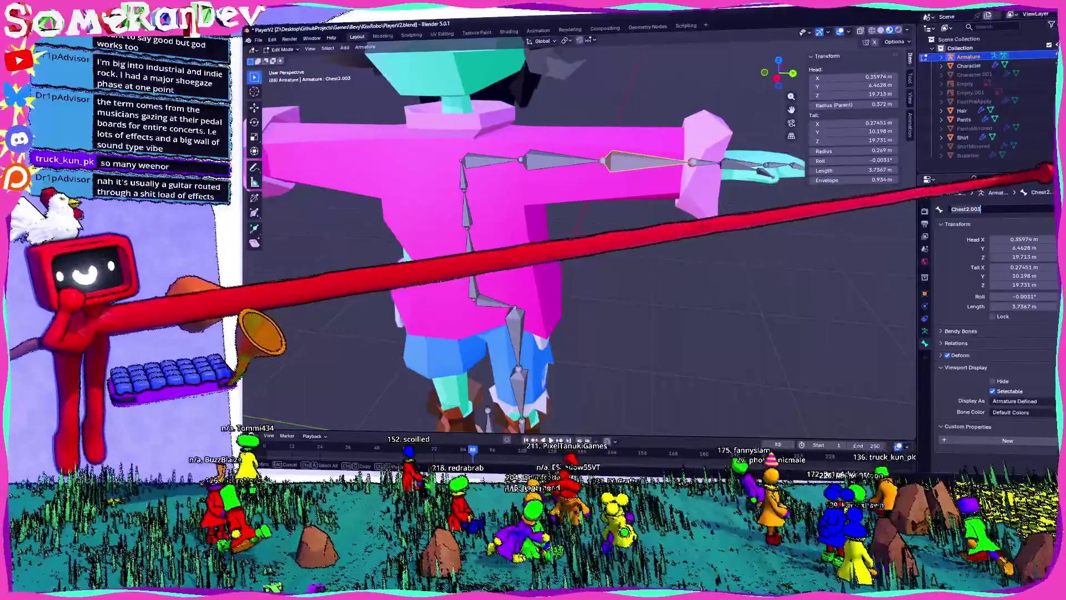
left_click(561, 160)
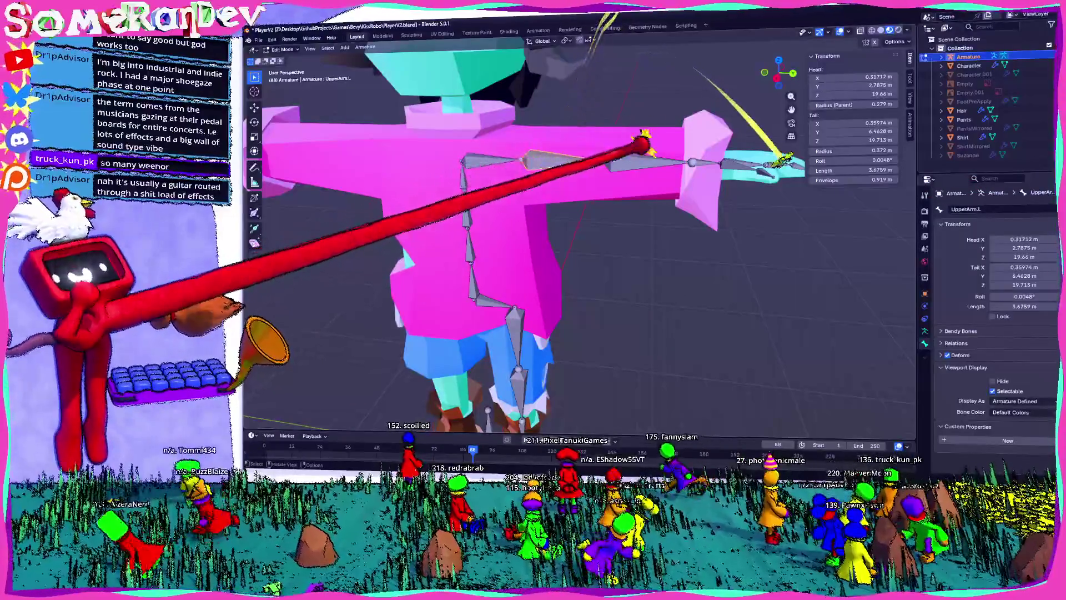
left_click(649, 161)
left_click(978, 209)
type("Lower")
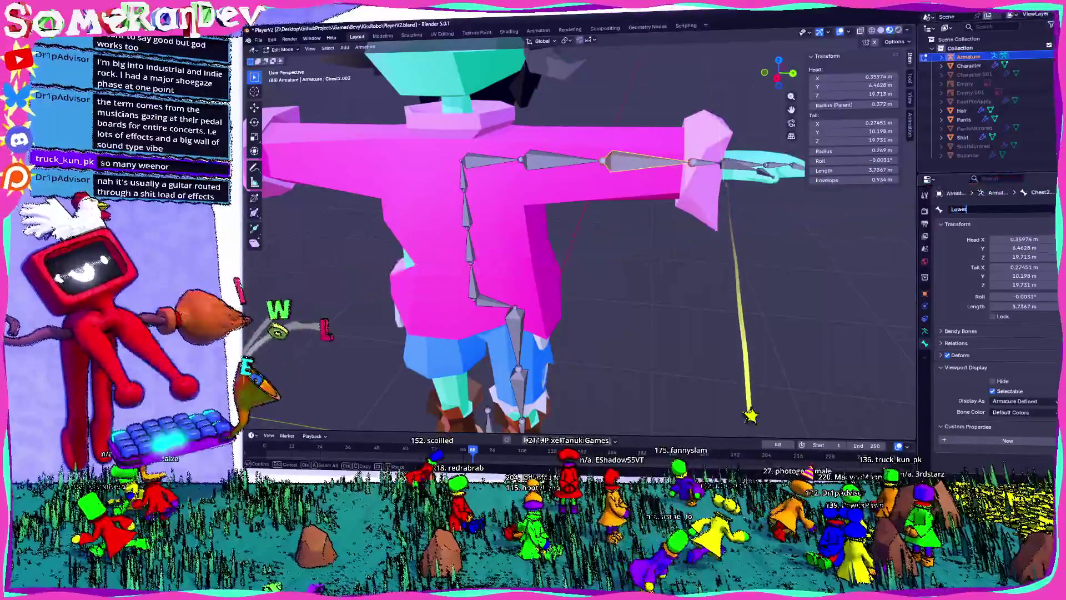
- Select the hand bone Chest2.004 and orbit to view the hand bones
middle_click_drag(493, 303, 623, 107)
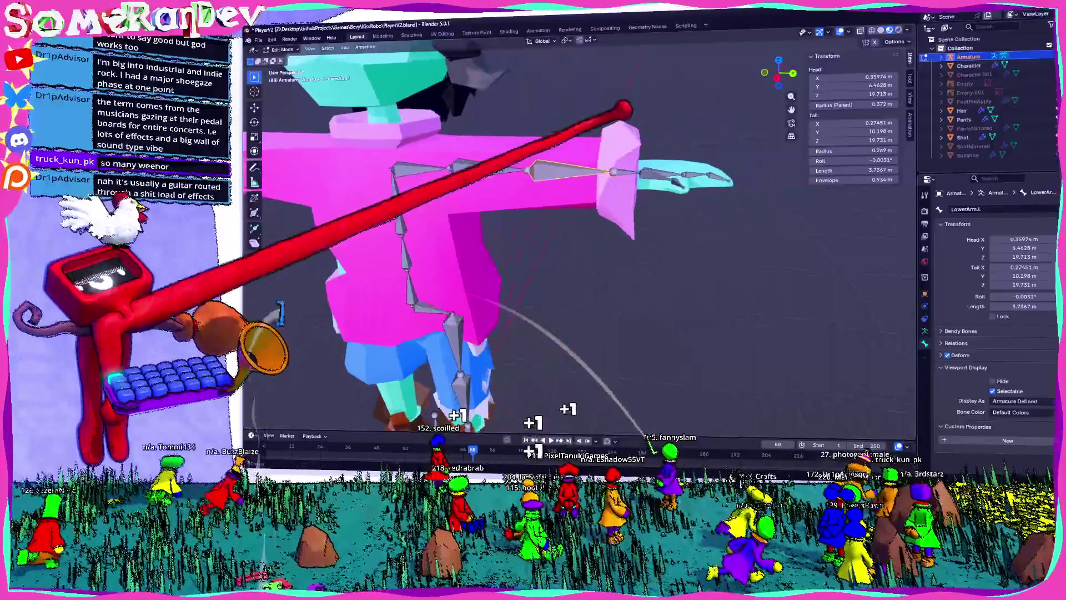
left_click(624, 171)
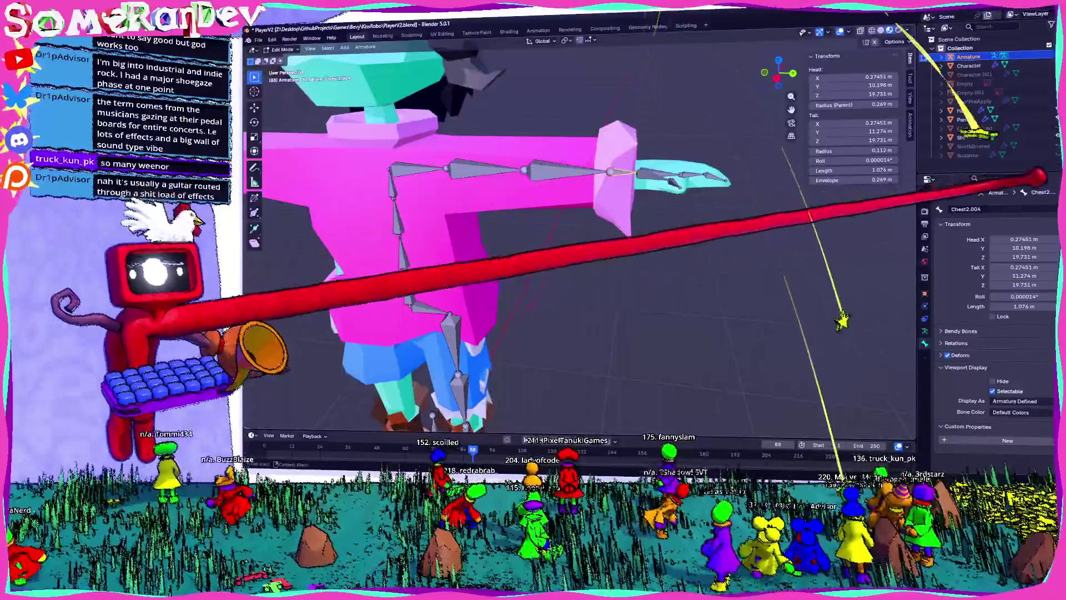
mouse_move(476, 344)
middle_mouse_down()
mouse_move(603, 418)
mouse_move(1008, 439)
middle_mouse_up()
middle_click_drag(556, 250, 611, 278)
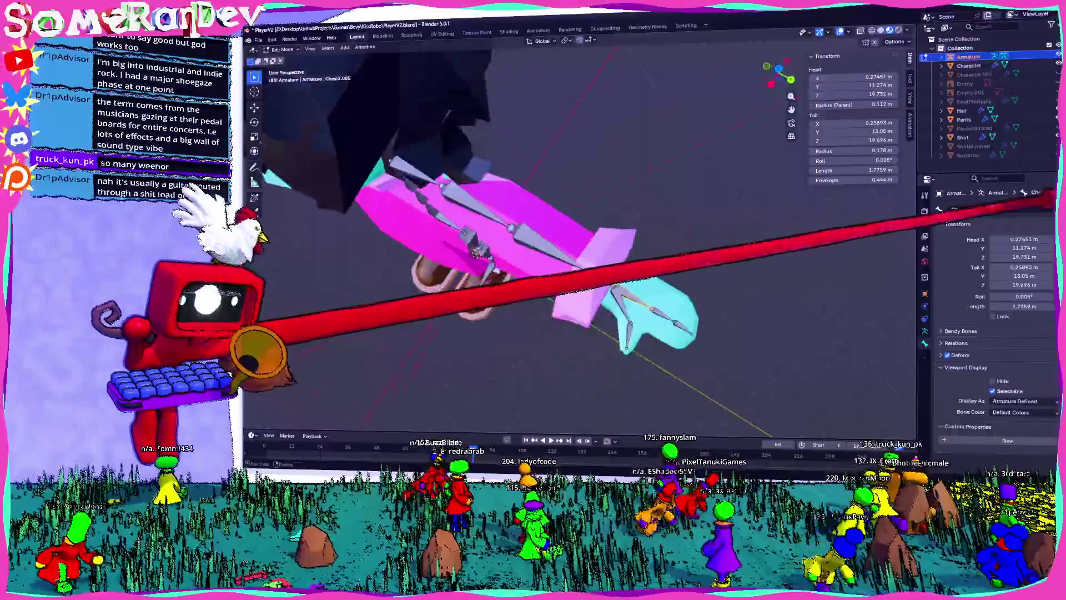
- Name the hand bones Hand.L, Fingers1 and Fingers2.L
type("Hand.L")
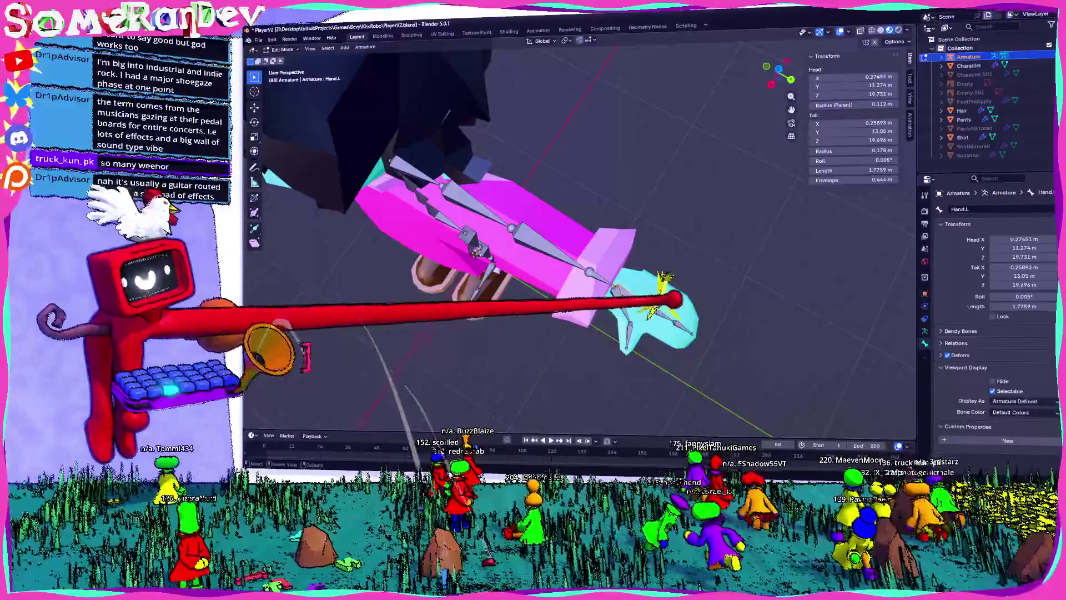
left_click(664, 316)
left_click(977, 209)
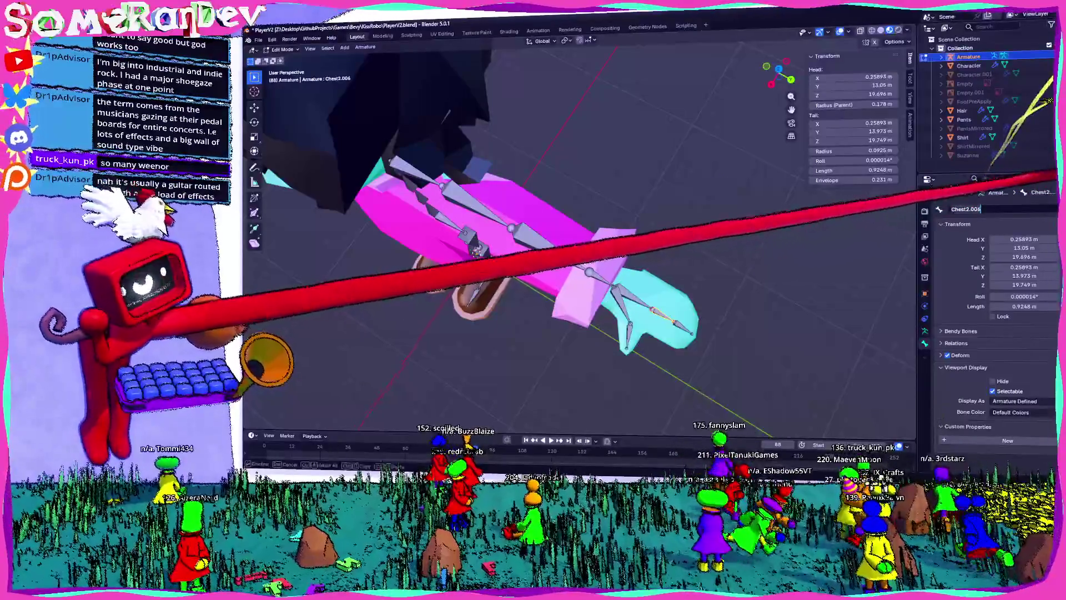
type("Fingers1.L")
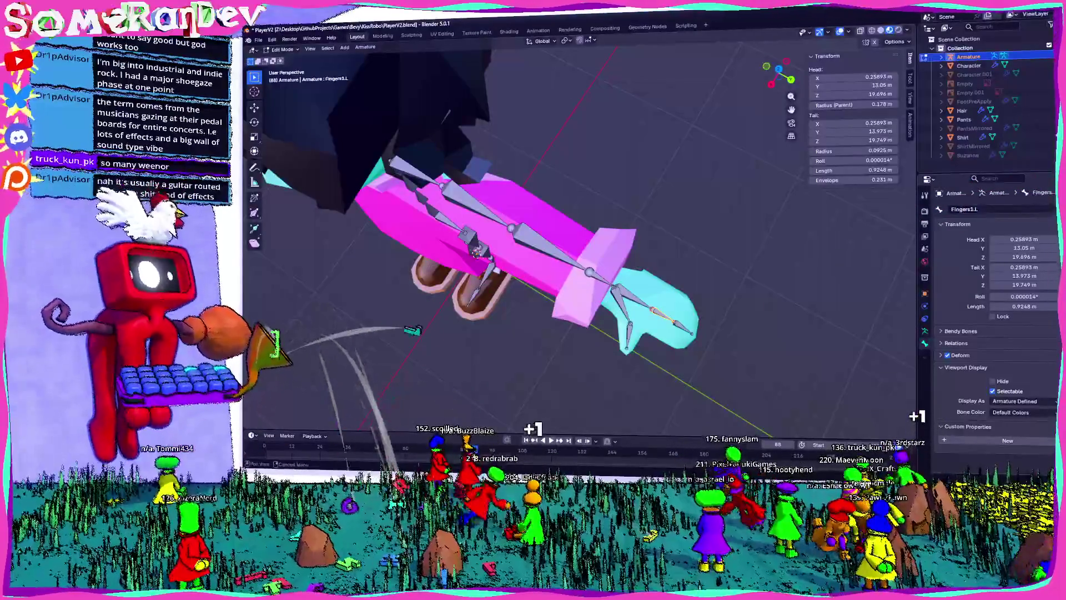
left_click(683, 328)
left_click(977, 209)
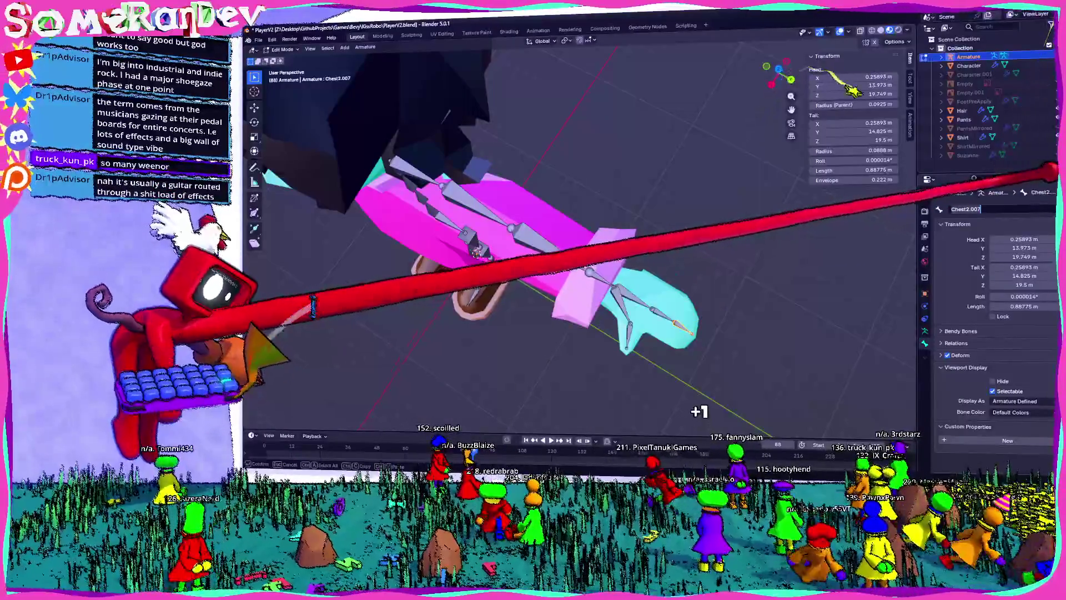
type("Fingers2.L")
- Name the thumb's base and tip bones Thumb1.L and Thumb2.L
mouse_move(611, 269)
middle_mouse_down()
mouse_move(648, 178)
mouse_move(561, 148)
middle_mouse_up()
left_click(663, 178)
left_click(978, 208)
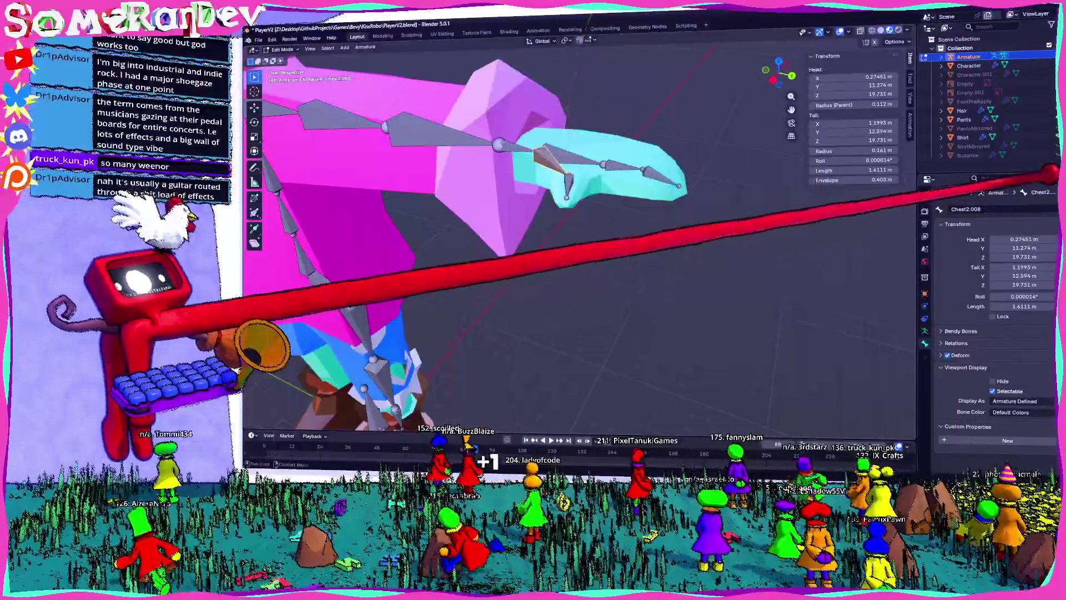
type("R")
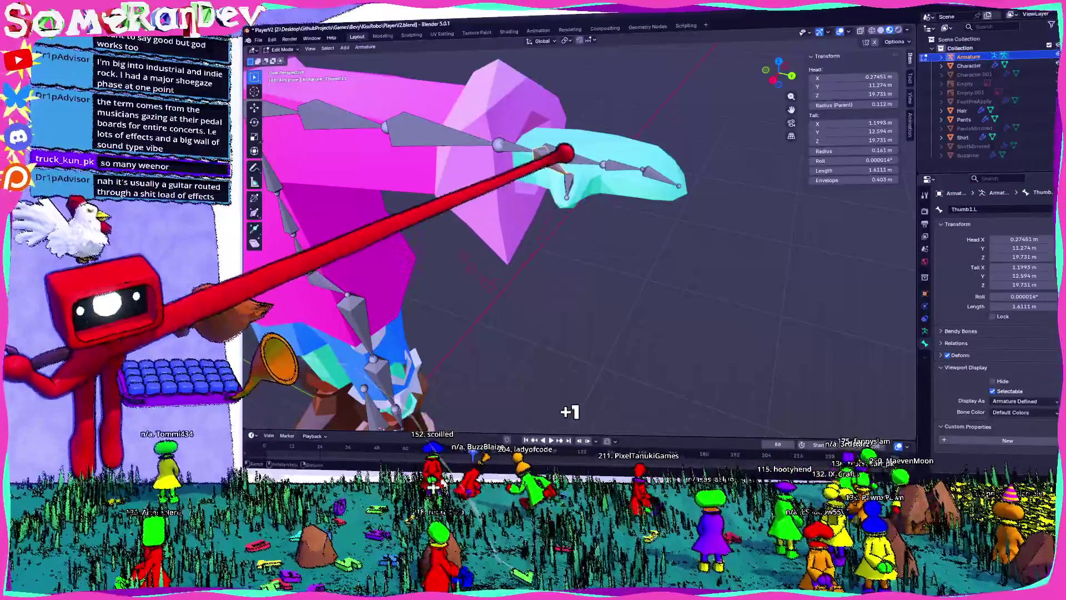
left_click(567, 183)
double_click(978, 209)
type("Thumb")
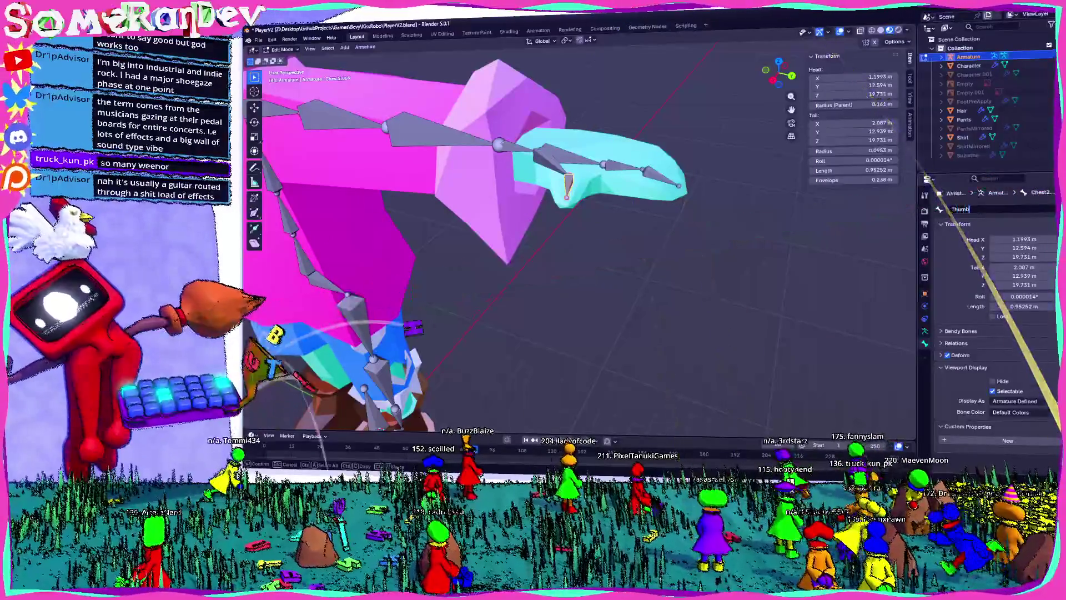
- Frame the whole character and return the armature to Object Mode
key("Home")
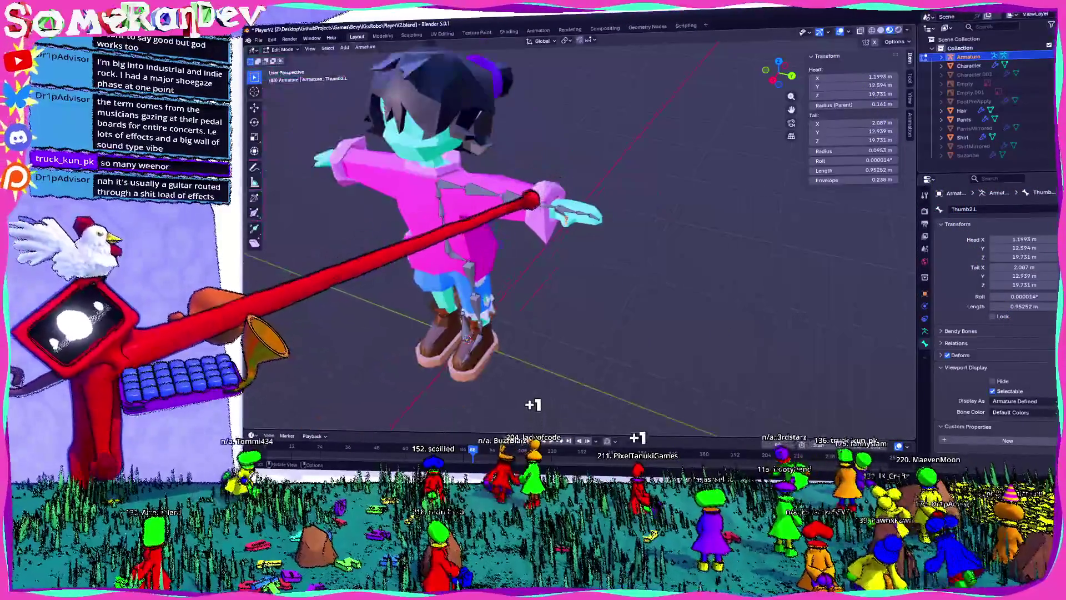
scroll(578, 233, "up", 5)
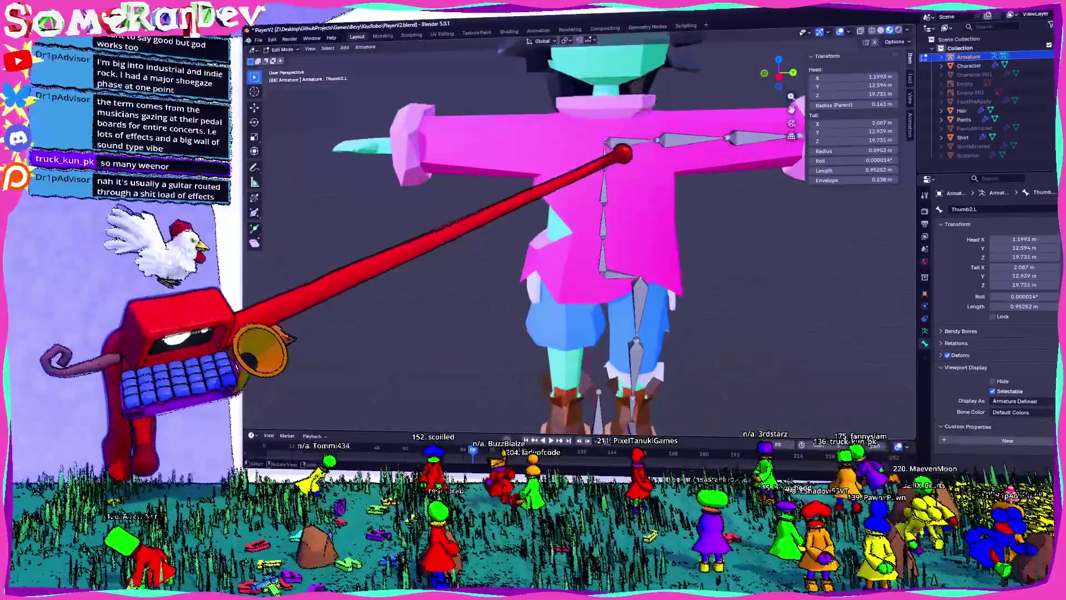
key("Tab")
key("Home")
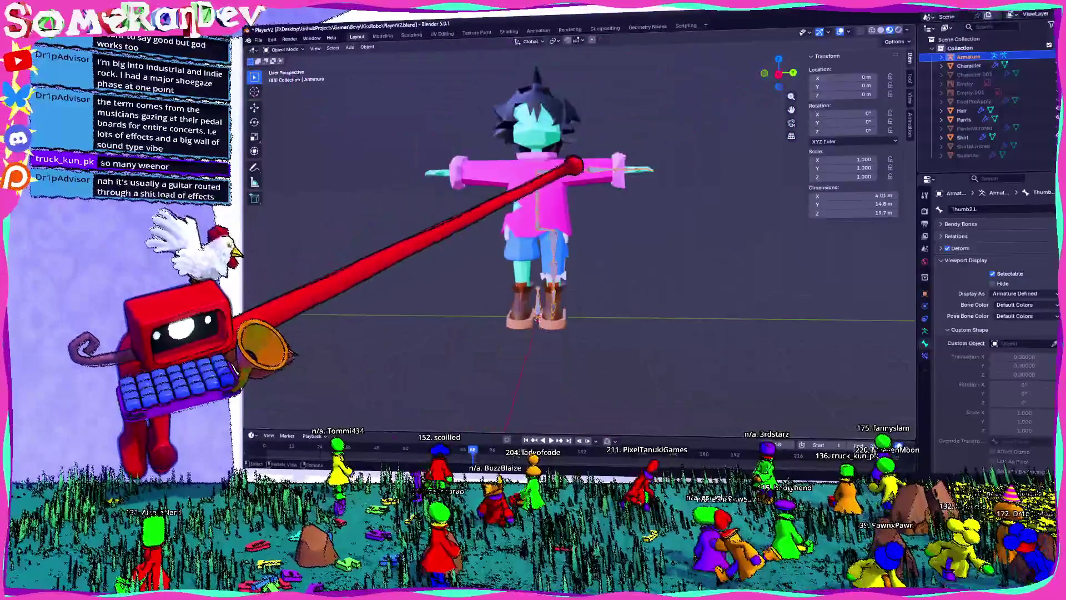
- Select the armature, enter Edit Mode and switch to top orthographic view
scroll(578, 233, "up", 5)
mouse_move(670, 212)
middle_mouse_down()
mouse_move(535, 219)
mouse_move(591, 232)
mouse_move(673, 205)
mouse_move(681, 235)
mouse_move(642, 198)
mouse_move(637, 115)
mouse_move(642, 148)
middle_mouse_up()
left_click(638, 202)
mouse_move(638, 202)
middle_mouse_down()
mouse_move(653, 181)
mouse_move(648, 138)
mouse_move(715, 94)
middle_mouse_up()
left_click(653, 180)
key("Tab")
key("ctrl+KP_1")
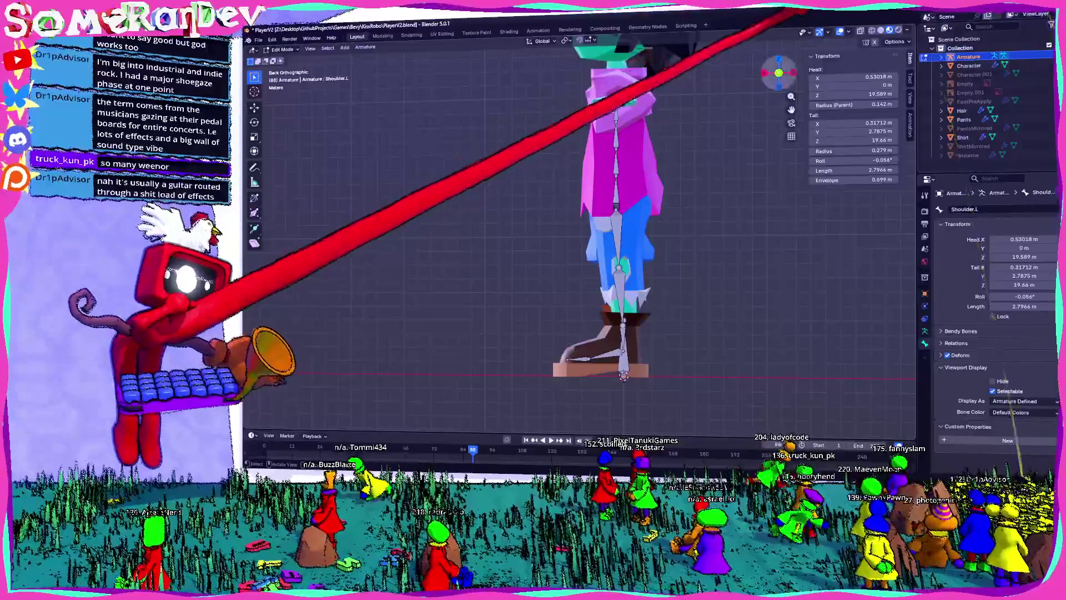
key("KP_7")
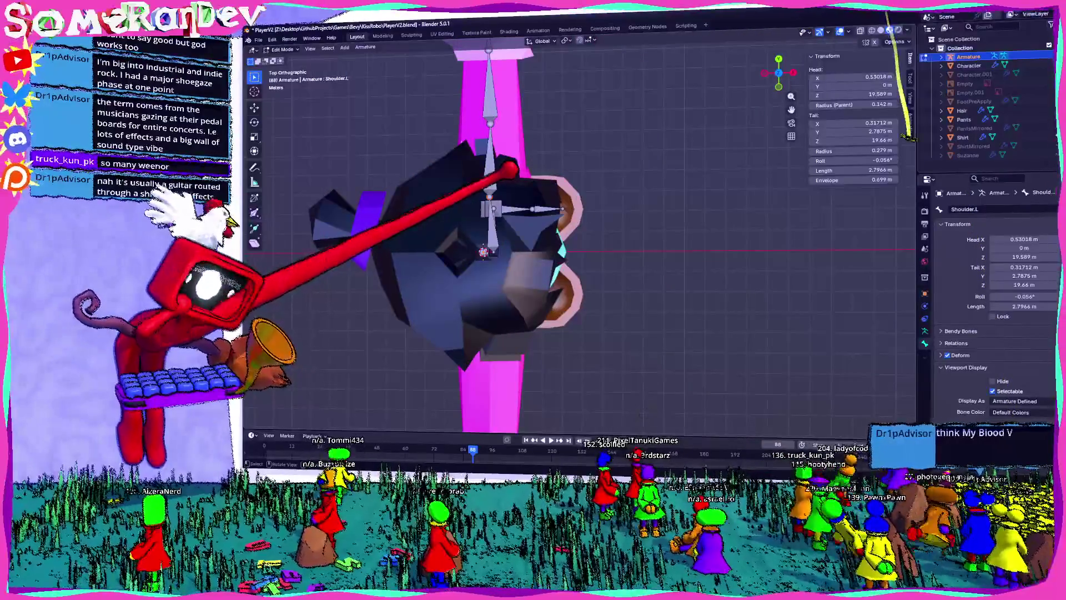
- Shift Shoulder.L's tail and UpperArm.L along X, putting UpperArm.L's tail at X 0.38104 m
key("g")
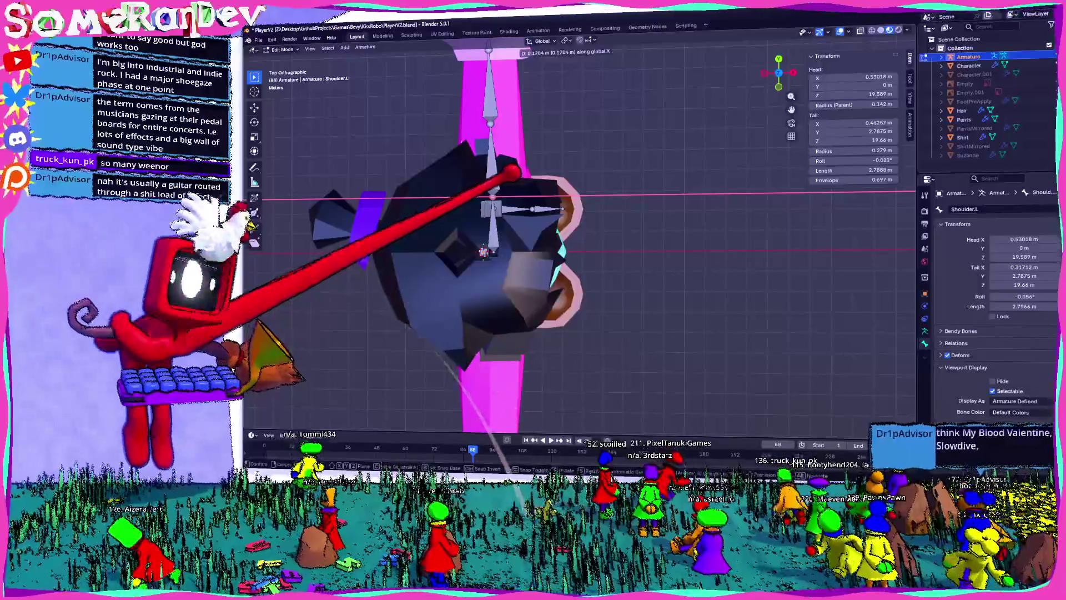
key("Return")
left_click(486, 70)
key("g")
key("x")
key("Return")
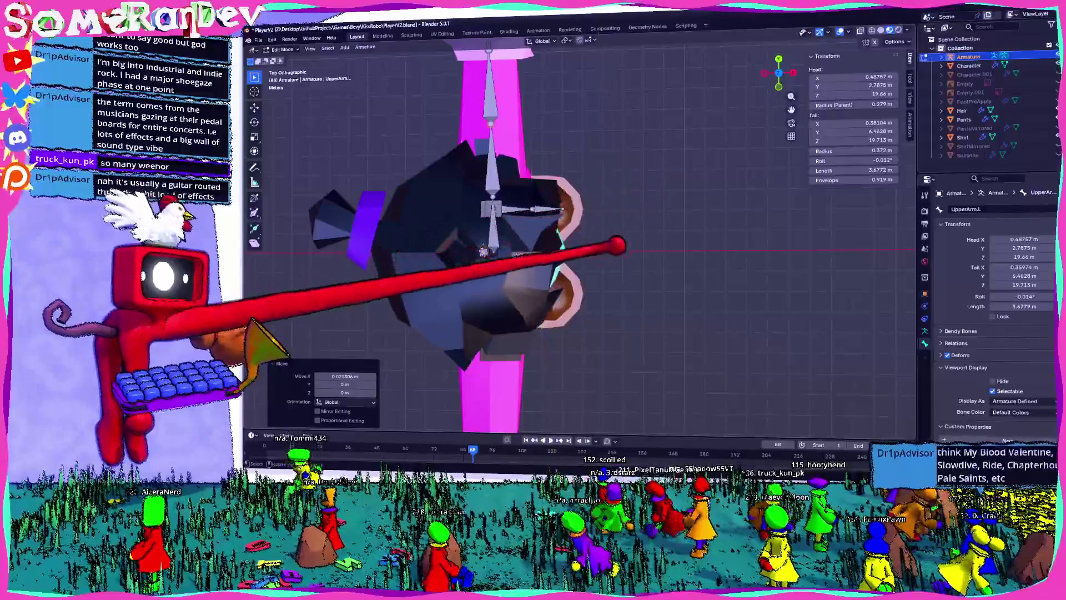
scroll(580, 239, "up", 1)
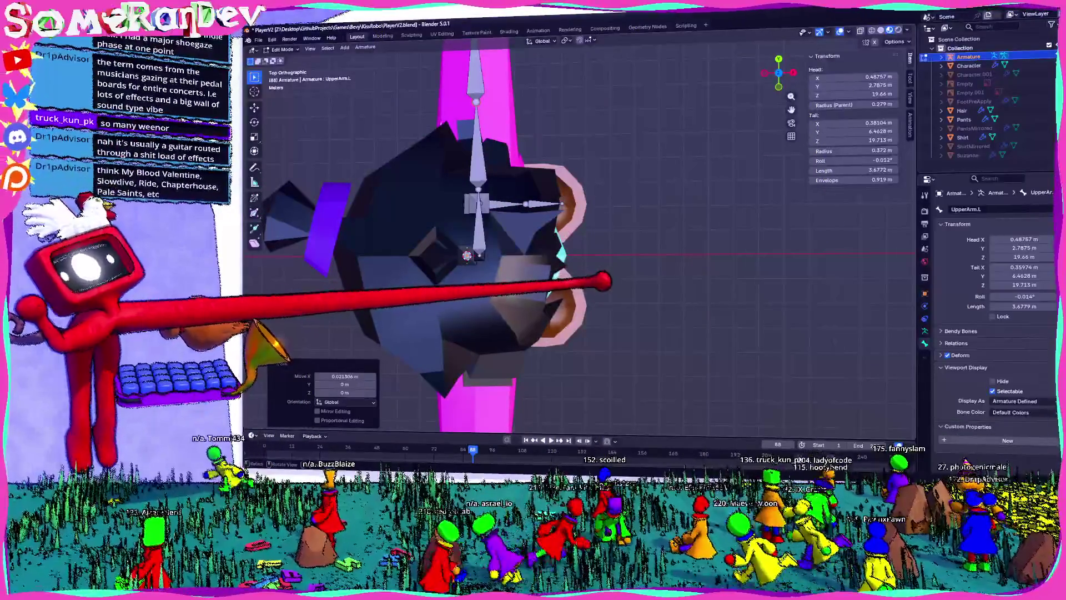
middle_click_drag(555, 250, 549, 178)
scroll(556, 239, "down", 3)
middle_click_drag(597, 228, 733, 102)
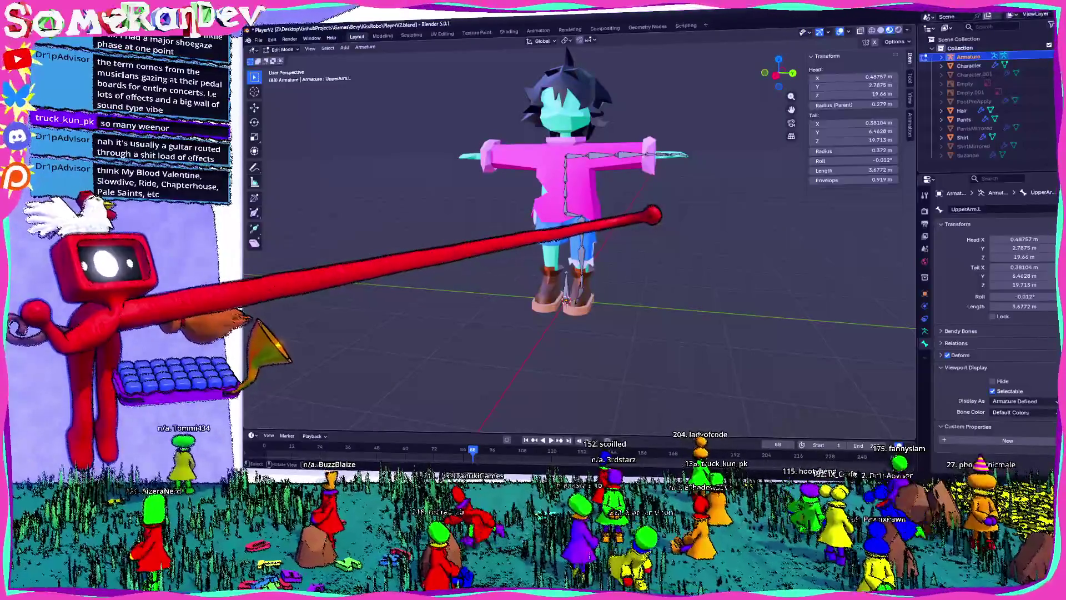
- Move the Thumb2.L and Thumb1.L bones inside the hand from a top-down view
scroll(578, 250, "up", 4)
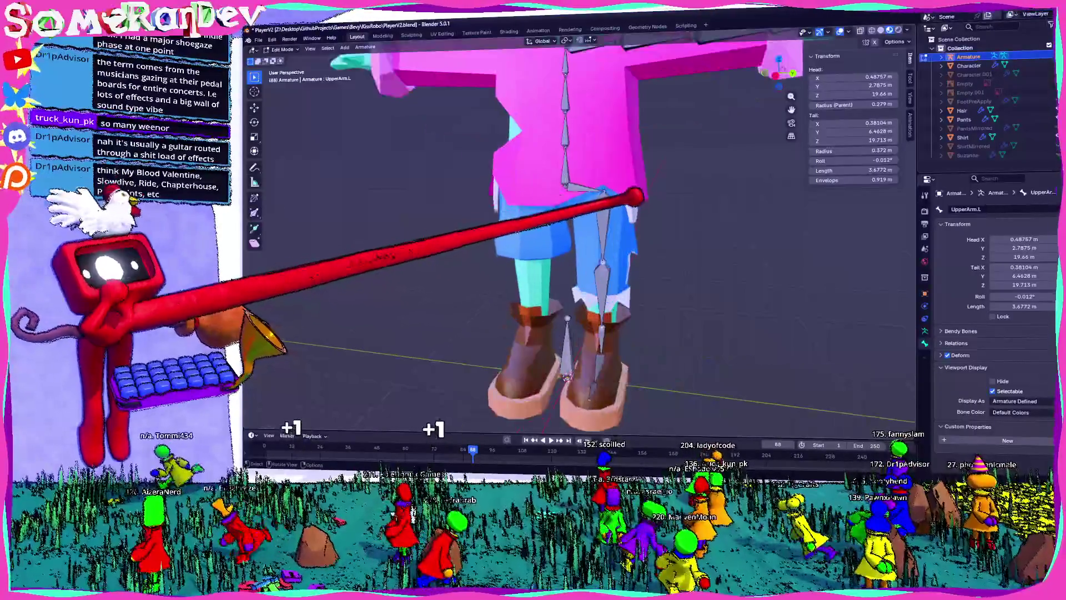
scroll(578, 239, "down", 3)
scroll(578, 238, "up", 4)
middle_click_drag(577, 239, 578, 261)
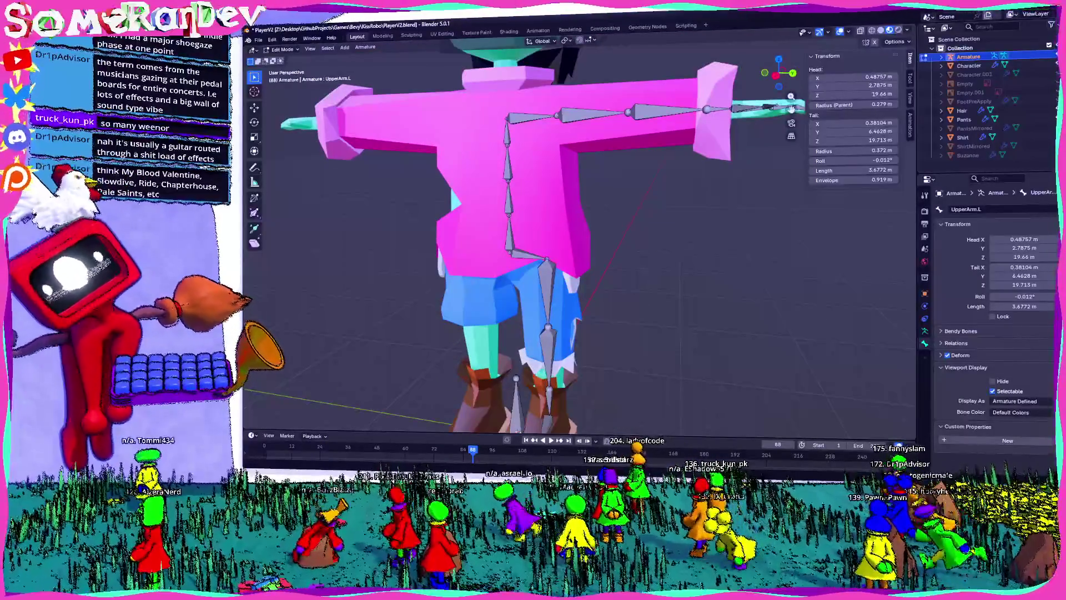
scroll(556, 250, "down", 3)
mouse_move(631, 278)
middle_mouse_down()
mouse_move(536, 317)
mouse_move(639, 372)
mouse_move(661, 310)
mouse_move(705, 298)
mouse_move(512, 305)
middle_mouse_up()
scroll(511, 305, "up", 5)
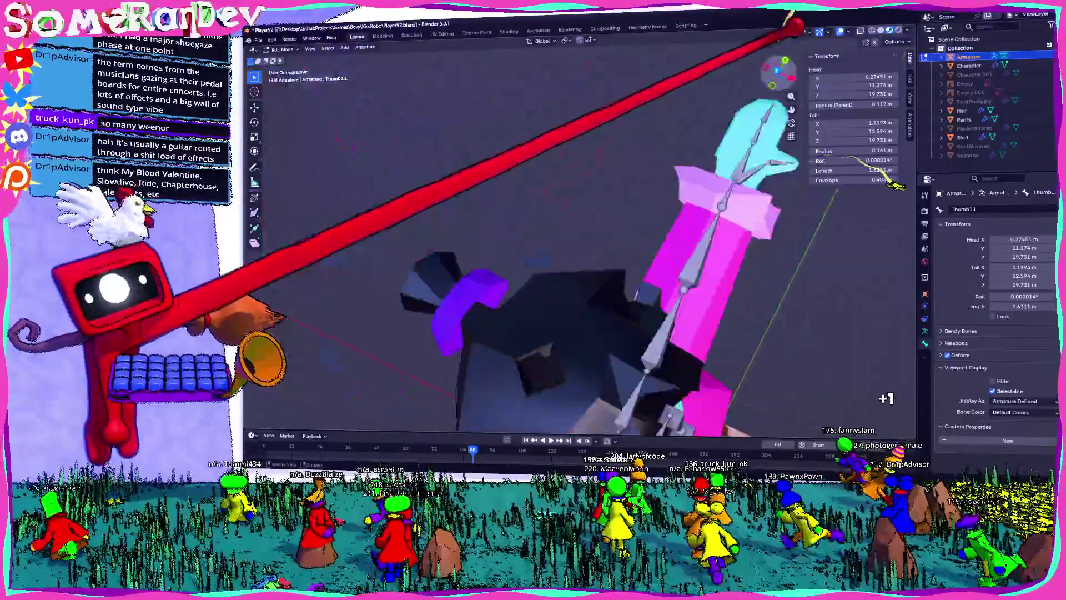
mouse_move(794, 25)
middle_mouse_down()
mouse_move(738, 74)
mouse_move(591, 139)
mouse_move(638, 103)
mouse_move(484, 205)
middle_mouse_up()
scroll(483, 205, "up", 2)
left_click(444, 221)
left_click(503, 176)
key("Return")
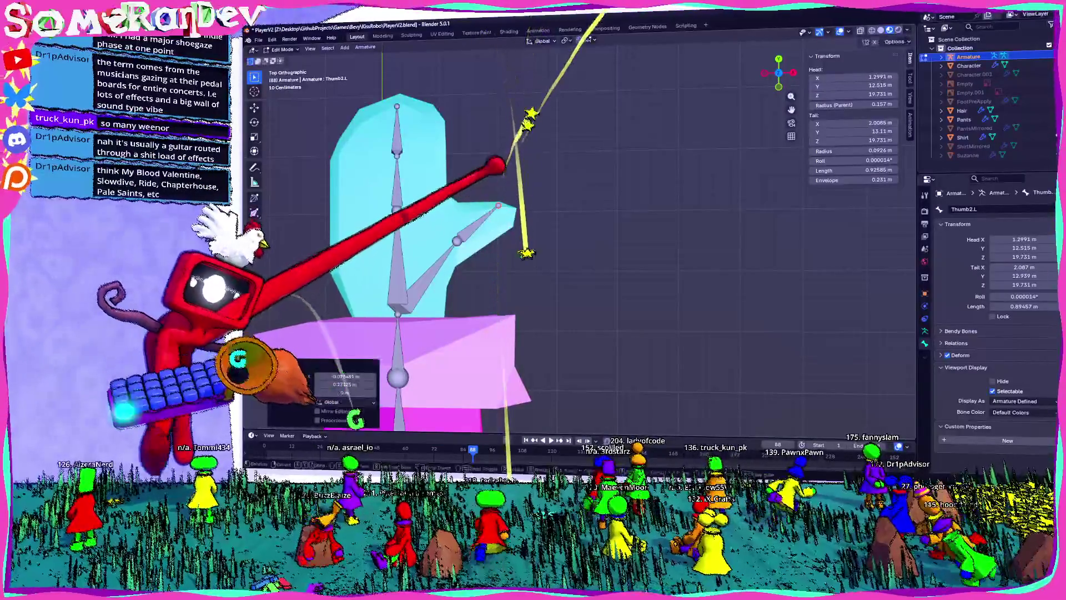
key("Return")
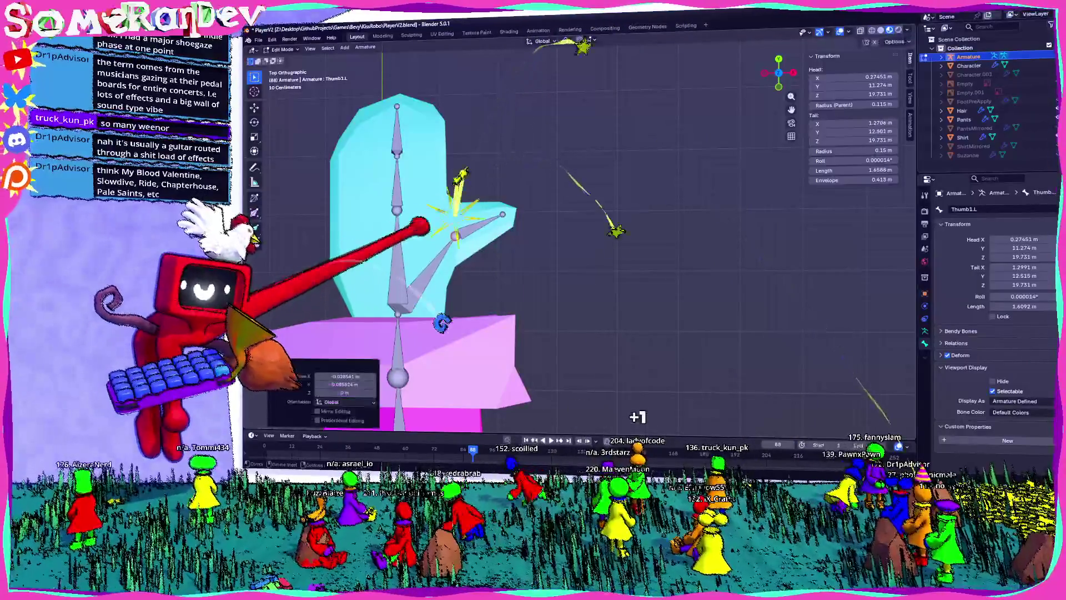
- Slide Wrist.L along Y so it aligns with LowerArm.L's tip at X 0.27451 m
key("bracketleft")
key("g")
key("z")
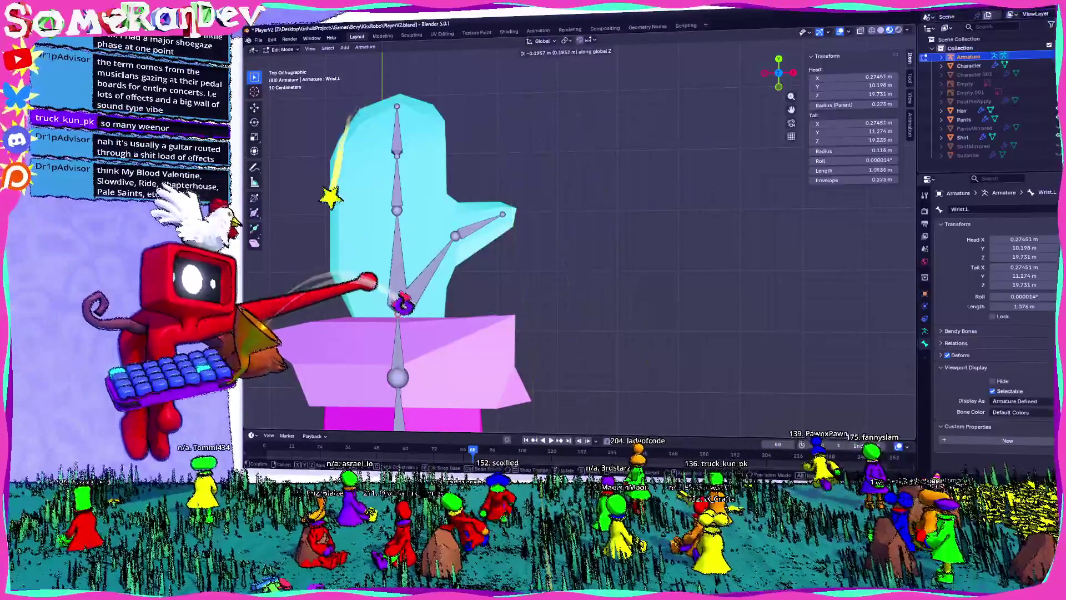
key("Escape")
key("g")
key("y")
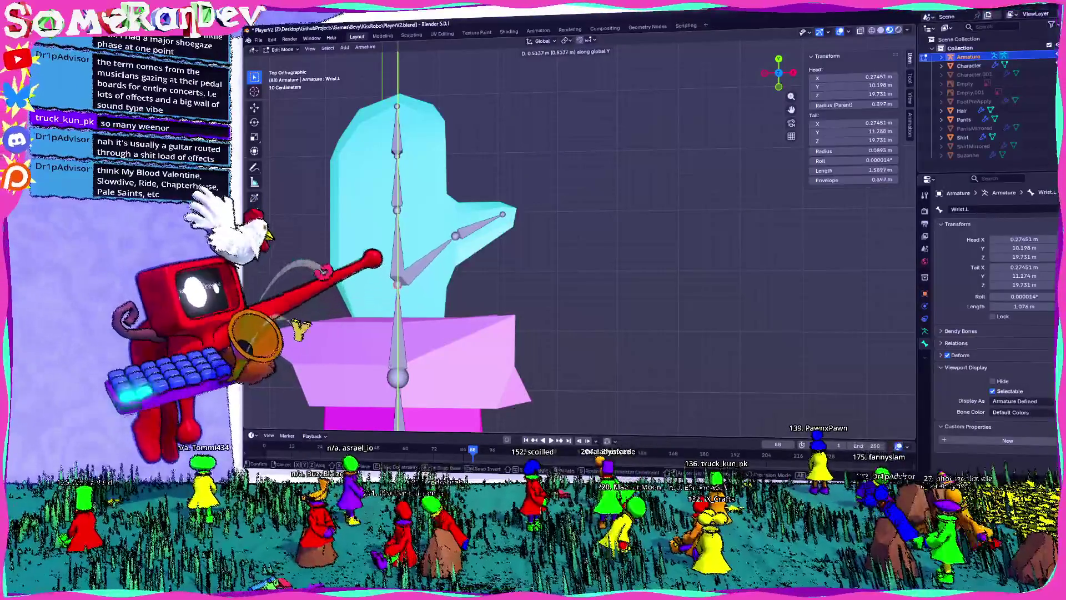
key("Return")
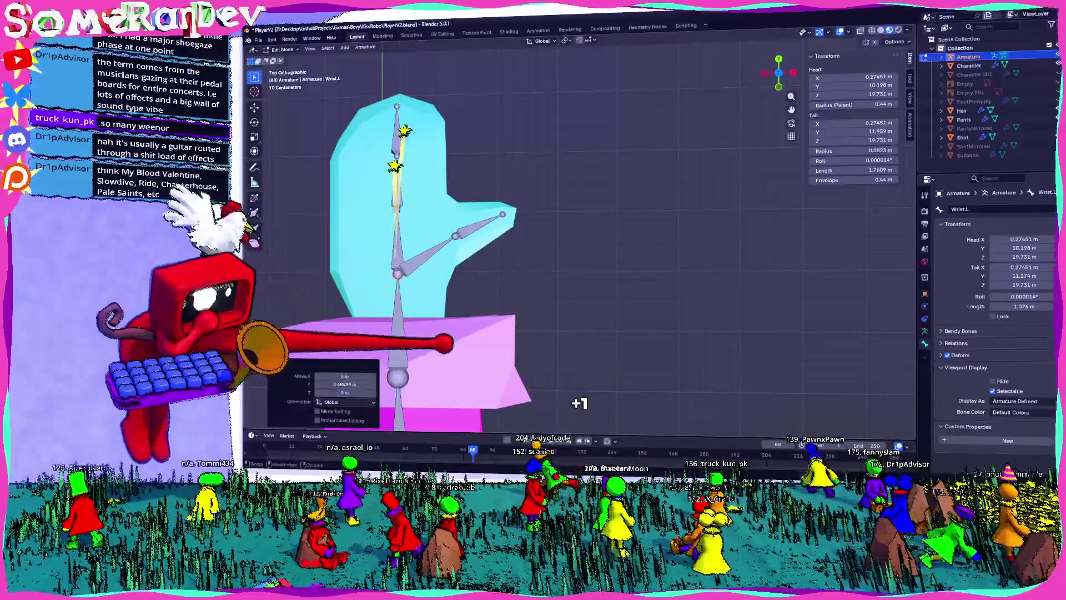
key("bracketleft")
mouse_move(611, 250)
middle_mouse_down()
mouse_move(588, 155)
mouse_move(611, 166)
middle_mouse_up()
scroll(556, 250, "down", 5)
middle_click_drag(555, 250, 584, 250)
scroll(556, 250, "up", 5)
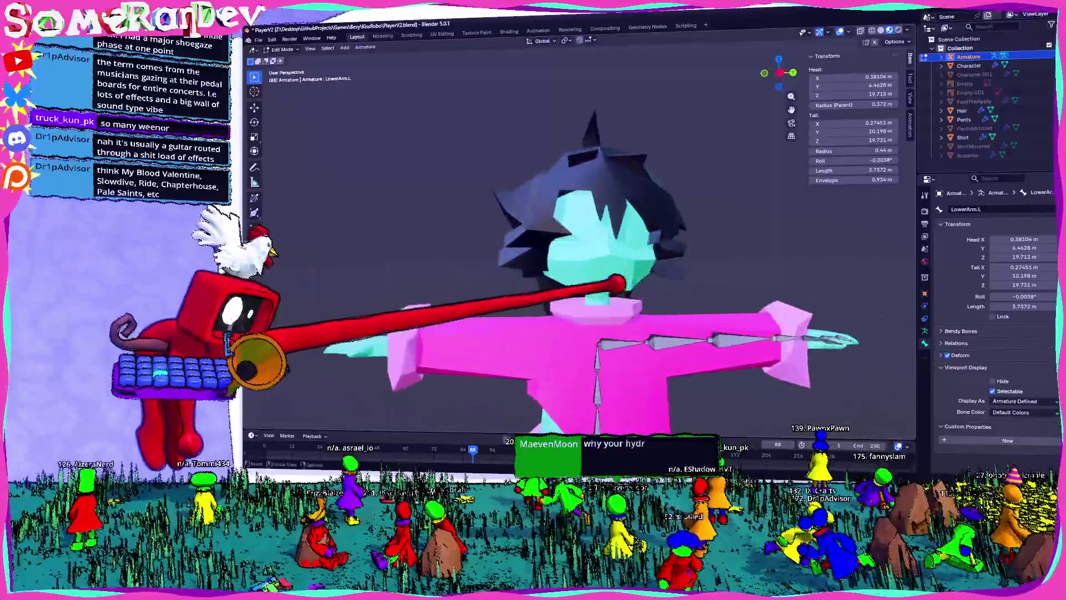
- Extrude two new bones straight up along Z from the top chest bone, creating Chest2.002 (1.3168 m)
key("bracketleft")
key("bracketleft")
key("bracketleft")
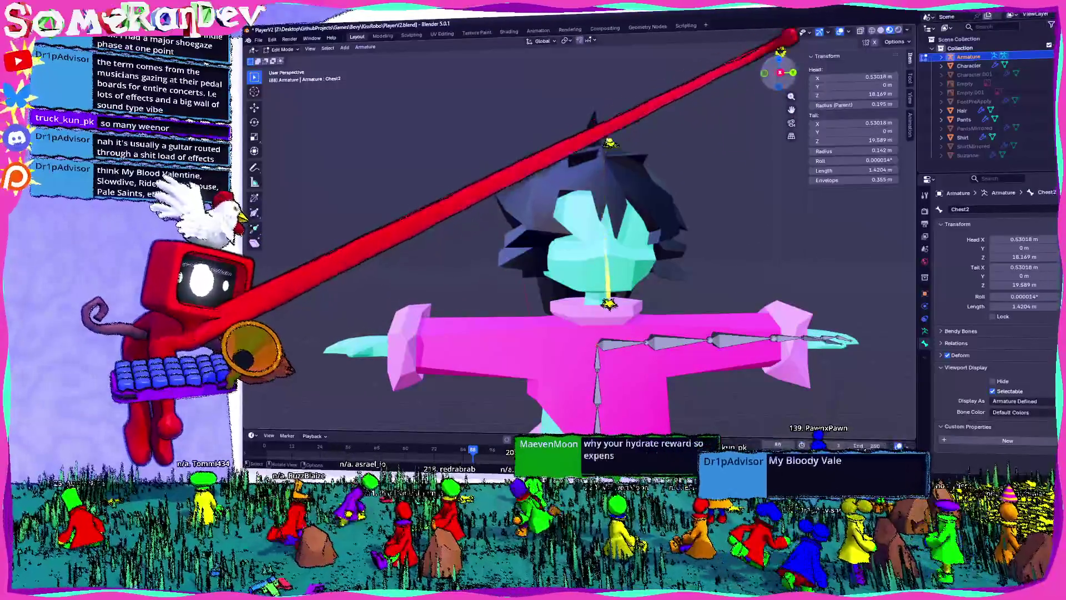
key("KP_3")
scroll(577, 250, "up", 4)
key("e")
key("z")
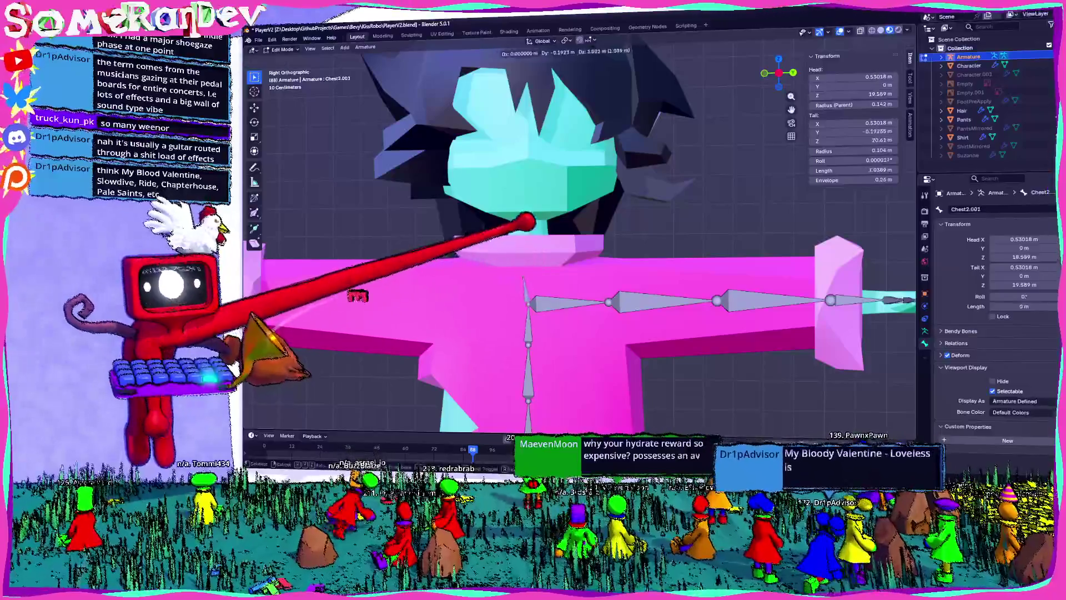
key("Return")
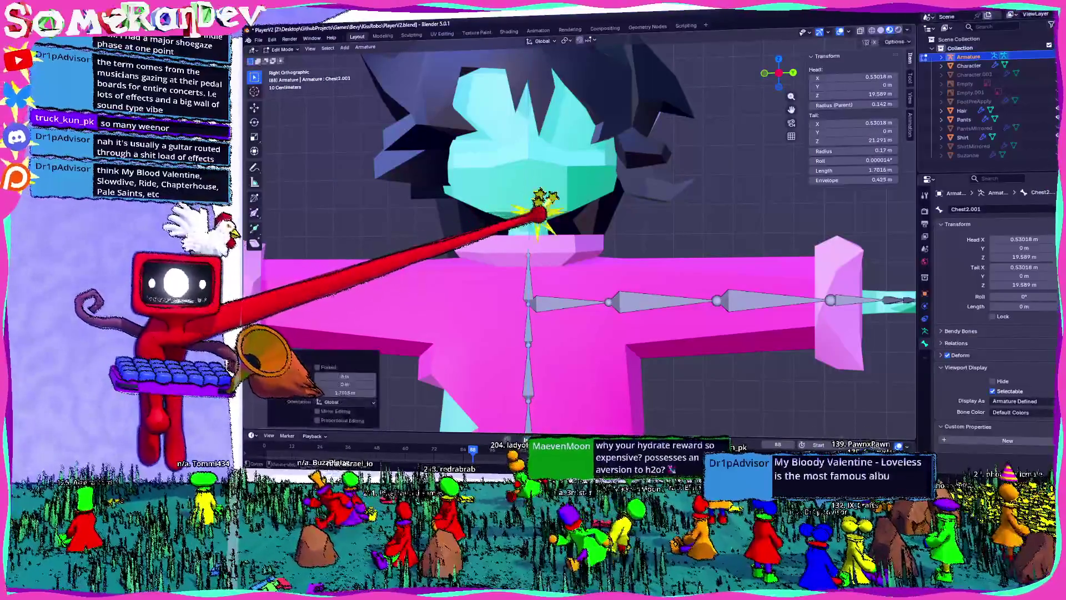
key("e")
key("z")
key("Return")
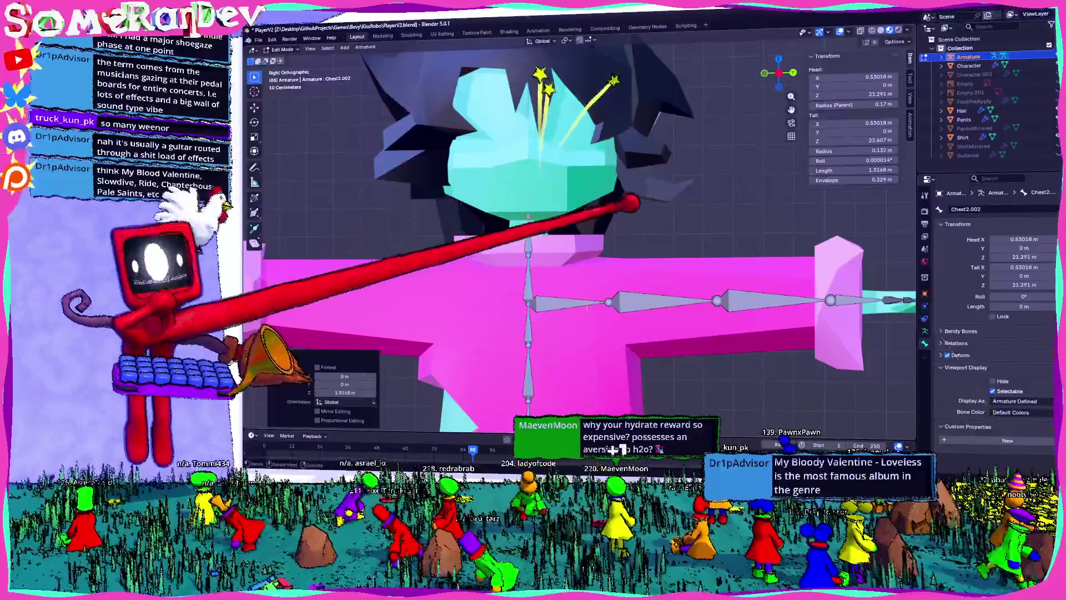
scroll(590, 350, "down", 4)
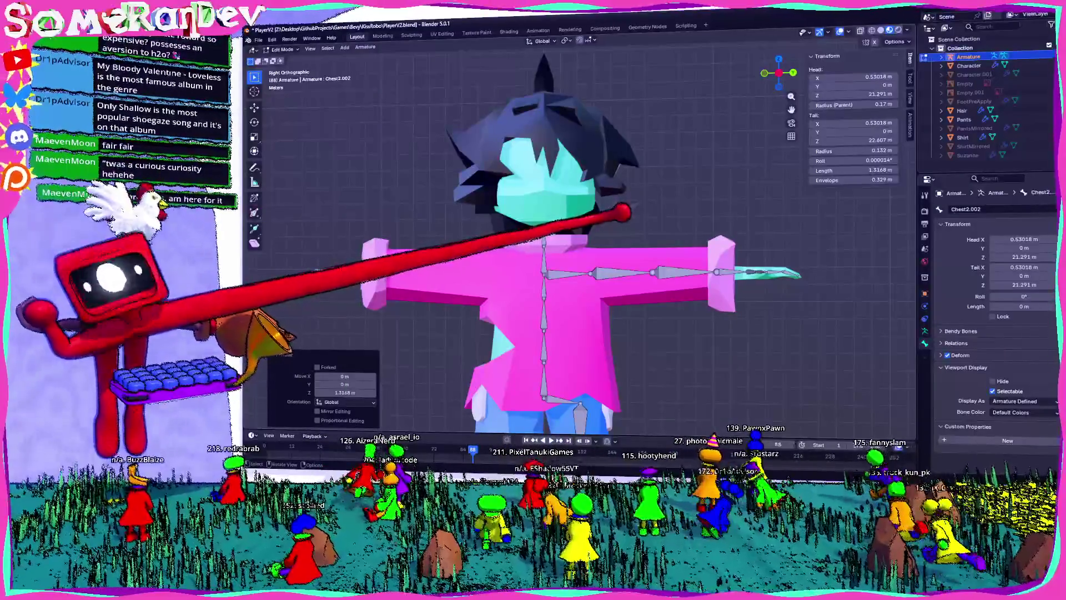
- Return to Object Mode and select the Character mesh
mouse_move(669, 244)
middle_mouse_down()
mouse_move(455, 259)
mouse_move(675, 208)
middle_mouse_up()
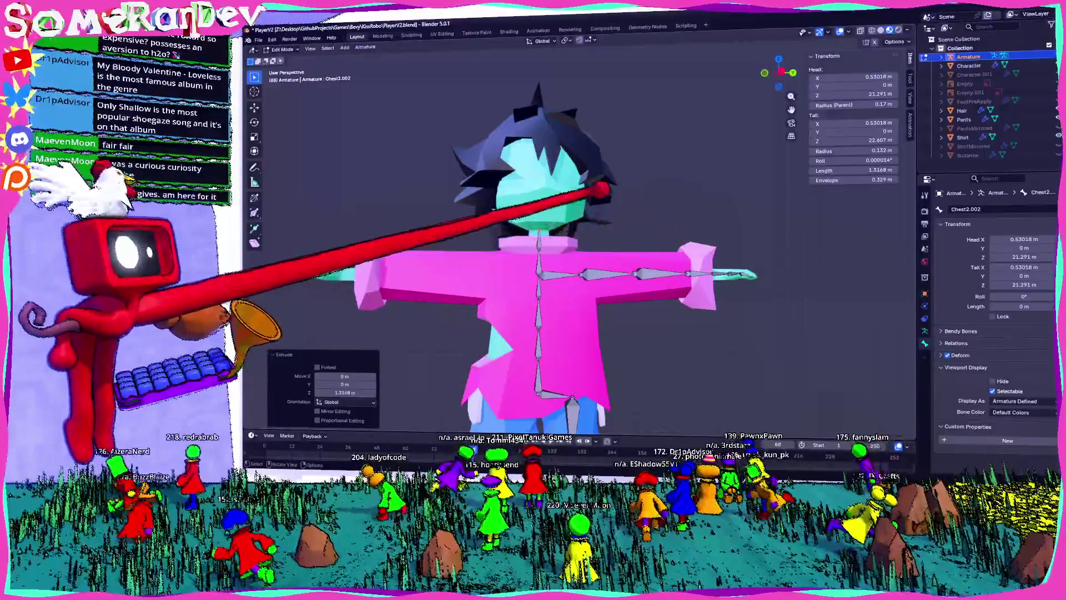
key("Tab")
left_click(558, 164)
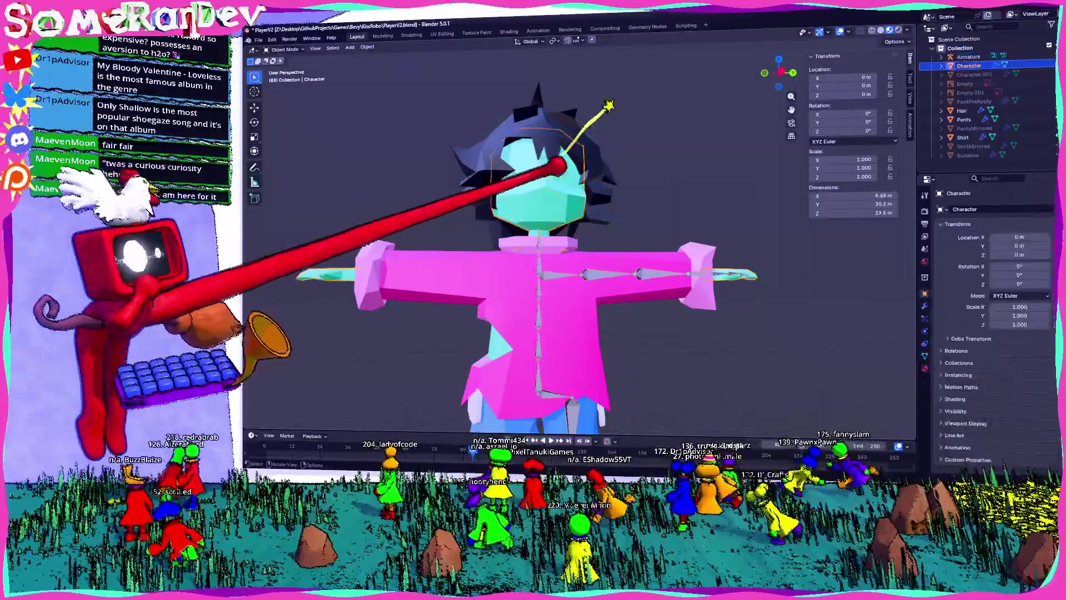
- In Edit Mode, select the head faces including the large underside face and Split them
scroll(555, 185, "up", 5)
key("Tab")
mouse_move(564, 157)
middle_mouse_down("shift")
mouse_move(597, 189)
mouse_move(564, 214)
mouse_move(595, 166)
mouse_move(722, 138)
middle_mouse_up("shift")
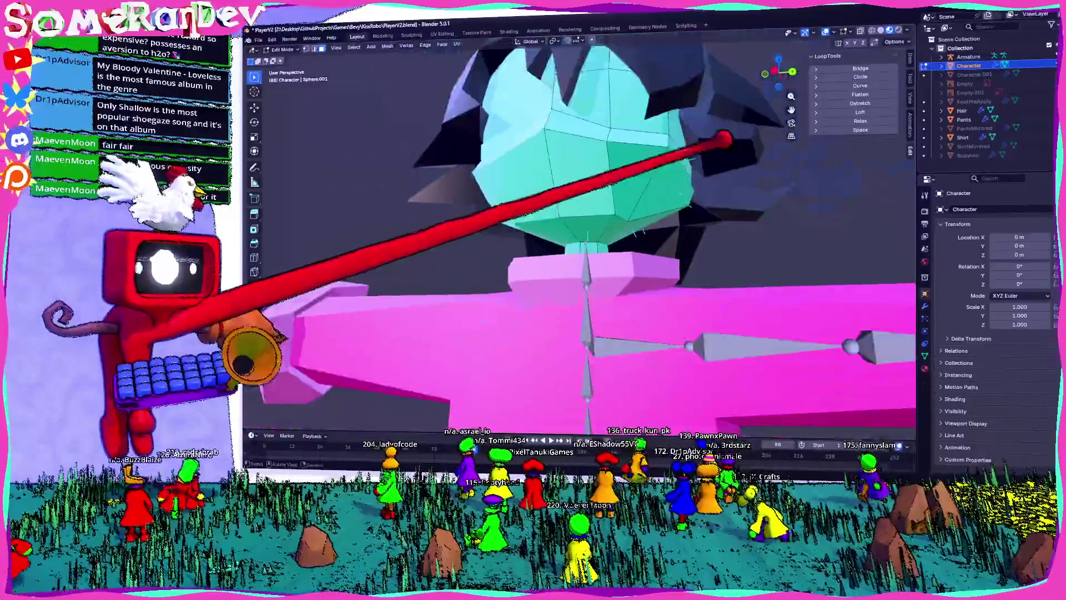
left_click(655, 162)
scroll(655, 162, "up", 4)
mouse_move(620, 212)
middle_mouse_down()
mouse_move(685, 222)
mouse_move(631, 217)
mouse_move(600, 234)
middle_mouse_up()
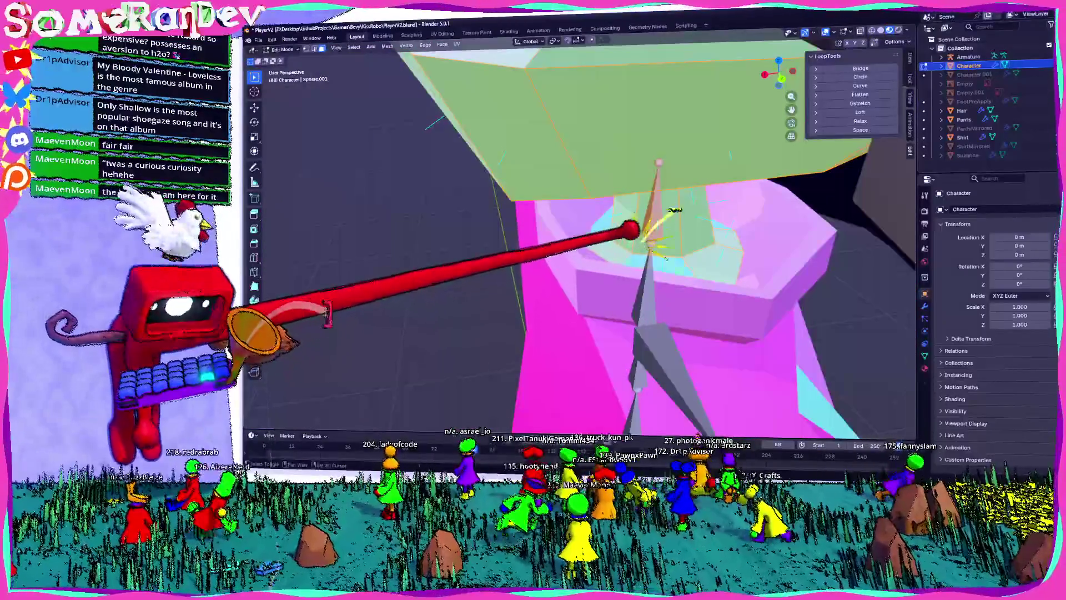
left_click(695, 187)
mouse_move(744, 210)
middle_mouse_down()
mouse_move(802, 222)
mouse_move(681, 181)
mouse_move(585, 167)
middle_mouse_up()
right_click(528, 172)
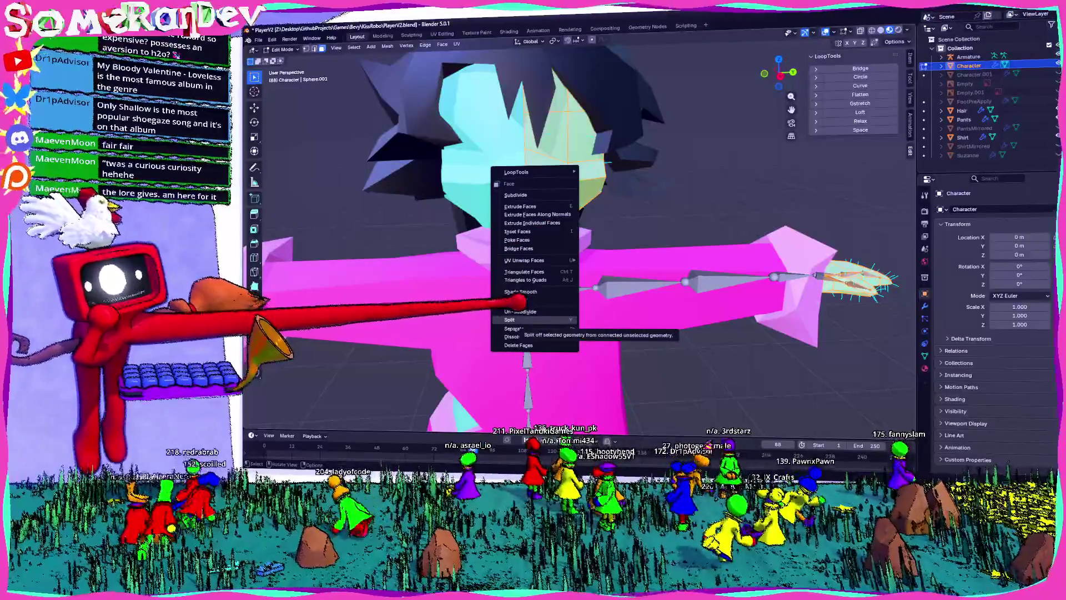
left_click(513, 320)
- Inspect the split head from several angles, re-entering Edit Mode with the head faces selected
mouse_move(519, 302)
middle_mouse_down()
mouse_move(638, 238)
mouse_move(624, 245)
mouse_move(709, 131)
middle_mouse_up()
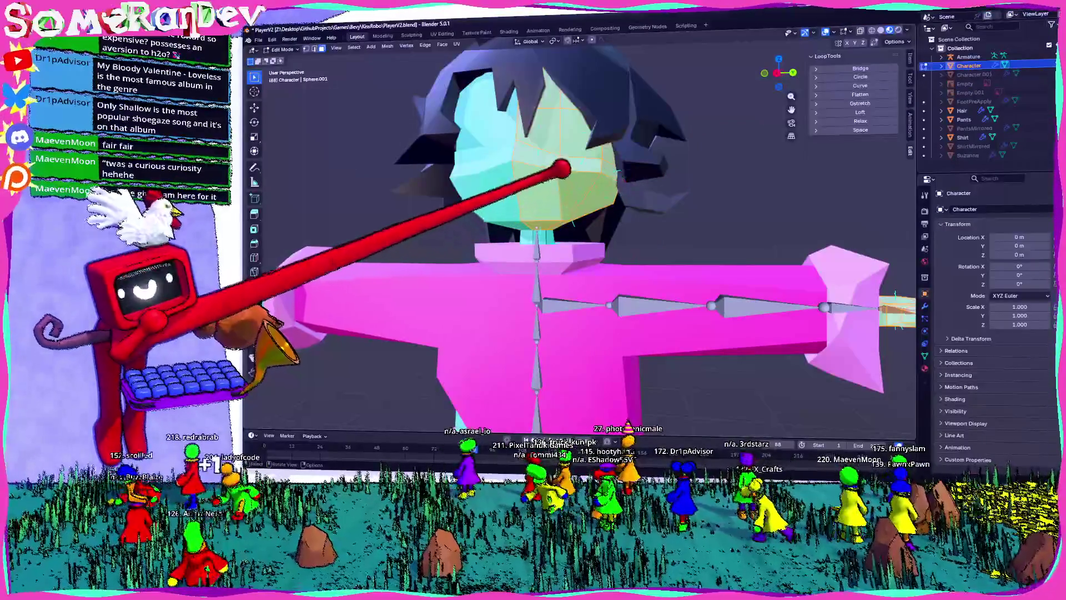
right_click(528, 204)
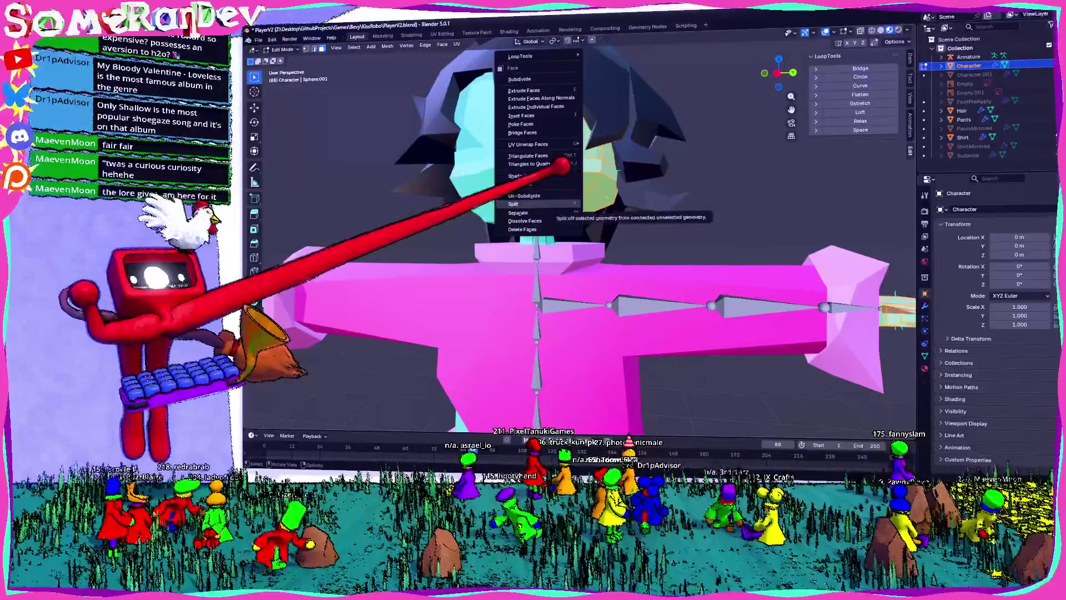
middle_click_drag(733, 195, 674, 185)
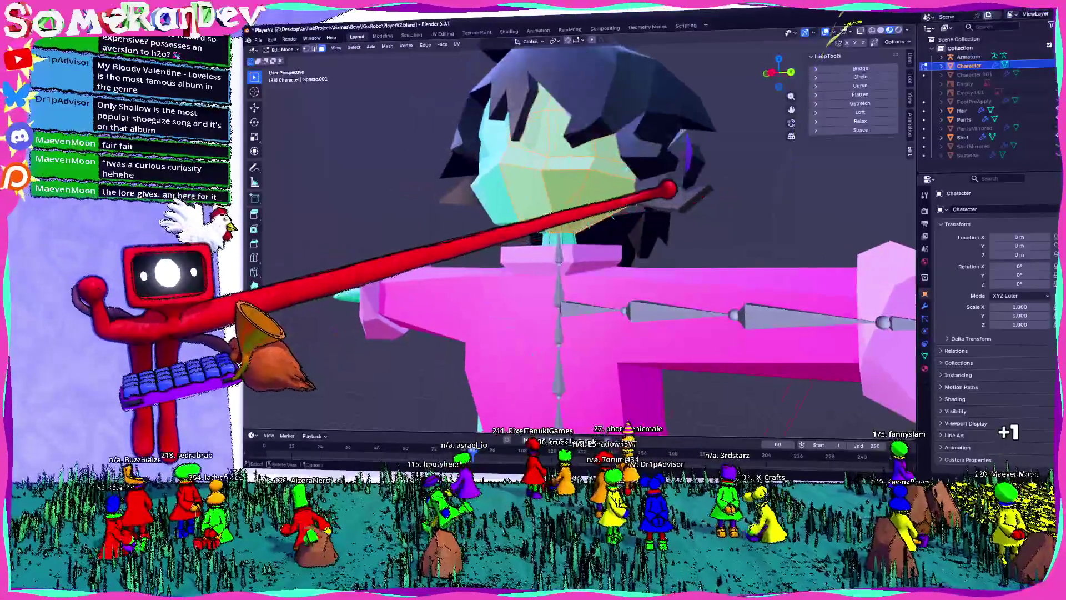
key("Tab")
mouse_move(474, 317)
middle_mouse_down()
mouse_move(414, 282)
mouse_move(340, 342)
middle_mouse_up()
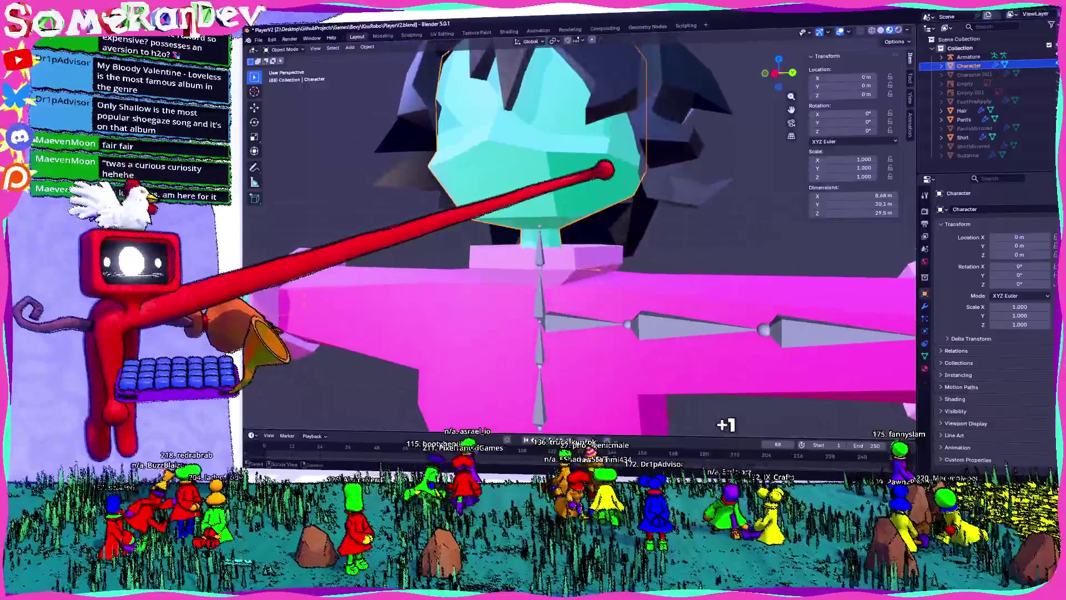
key("Tab")
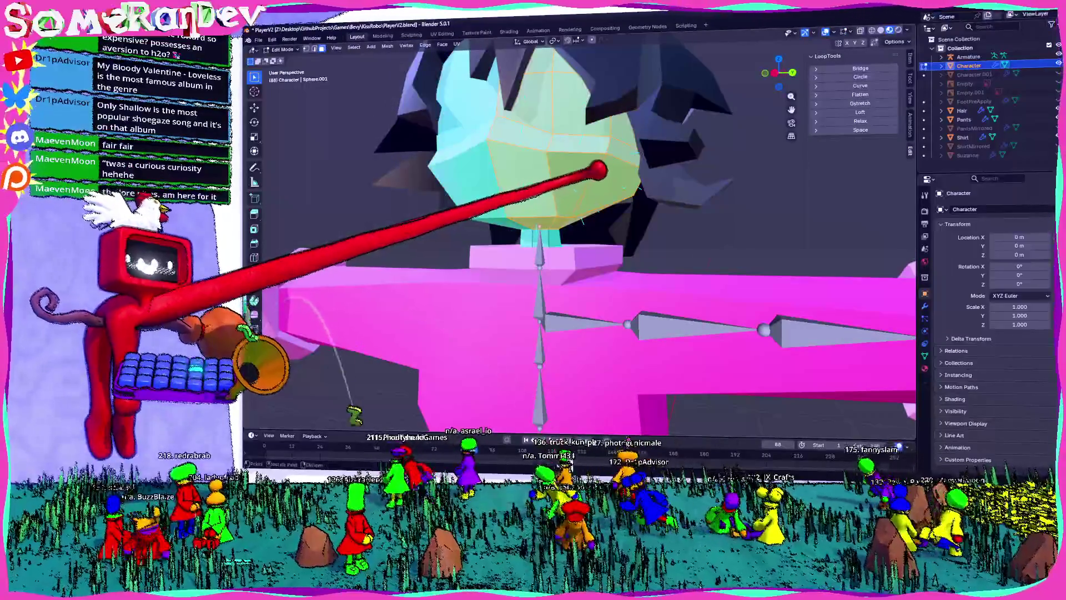
key("g")
key("Escape")
middle_click_drag(340, 341, 400, 294)
mouse_move(586, 149)
middle_mouse_down()
mouse_move(595, 186)
mouse_move(775, 225)
mouse_move(719, 221)
mouse_move(705, 235)
mouse_move(769, 235)
mouse_move(721, 252)
mouse_move(705, 209)
mouse_move(592, 173)
middle_mouse_up()
- Separate the selected head faces into a new object and rename it Head
key("ctrl+f")
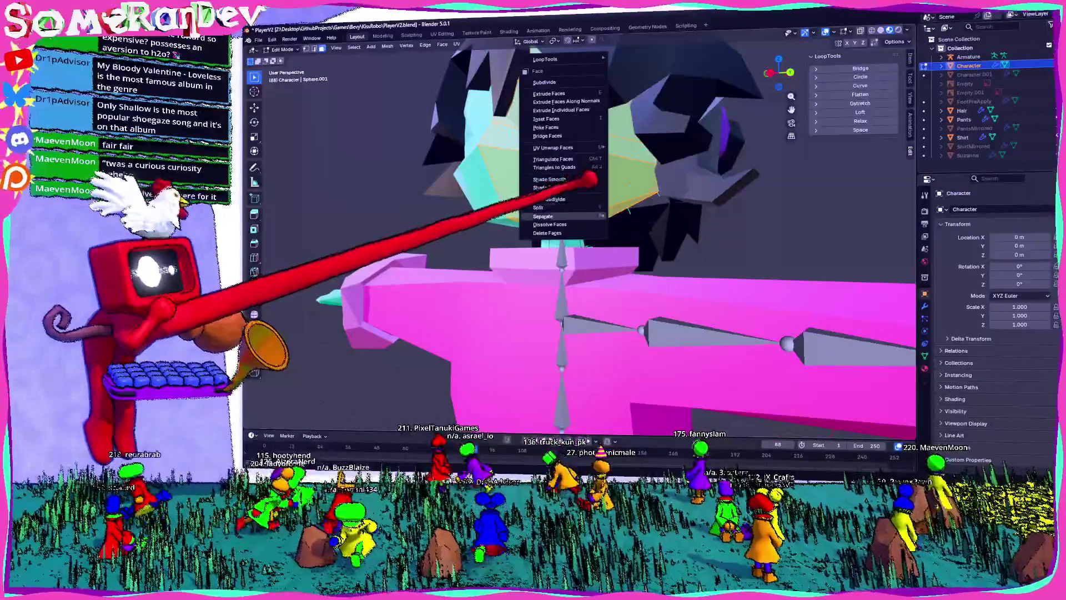
left_click(633, 215)
middle_click_drag(633, 215, 911, 95)
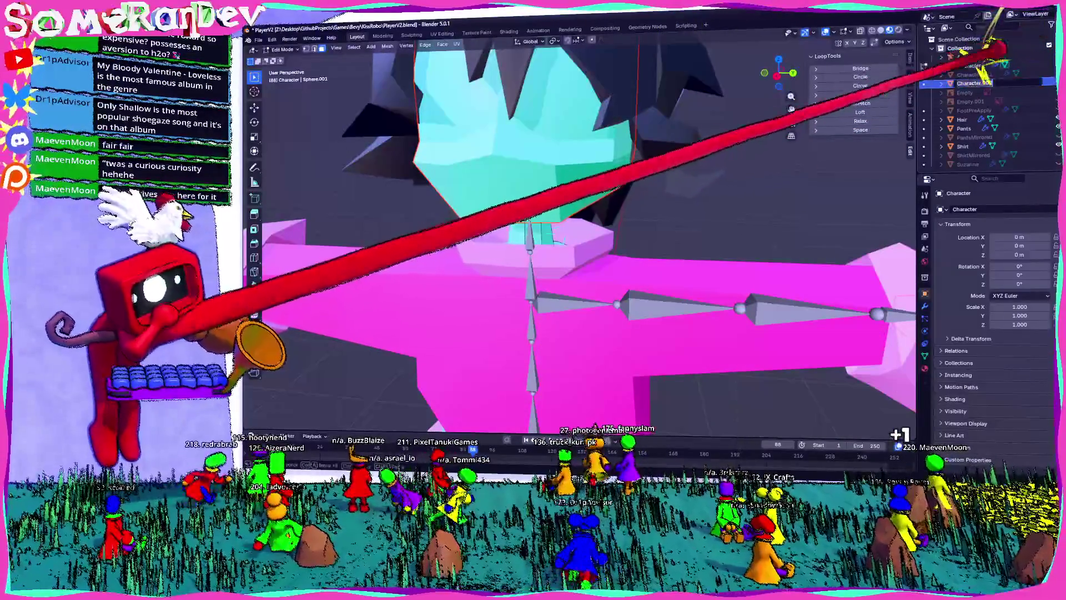
type("Head")
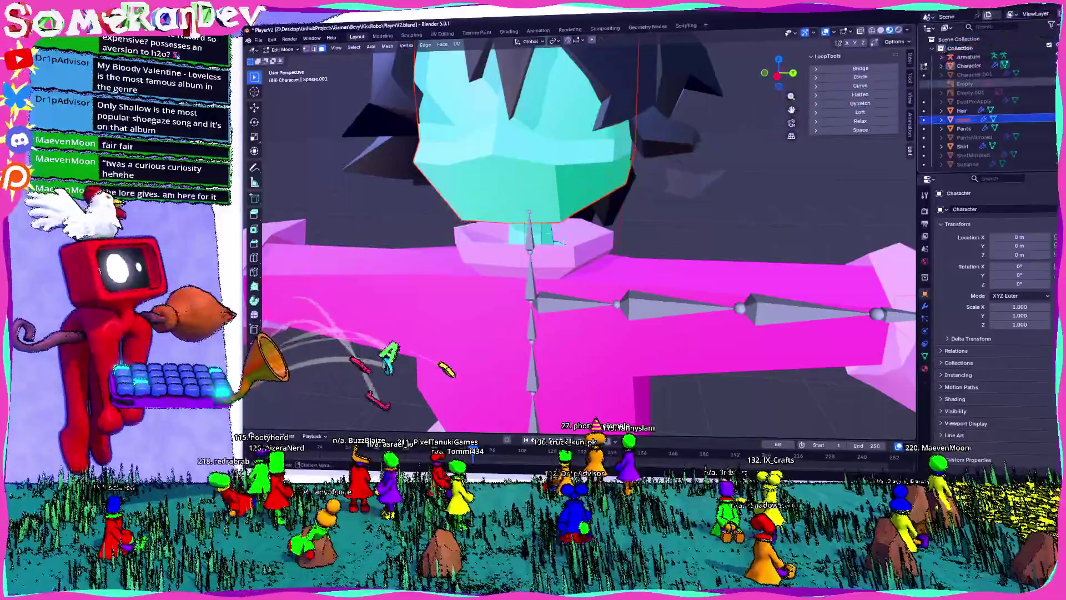
key("Return")
- Check the Skin material, then select the Character body mesh and enter Edit Mode
left_click(925, 367)
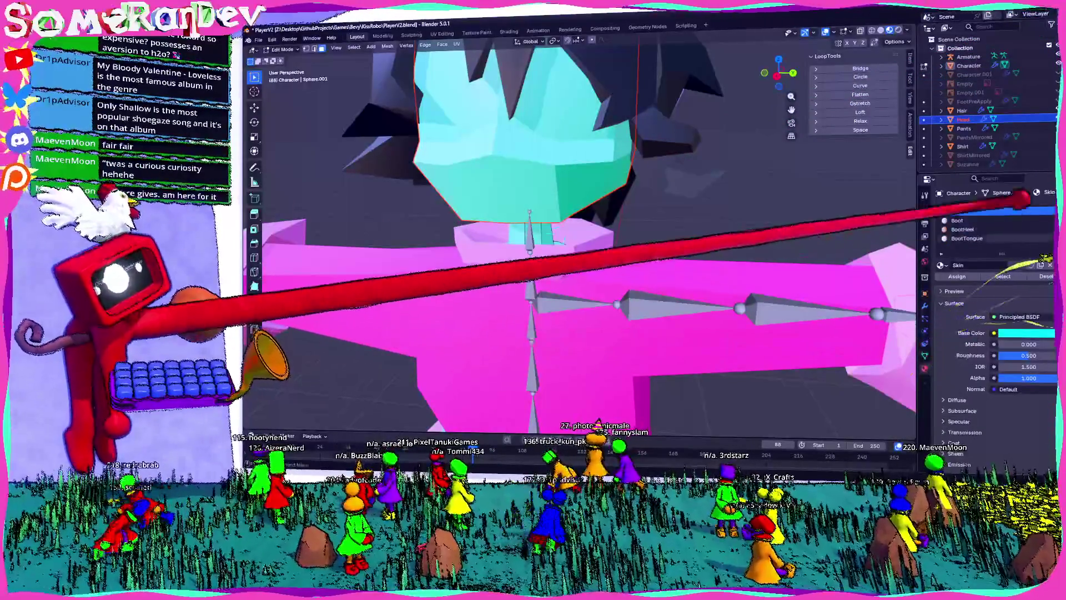
scroll(716, 170, "down", 3)
mouse_move(748, 167)
middle_mouse_down()
mouse_move(645, 167)
mouse_move(555, 192)
middle_mouse_up()
key("Tab")
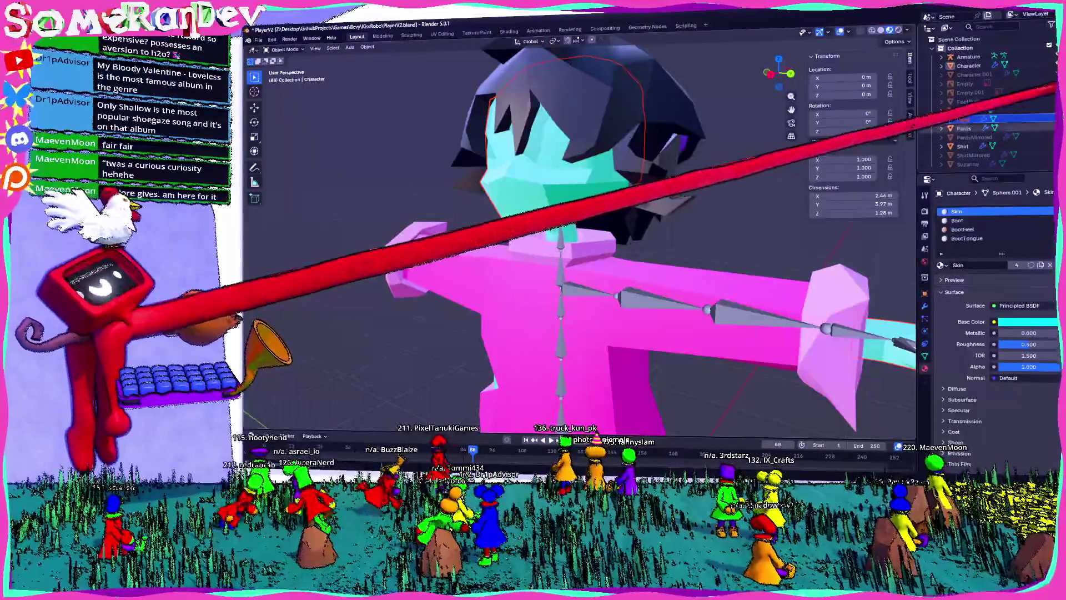
middle_click_drag(579, 208, 545, 174)
scroll(547, 174, "up", 3)
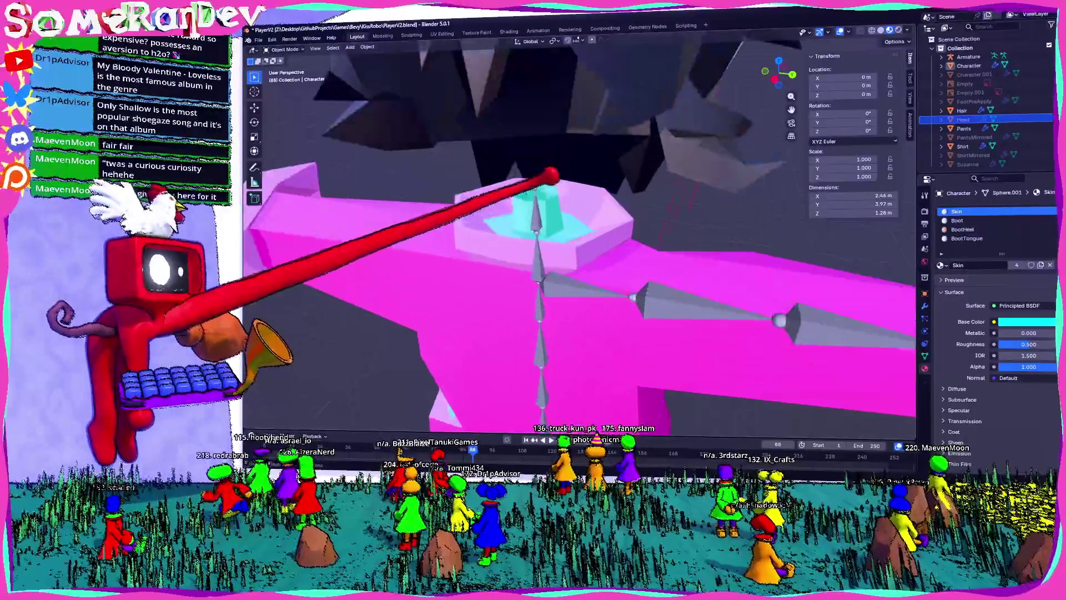
left_click(553, 172)
key("Tab")
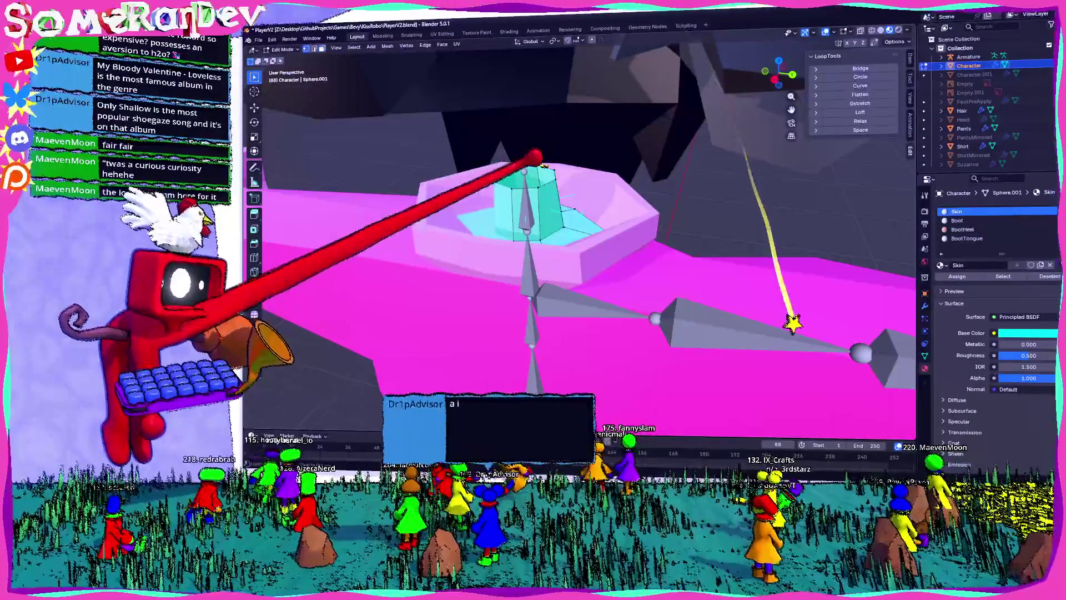
- Raise the neck loop straight up along Z in side view
middle_click_drag(541, 153, 567, 132)
key("KP_3")
key("g")
key("z")
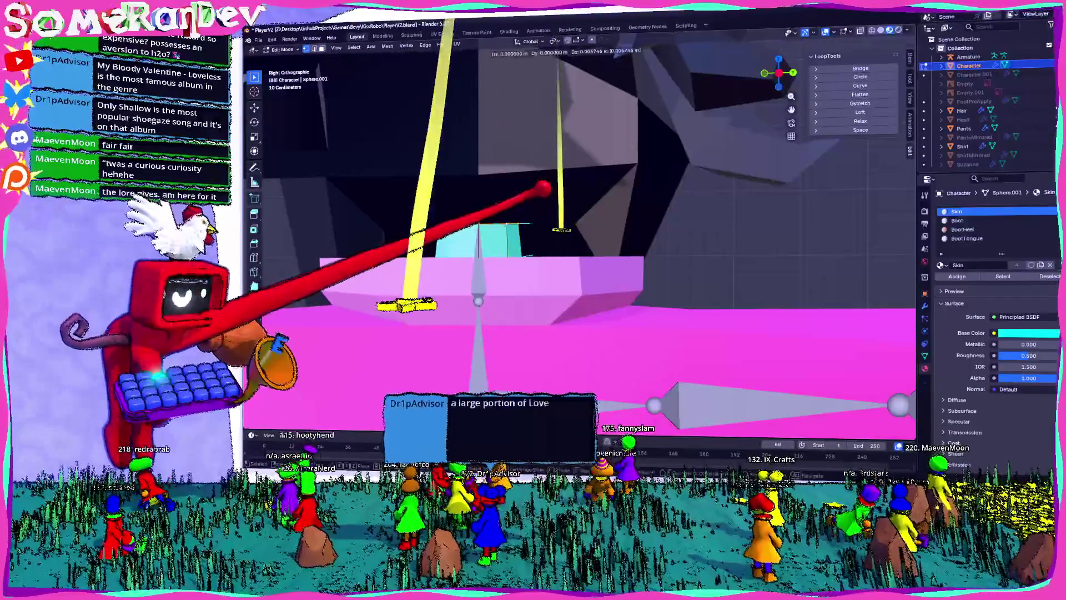
left_click(537, 160)
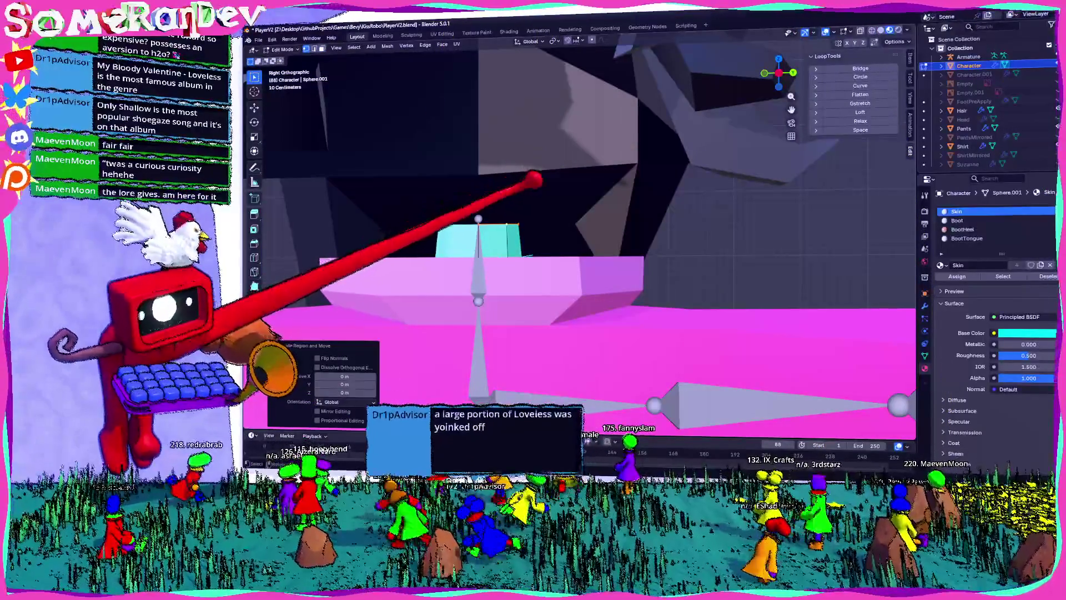
key("g")
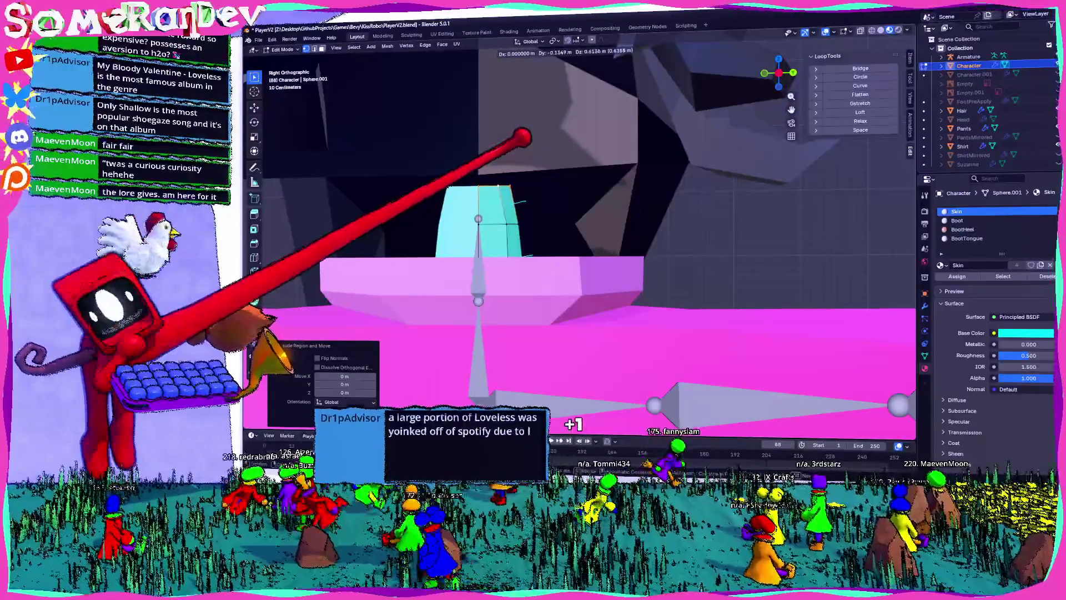
key("Escape")
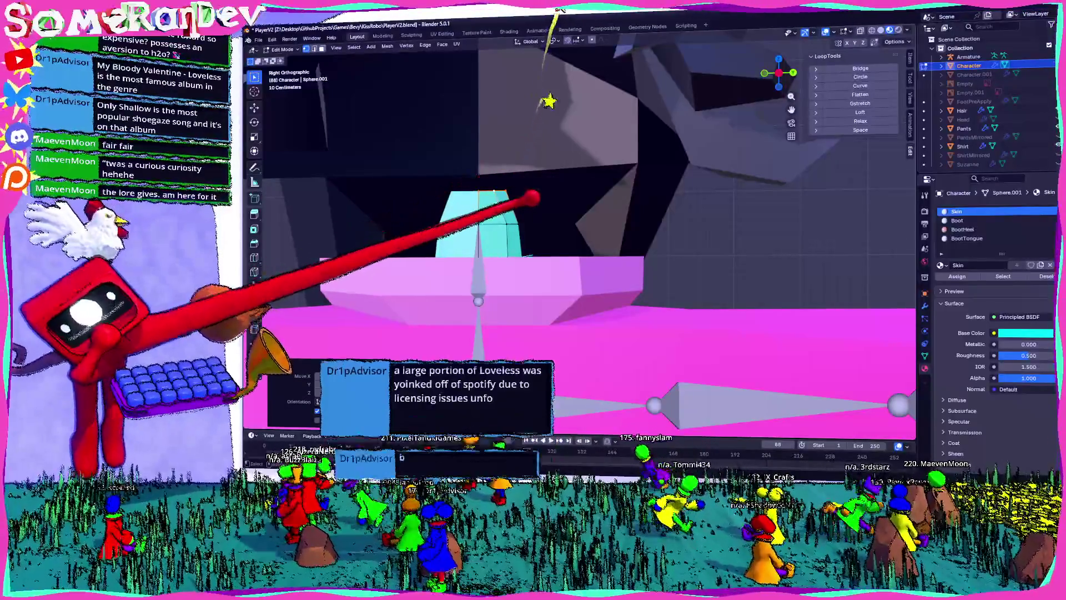
- Shrink the neck loop and round it into a perfect circle with LoopTools Circle
mouse_move(541, 261)
middle_mouse_down()
mouse_move(502, 286)
mouse_move(577, 220)
middle_mouse_up()
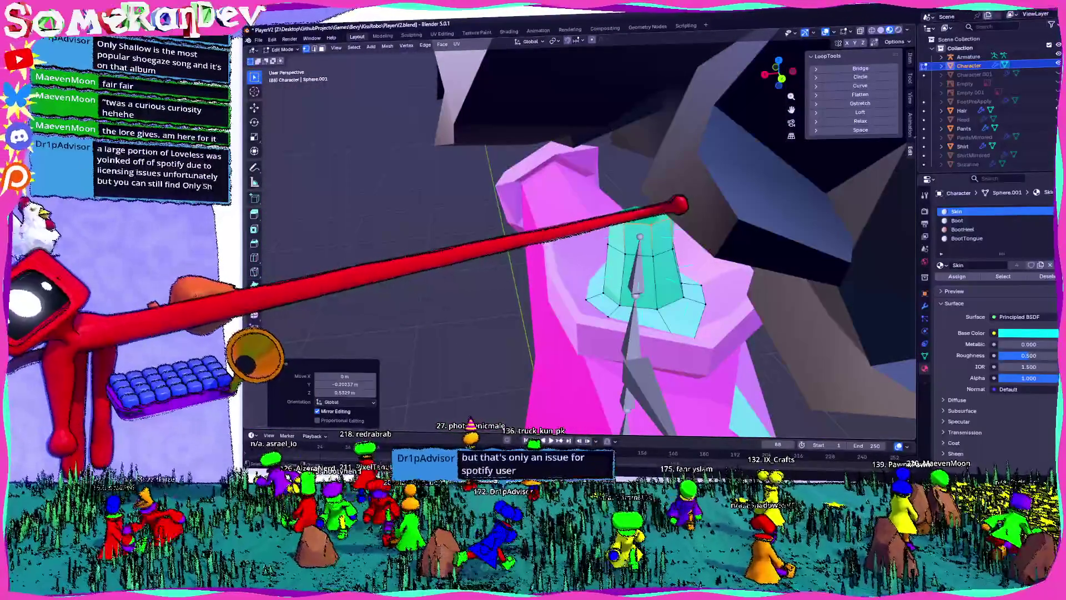
left_click(664, 234)
mouse_move(664, 234)
middle_mouse_down()
mouse_move(702, 210)
mouse_move(595, 183)
mouse_move(600, 239)
middle_mouse_up()
left_click(860, 77)
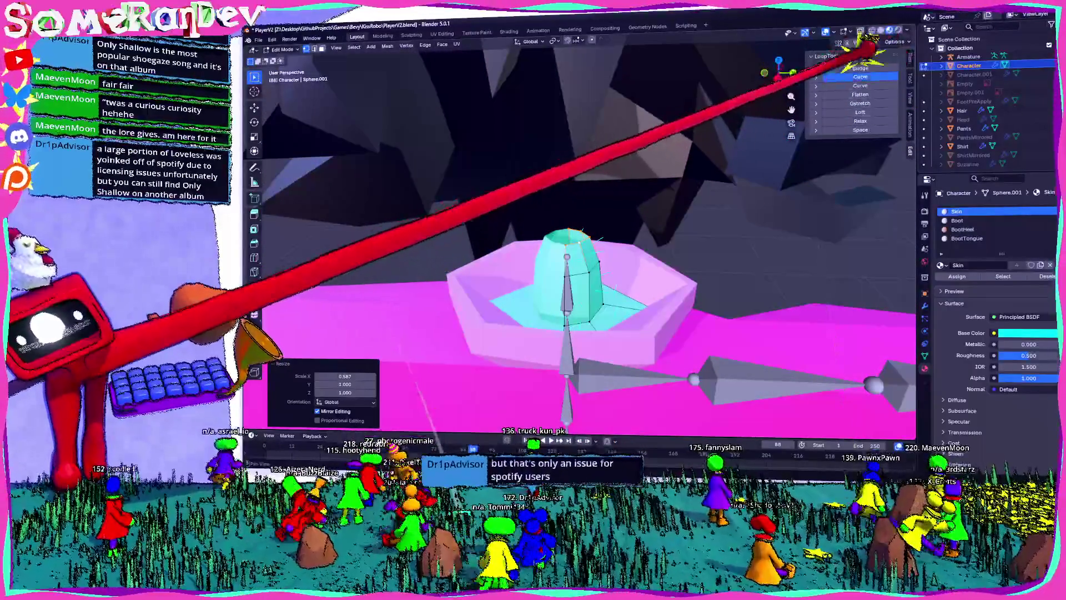
scroll(583, 167, "up", 3)
left_click(578, 225)
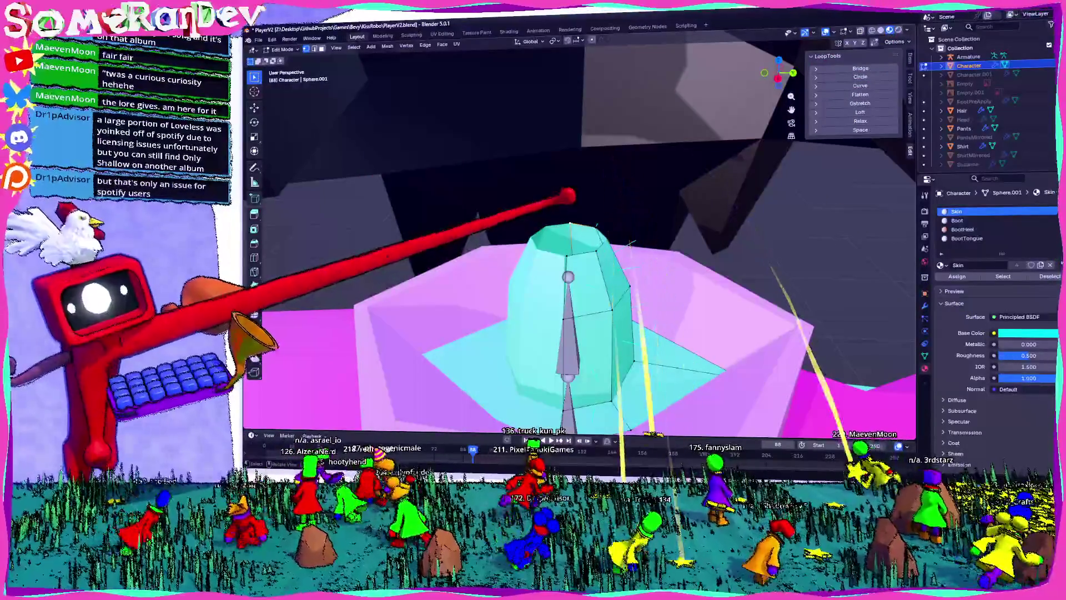
- Reposition the neck loop, then extrude its top and scale it to 0.08 to cap it
key("g")
left_click(575, 230)
mouse_move(552, 231)
middle_mouse_down()
mouse_move(584, 222)
mouse_move(638, 231)
middle_mouse_up()
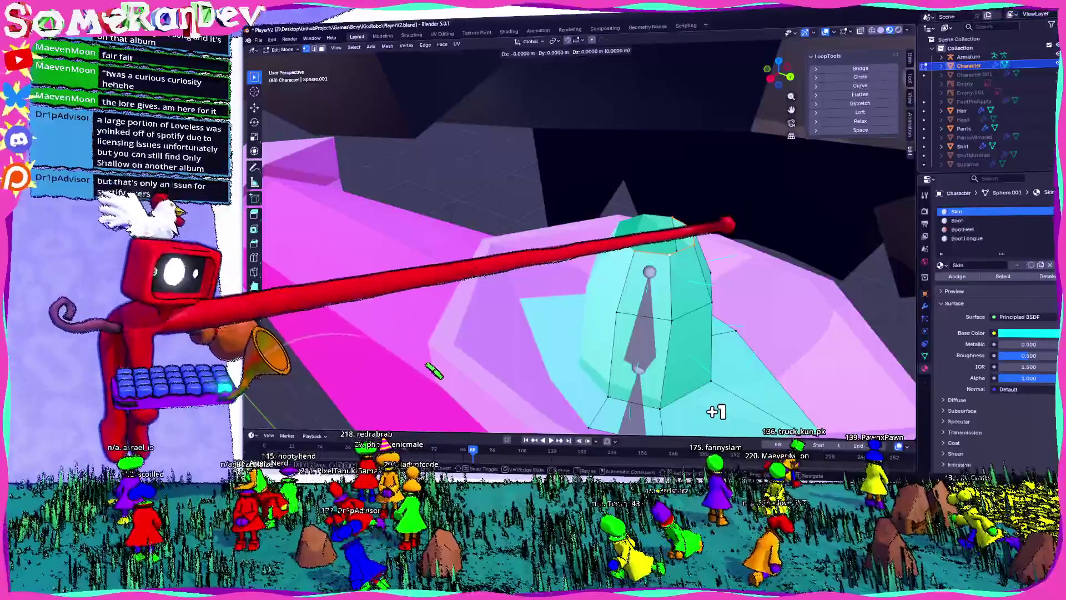
right_click(435, 371)
key("s")
left_click(661, 261)
mouse_move(661, 261)
middle_mouse_down()
mouse_move(608, 295)
mouse_move(386, 325)
middle_mouse_up()
- Clear the neck-top selection and bring up the orientation and delete options
left_click(783, 166)
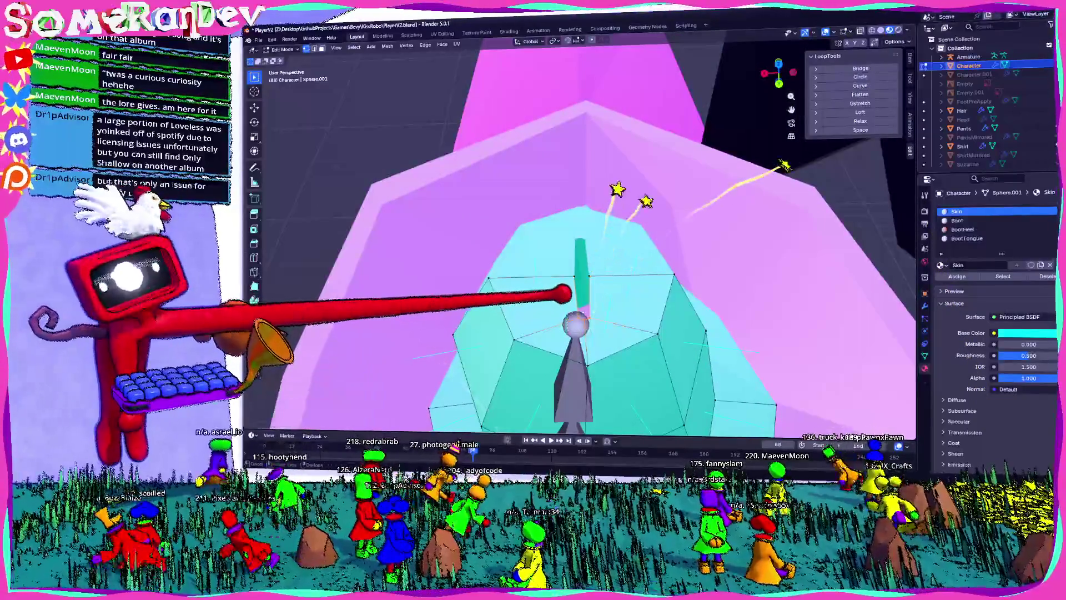
key("comma")
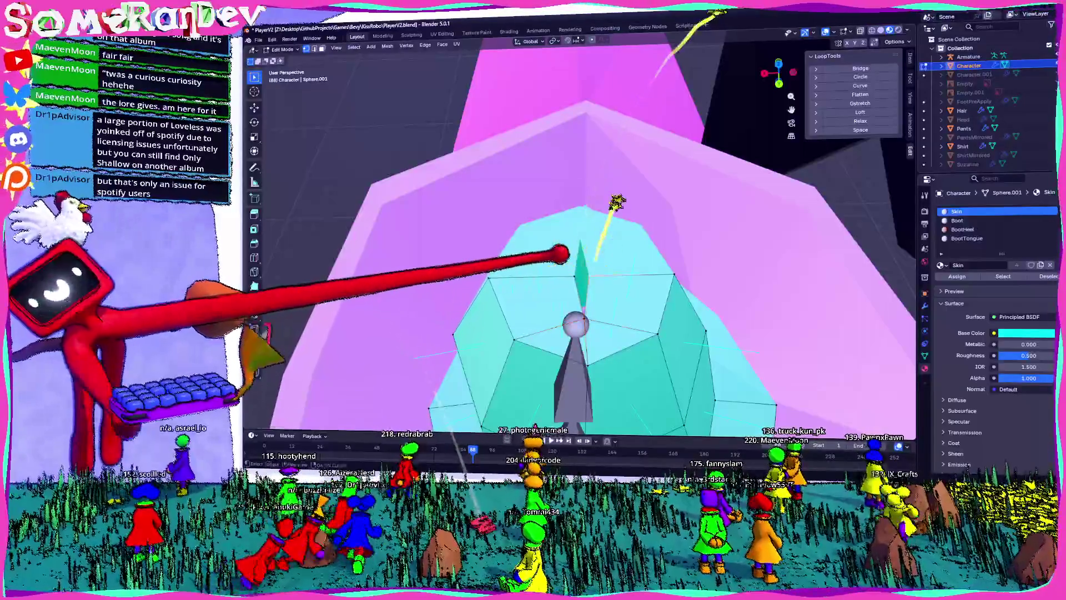
mouse_move(555, 300)
middle_mouse_down()
mouse_move(600, 278)
mouse_move(550, 283)
middle_mouse_up()
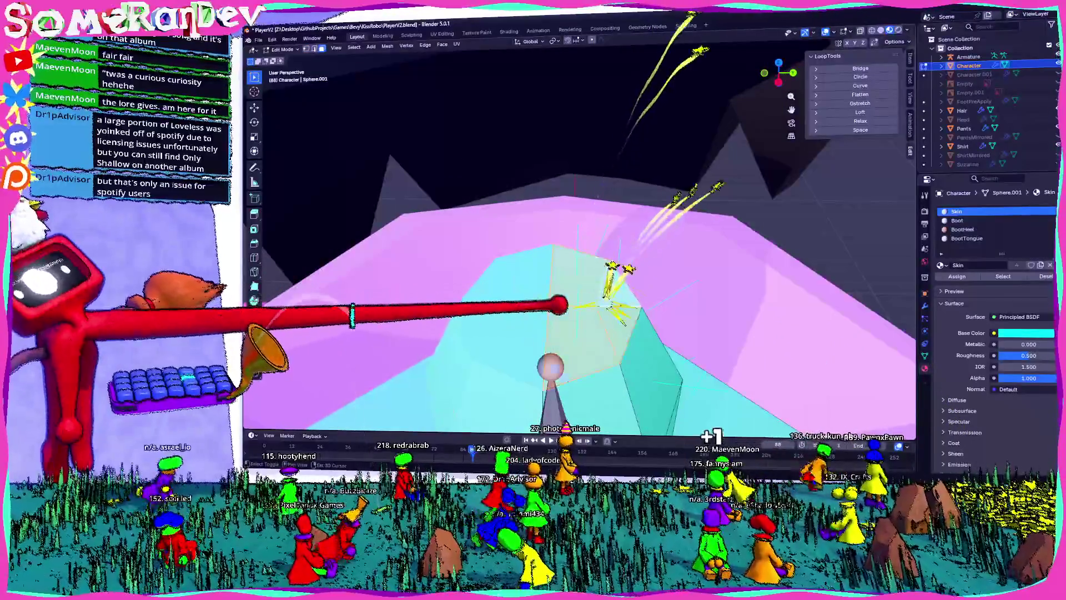
key("x")
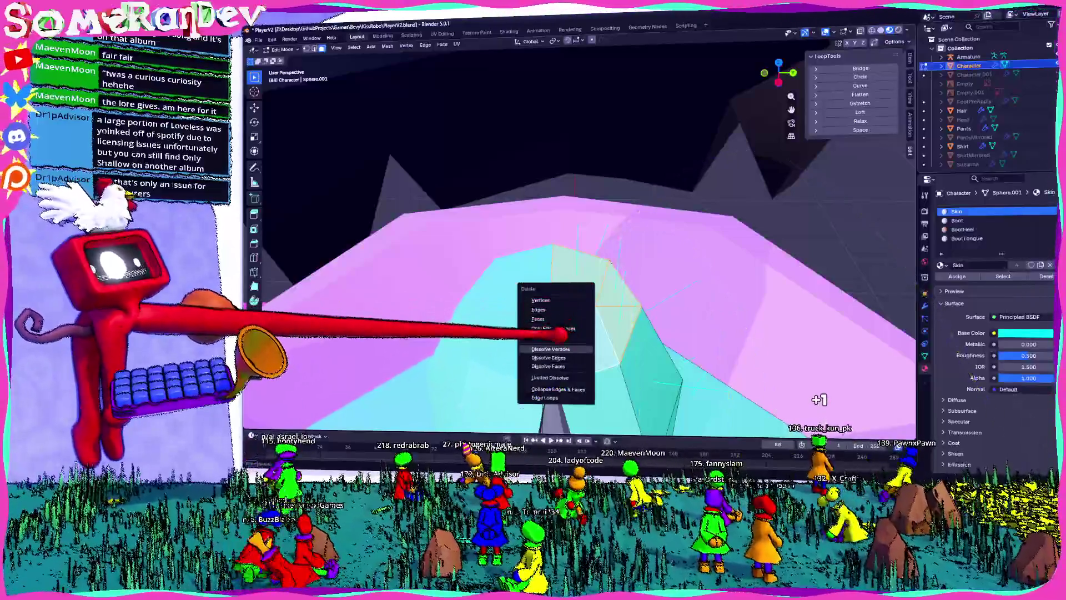
left_click(548, 358)
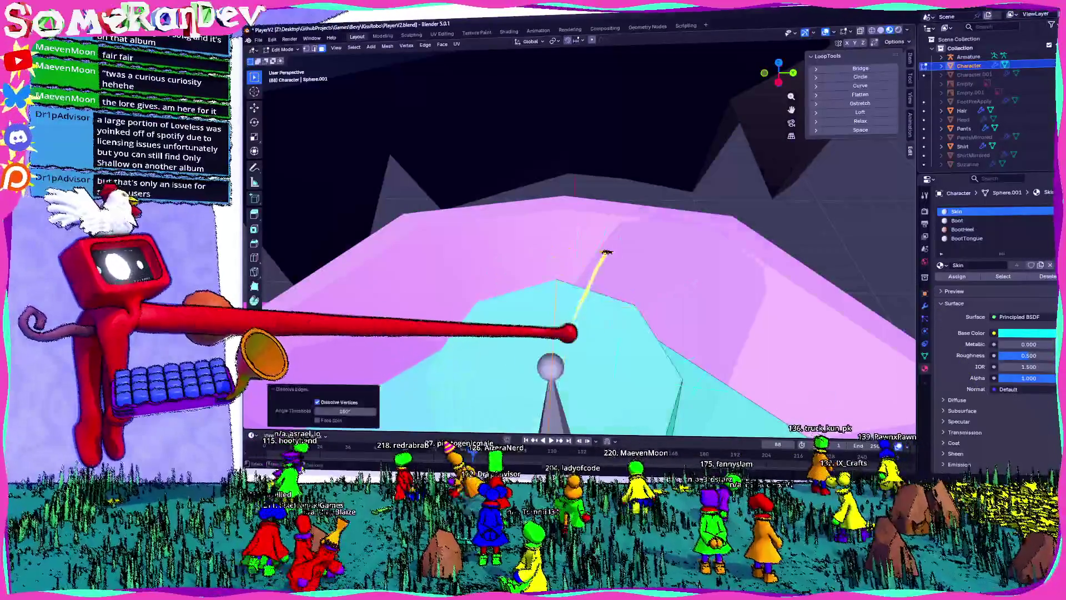
key("x")
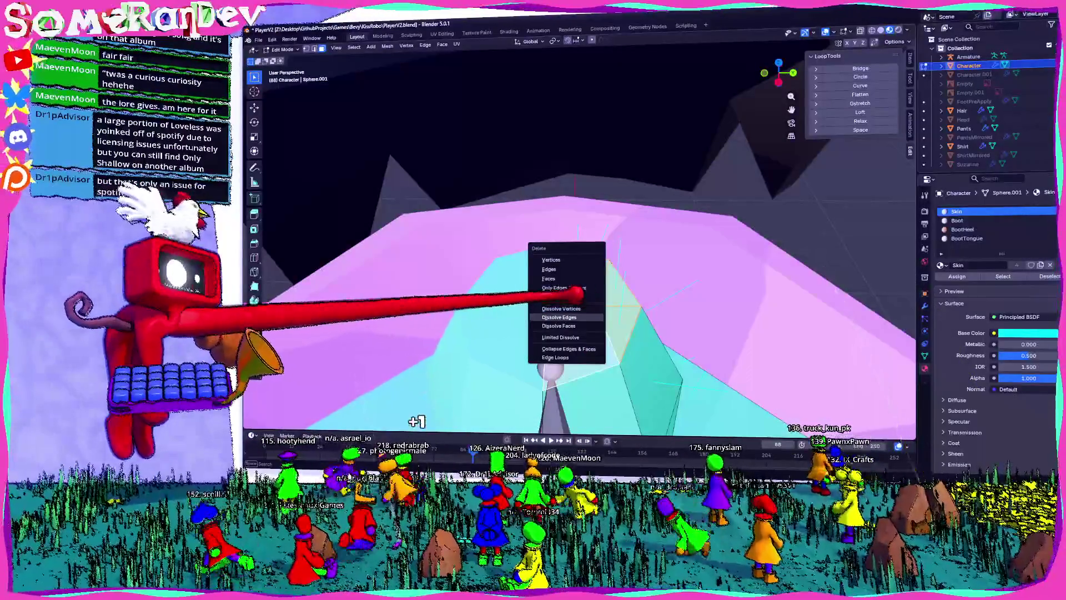
left_click(580, 310)
middle_click_drag(580, 310, 575, 267)
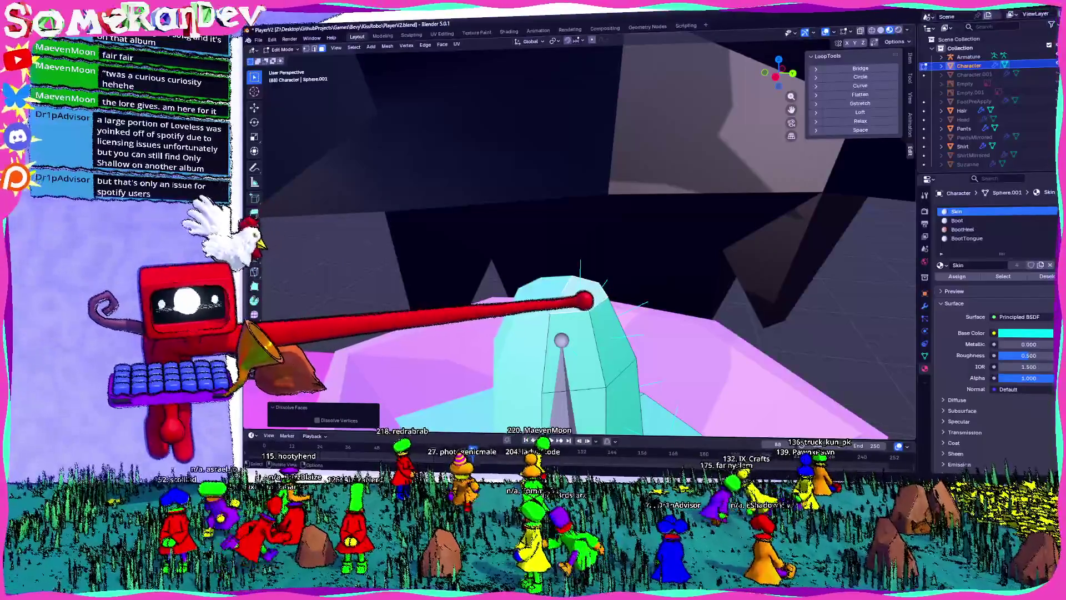
mouse_move(581, 264)
middle_mouse_down()
mouse_move(633, 278)
mouse_move(588, 278)
mouse_move(639, 217)
mouse_move(702, 231)
mouse_move(686, 257)
mouse_move(697, 265)
middle_mouse_up()
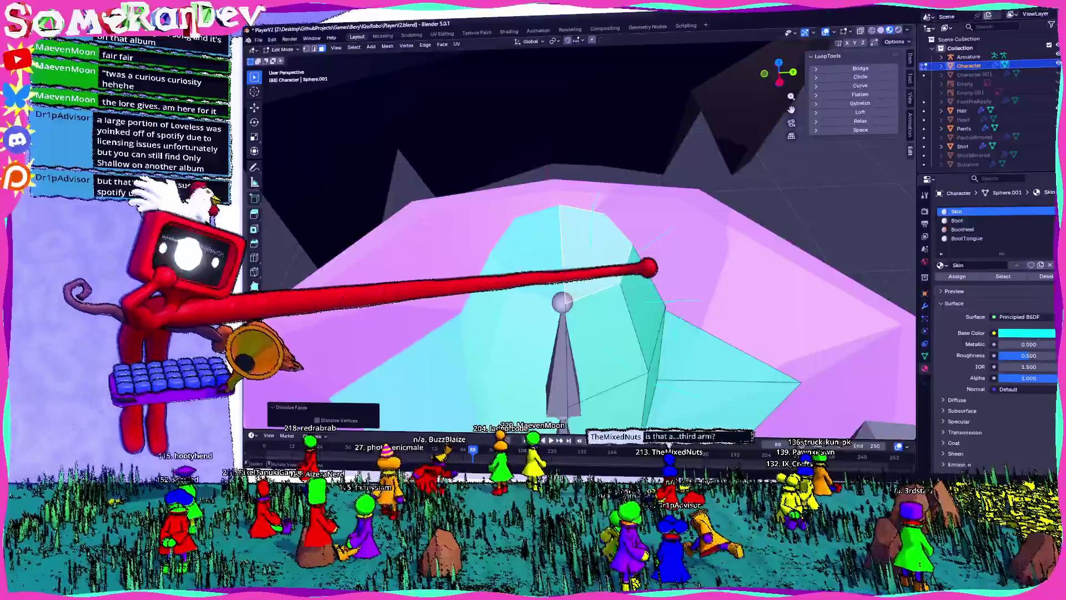
scroll(580, 245, "down", 5)
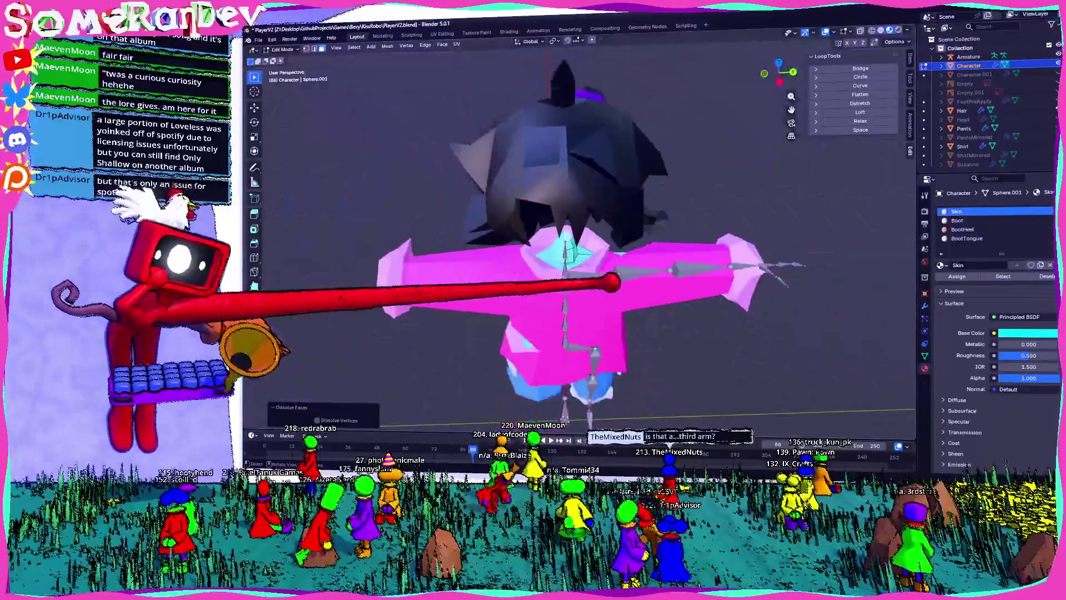
- Extrude the neck faces and scale them up to 1.348
scroll(580, 244, "up", 2)
scroll(579, 242, "up", 5)
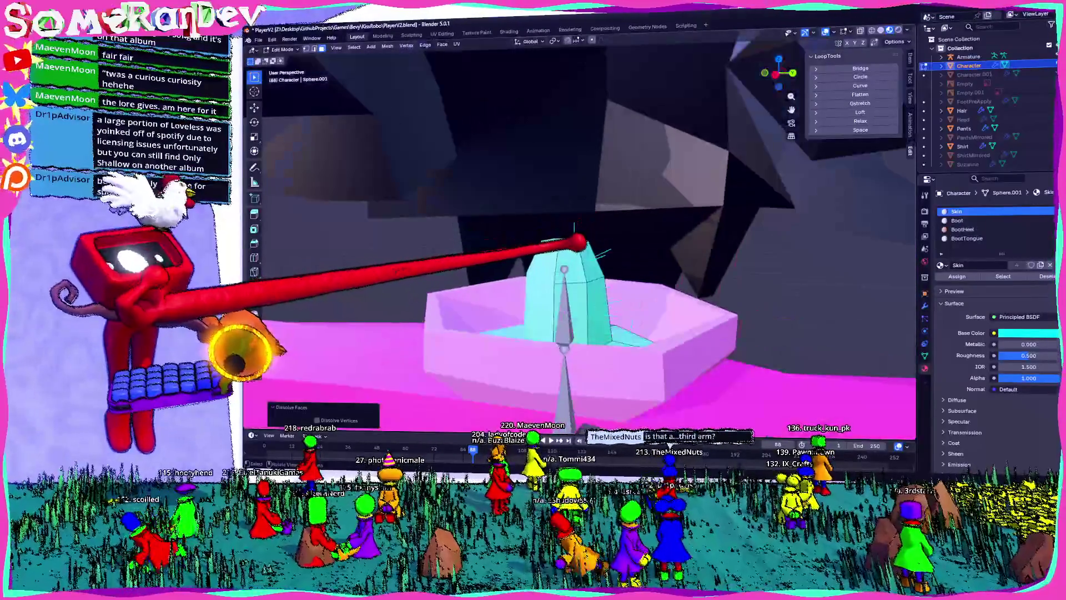
mouse_move(578, 237)
middle_mouse_down()
mouse_move(586, 247)
mouse_move(570, 254)
middle_mouse_up()
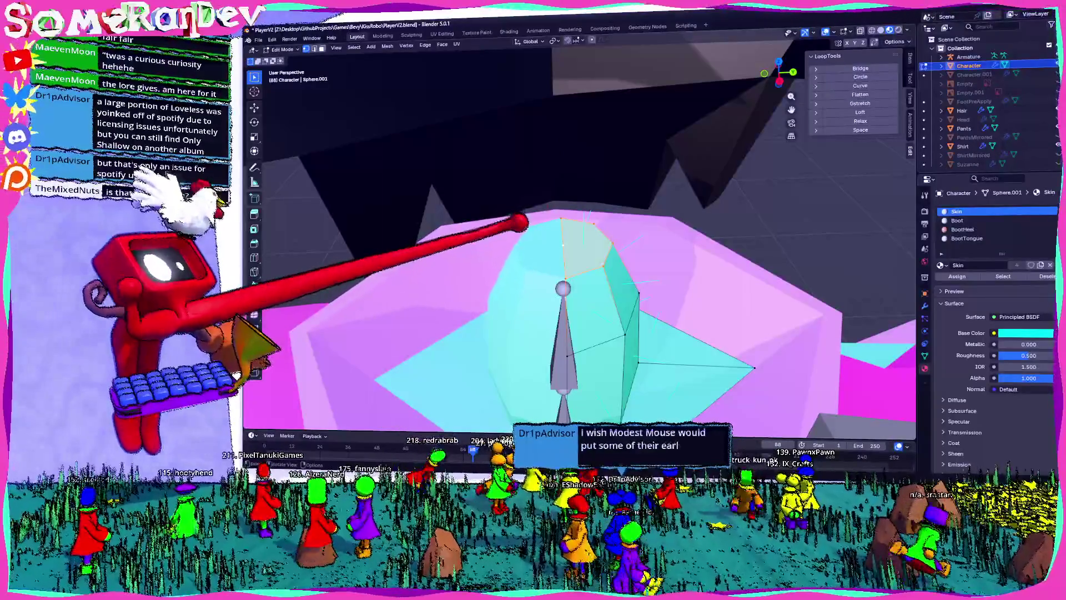
mouse_move(523, 228)
middle_mouse_down()
mouse_move(524, 219)
mouse_move(615, 236)
middle_mouse_up()
left_click(586, 217)
key("ctrl+a")
left_click(595, 219)
- Inset the top faces by 0.1074 m with relative offset off and depth -0.1 m
middle_click_drag(532, 396, 588, 427)
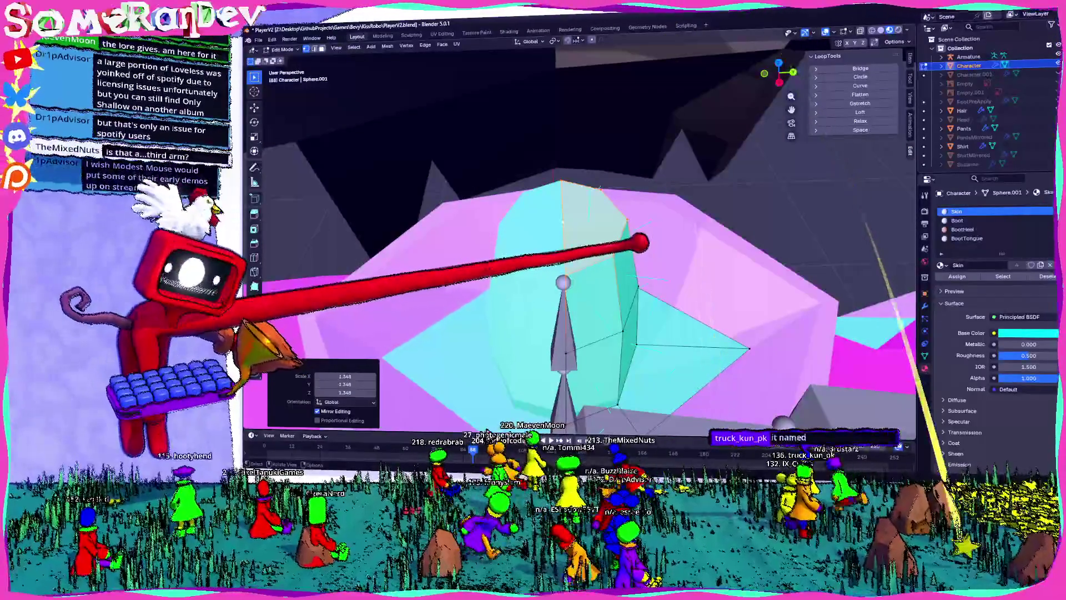
key("i")
left_click(623, 237)
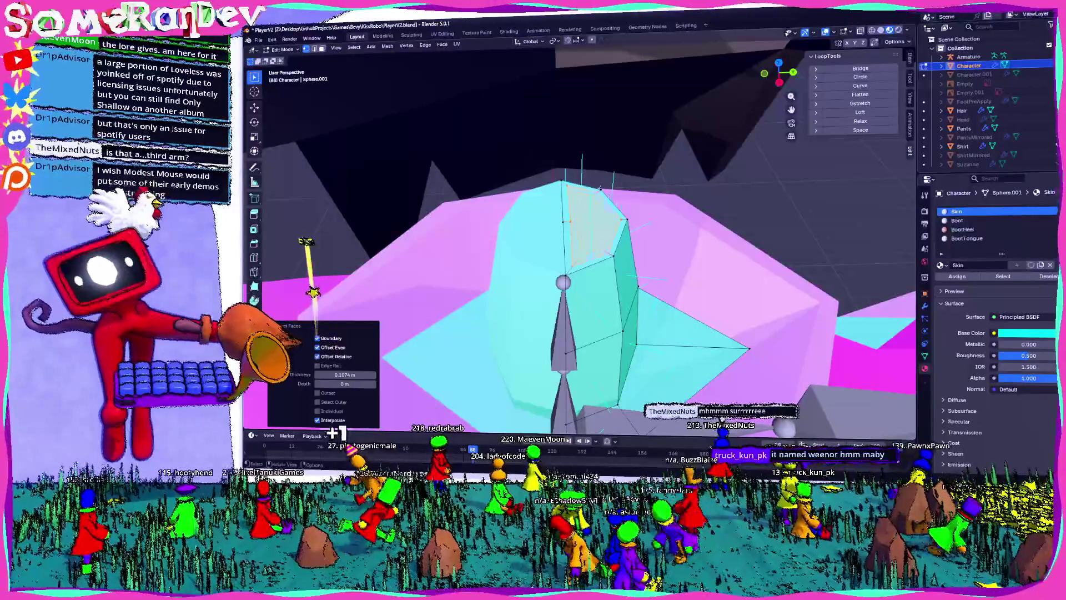
left_click(317, 356)
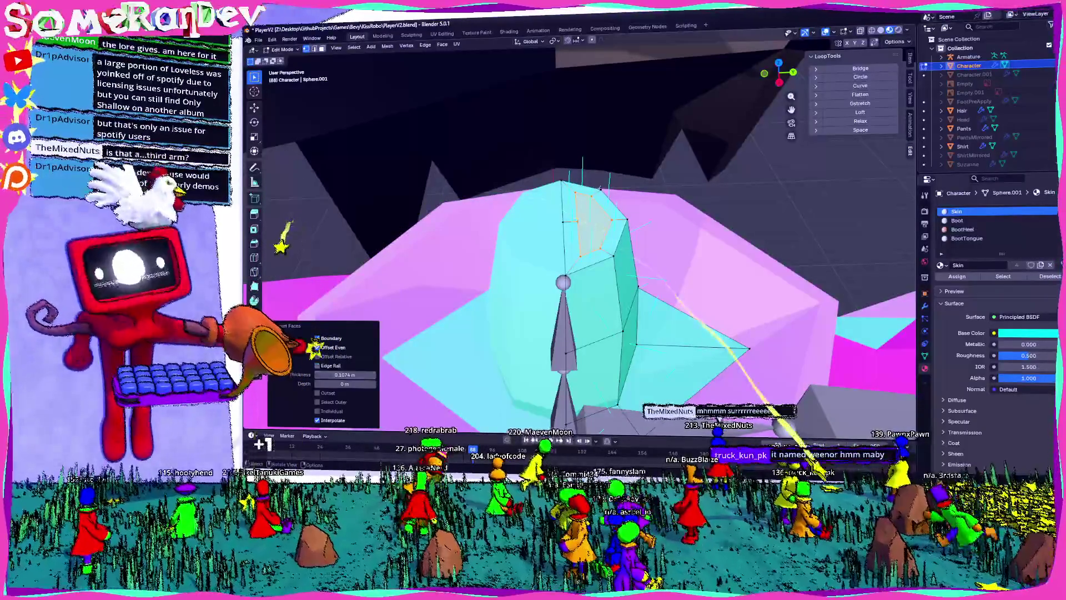
mouse_move(345, 383)
left_mouse_down()
mouse_move(344, 366)
mouse_move(975, 368)
mouse_move(397, 368)
left_mouse_up()
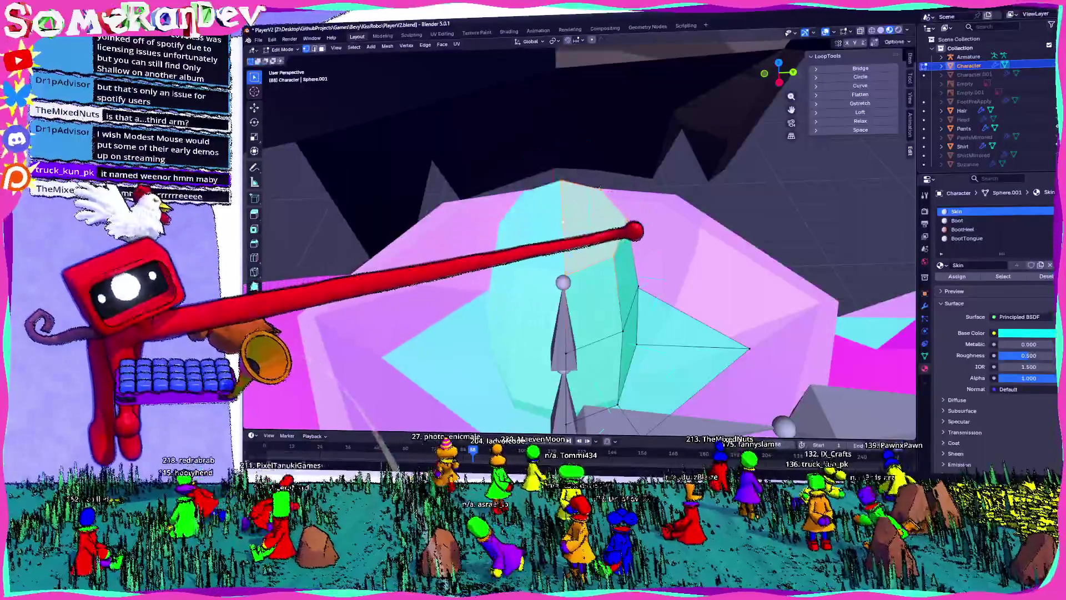
- Extrude the top face and shrink it to 0.729
key("e")
key("Escape")
key("s")
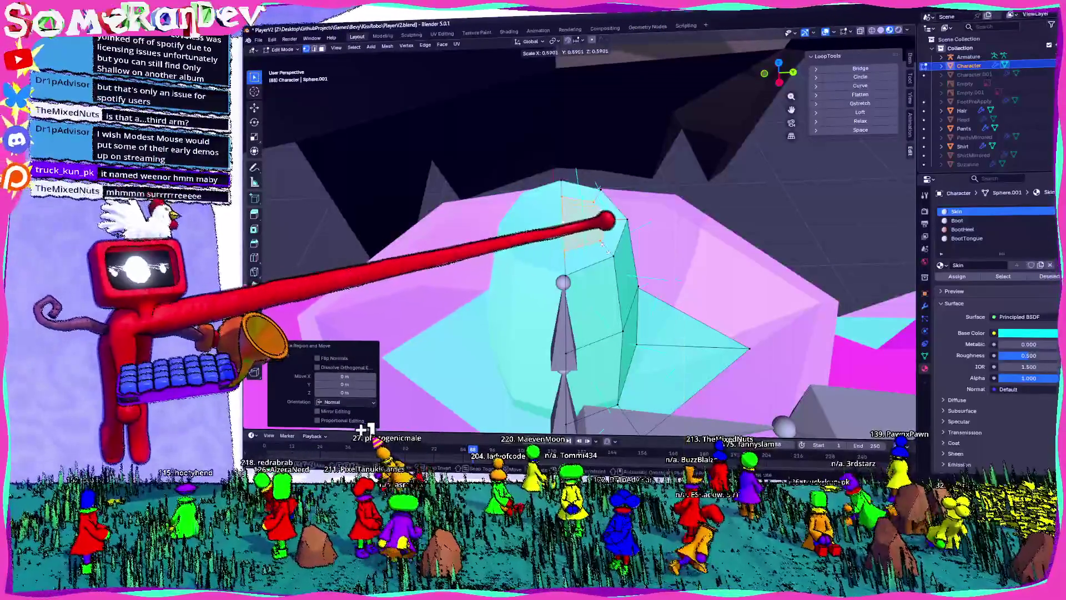
key("Escape")
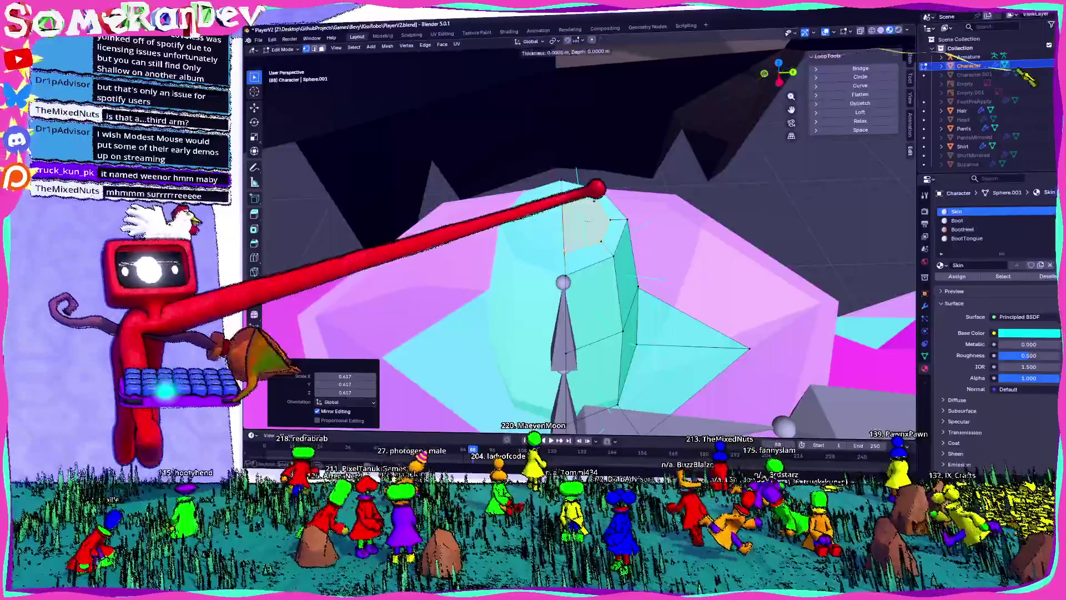
key("i")
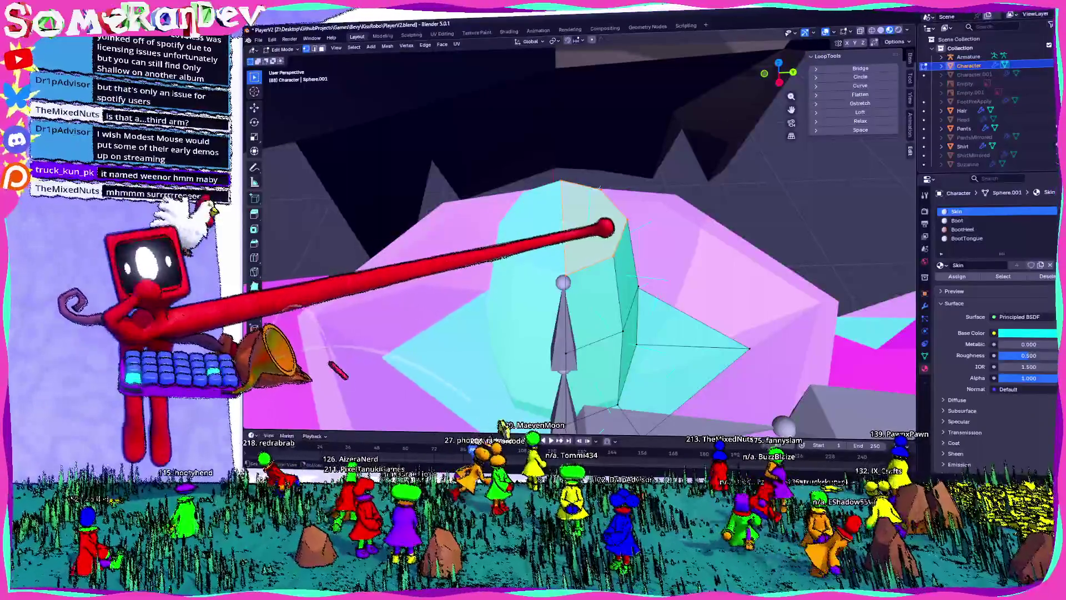
key("Return")
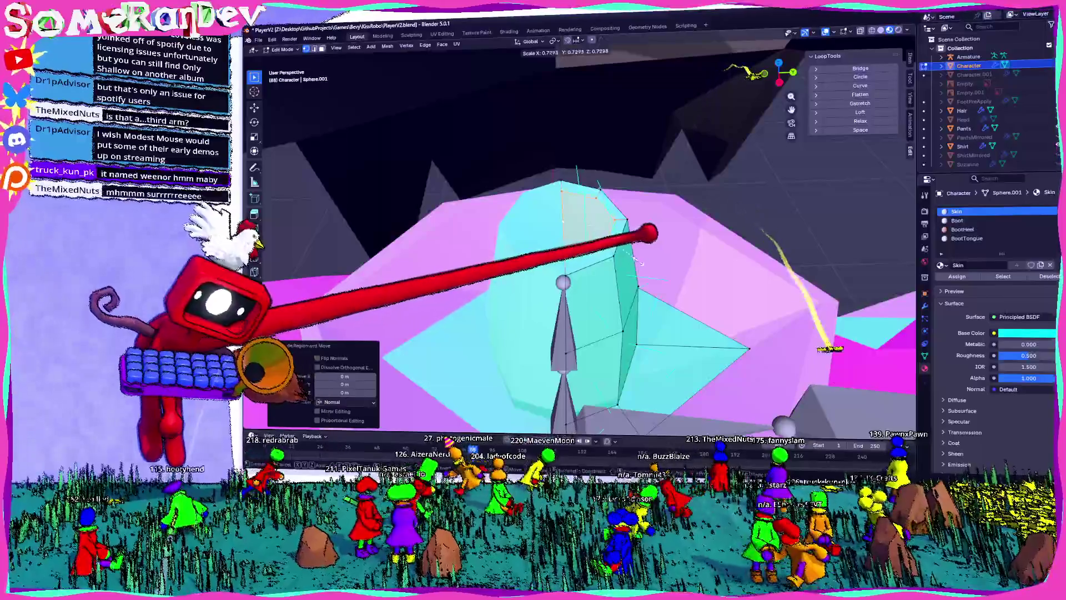
- Extrude again, undo a stray inset, shrink the top face to about 0.47 and make it circular
key("e")
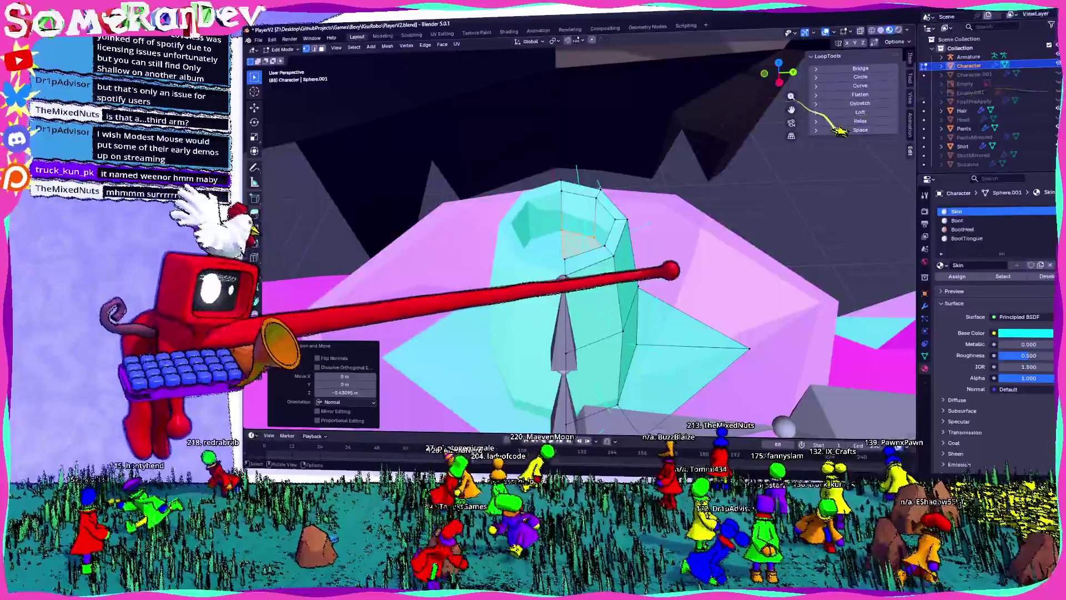
key("i")
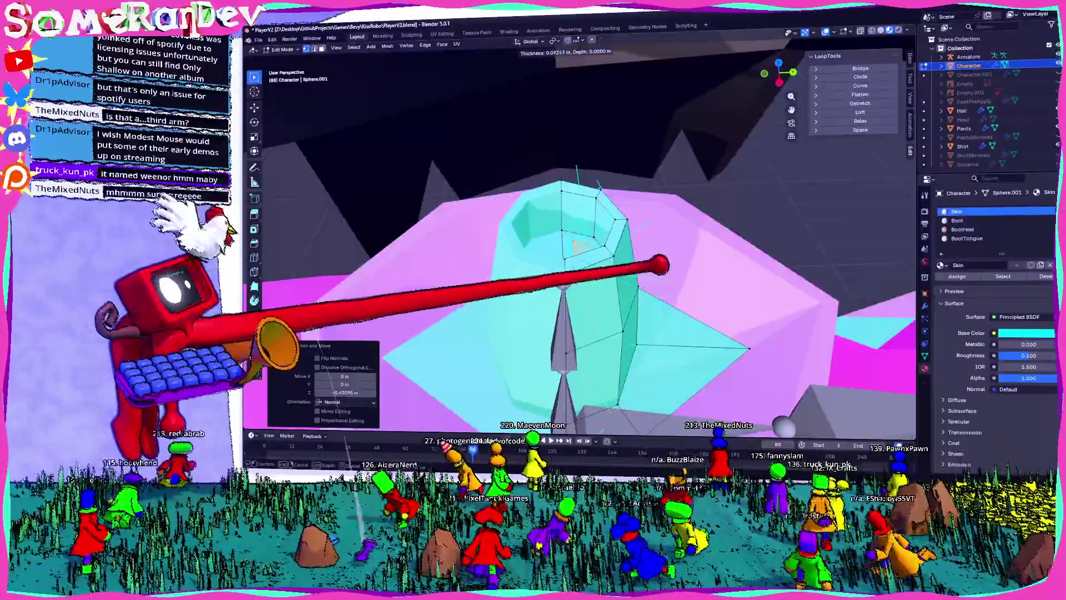
key("ctrl+z")
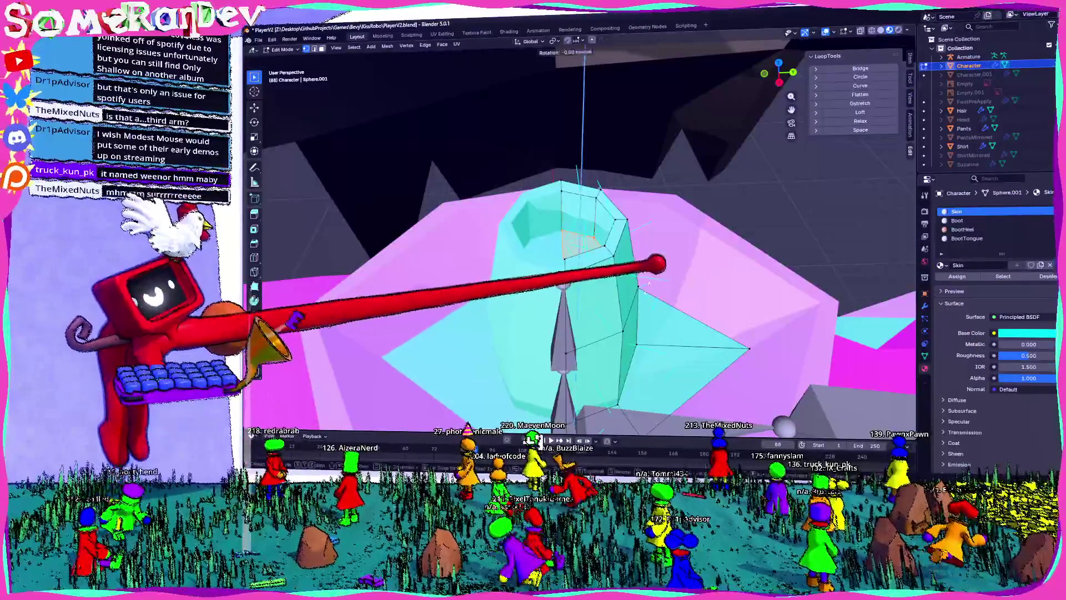
key("Escape")
key("s")
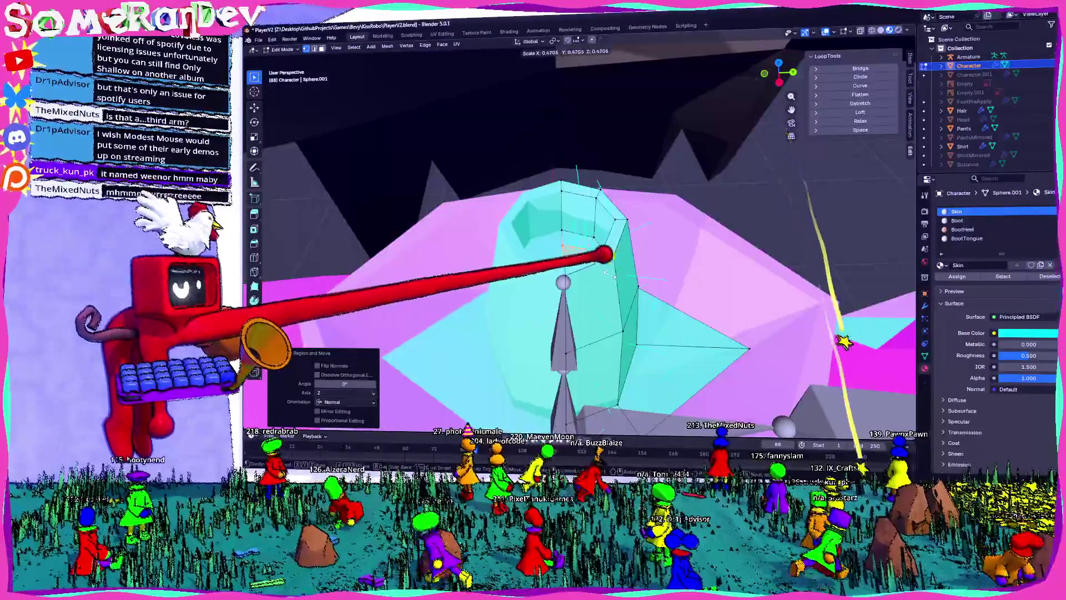
left_click(606, 272)
left_click(860, 76)
- Extrude the top face upward and raise the section 0.55959 m along Z into a tube
mouse_move(789, 145)
middle_mouse_down()
mouse_move(757, 167)
mouse_move(694, 175)
mouse_move(588, 226)
mouse_move(637, 191)
mouse_move(636, 225)
middle_mouse_up()
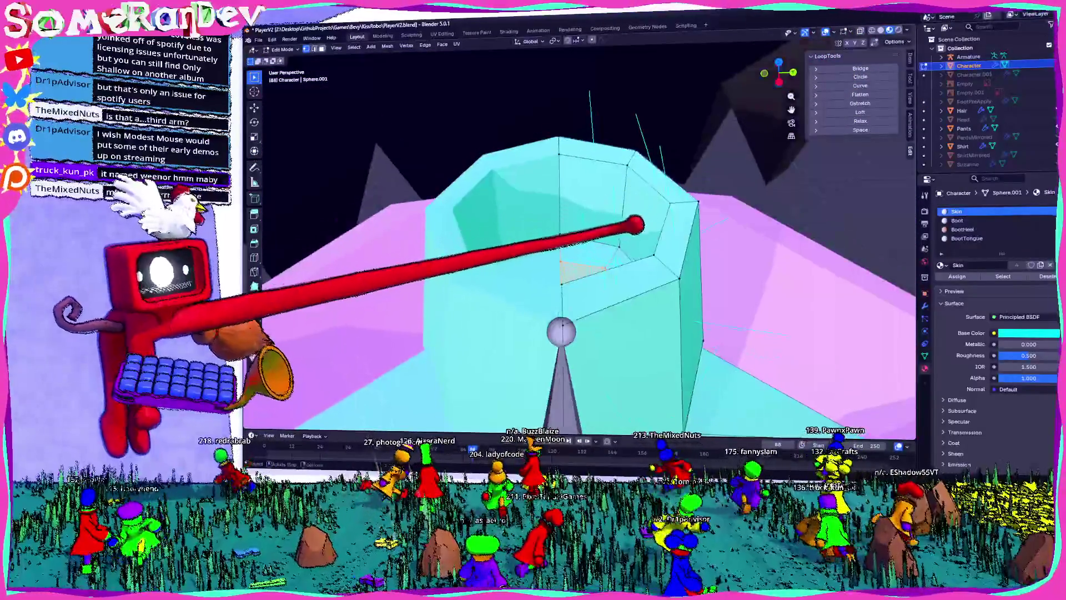
key("z")
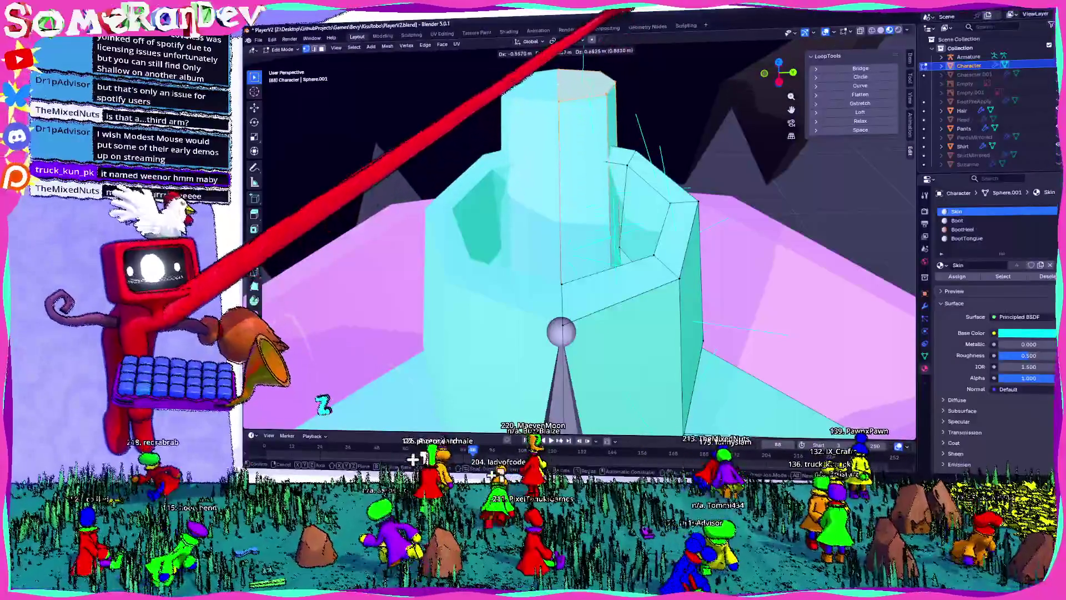
left_click(623, 25)
mouse_move(623, 25)
middle_mouse_down()
mouse_move(607, 172)
mouse_move(600, 134)
middle_mouse_up()
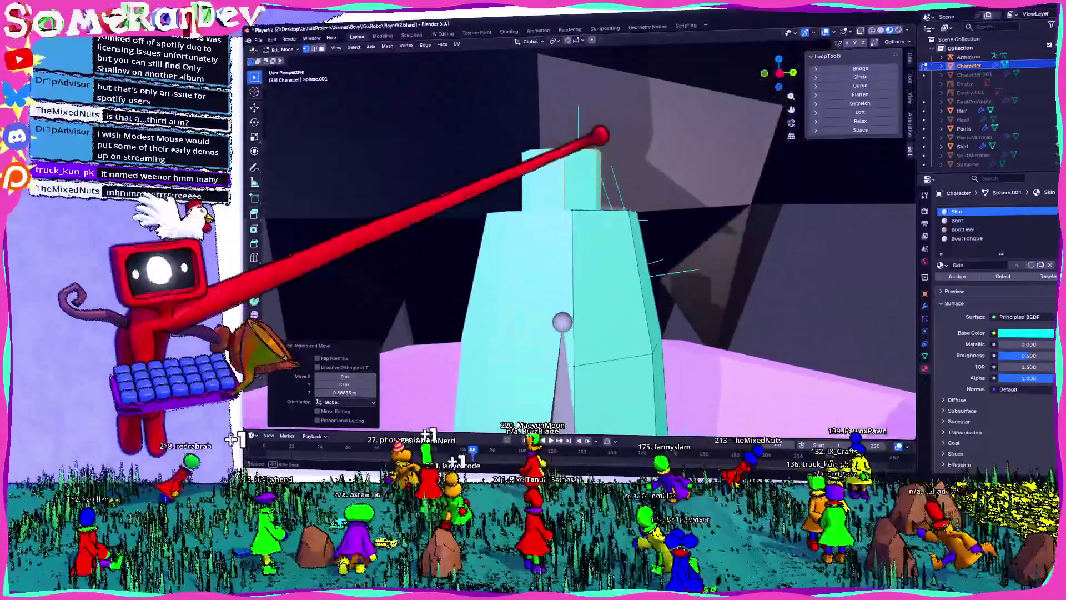
key("g")
key("z")
left_click(609, 70)
mouse_move(607, 66)
middle_mouse_down()
mouse_move(615, 231)
mouse_move(583, 302)
mouse_move(572, 187)
mouse_move(543, 186)
middle_mouse_up()
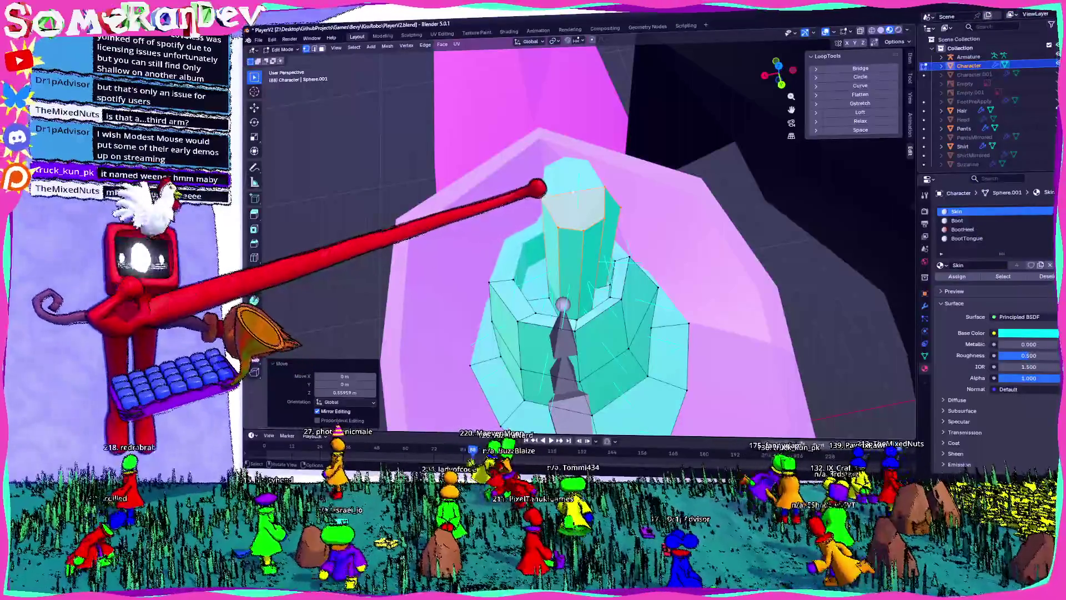
mouse_move(725, 191)
middle_mouse_down()
mouse_move(631, 194)
mouse_move(602, 250)
mouse_move(643, 219)
mouse_move(565, 160)
mouse_move(543, 248)
mouse_move(572, 345)
mouse_move(578, 300)
mouse_move(640, 296)
mouse_move(572, 224)
mouse_move(615, 181)
mouse_move(571, 170)
mouse_move(534, 185)
mouse_move(595, 255)
middle_mouse_up()
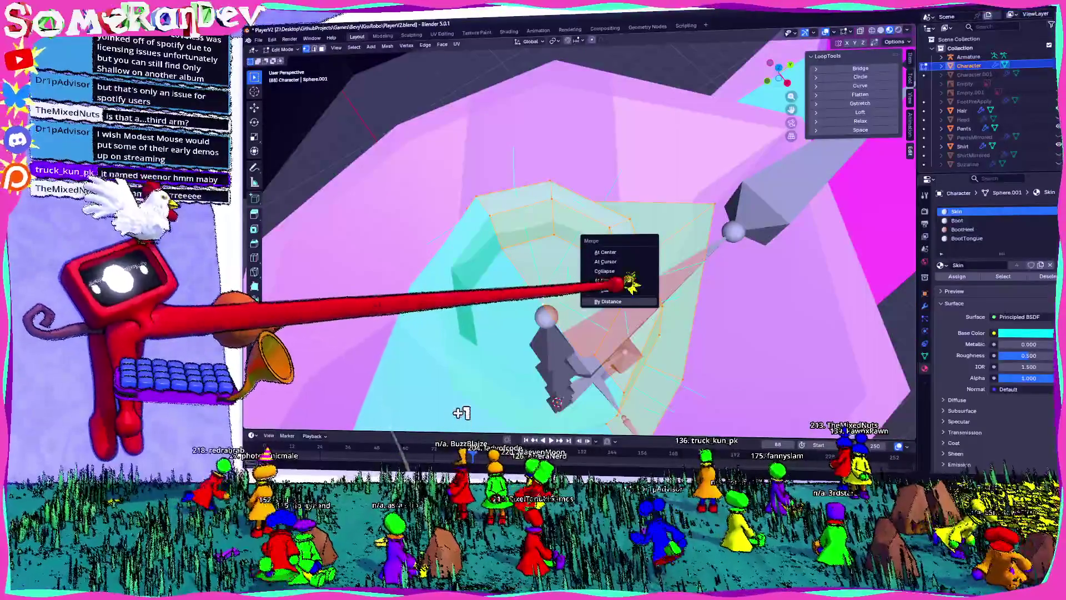
- Merge the neck mesh's 12 overlapping vertices by distance
left_click(608, 301)
middle_click_drag(609, 301, 561, 261)
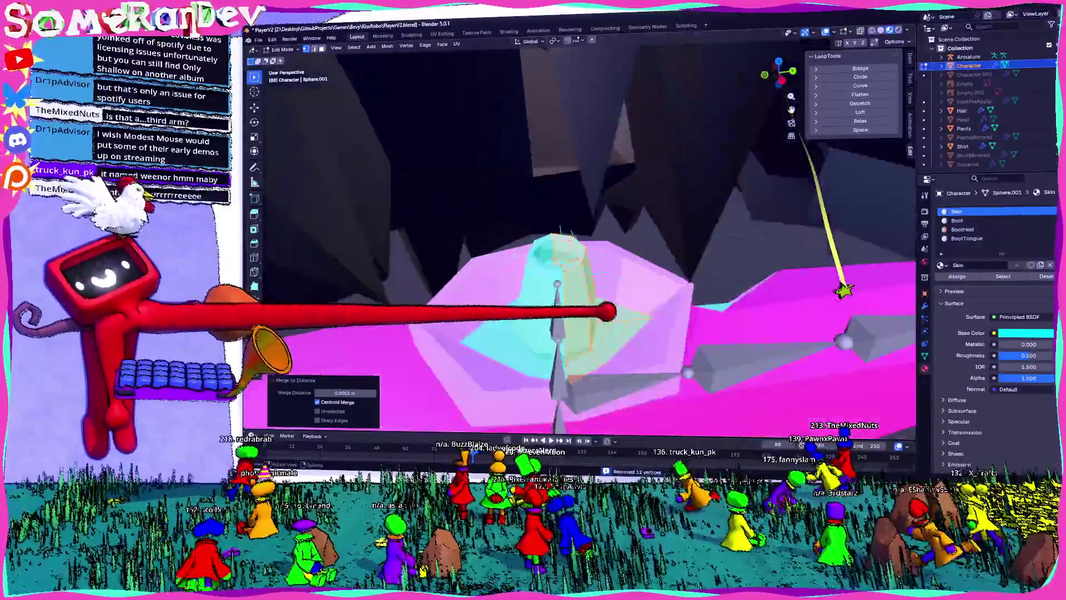
scroll(608, 312, "down", 6)
mouse_move(636, 314)
middle_mouse_down()
mouse_move(631, 245)
mouse_move(595, 205)
mouse_move(609, 172)
mouse_move(600, 214)
mouse_move(592, 190)
mouse_move(583, 203)
mouse_move(607, 155)
mouse_move(595, 143)
mouse_move(739, 143)
mouse_move(642, 183)
mouse_move(615, 221)
mouse_move(684, 189)
middle_mouse_up()
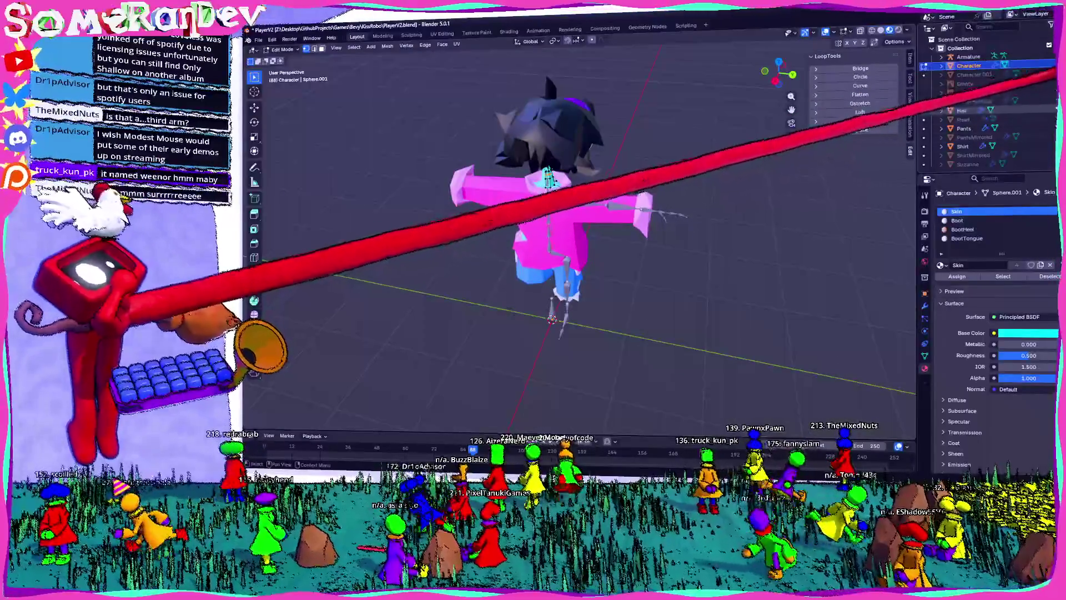
scroll(989, 111, "down", 1)
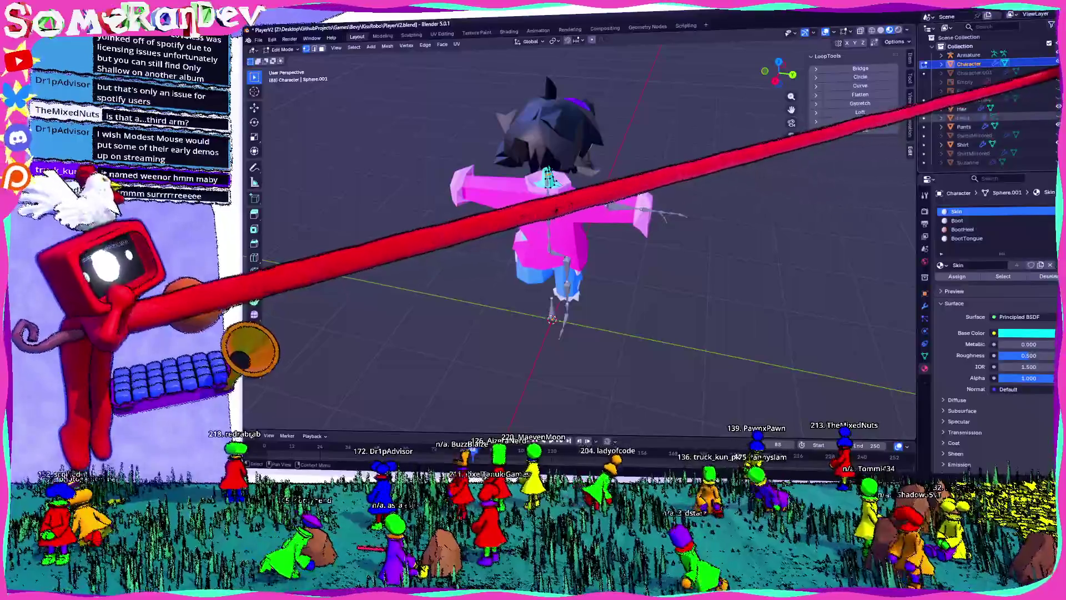
- Briefly reveal then re-hide the head, hands and boots, lower the neck's top vertex, and return to Object Mode
key("alt+h")
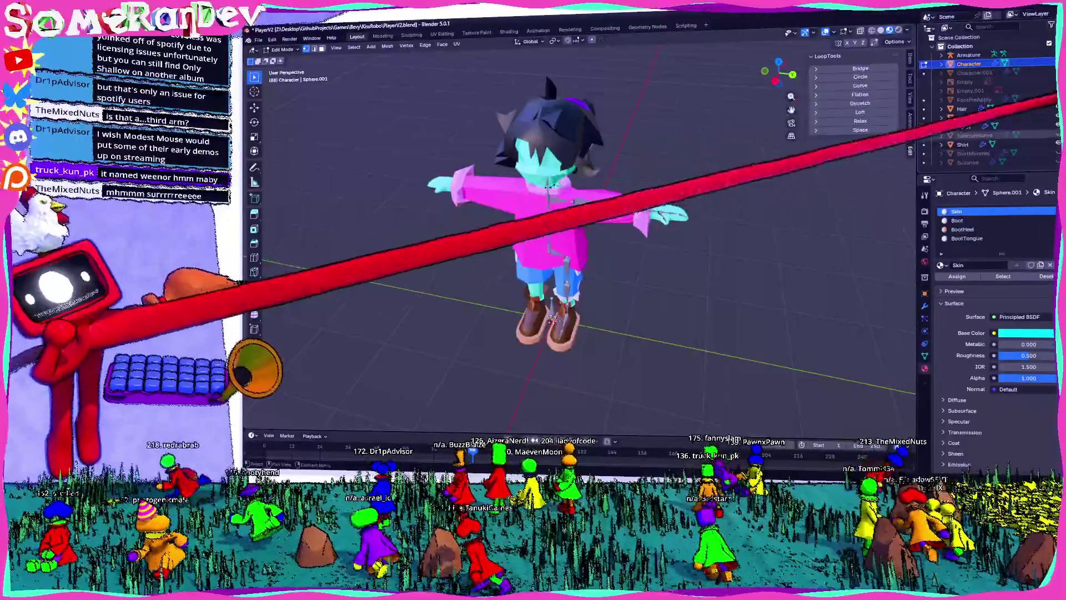
key("h")
scroll(580, 228, "up", 6)
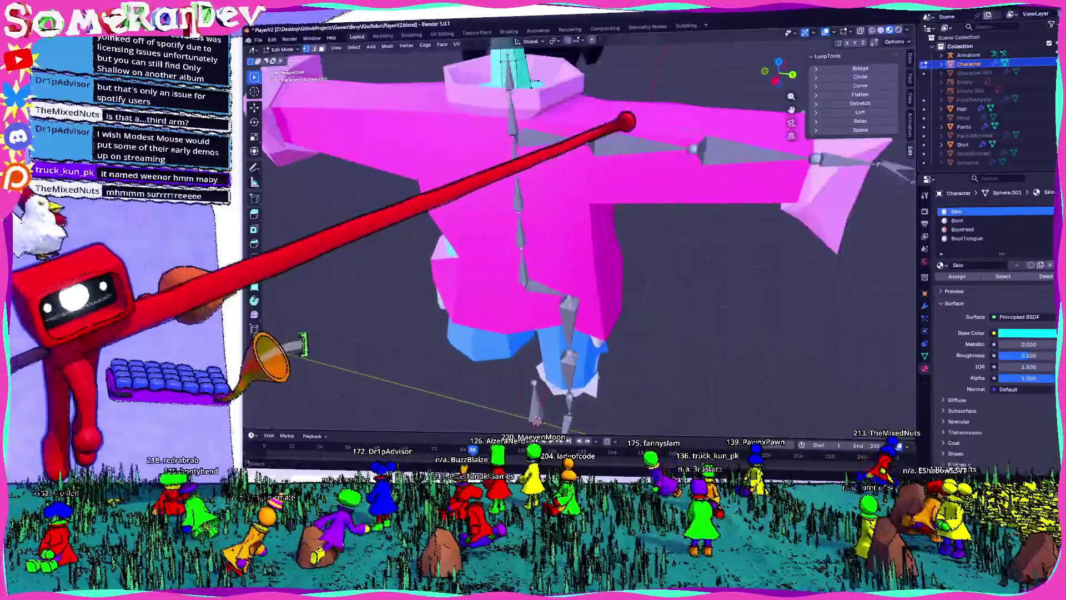
middle_click_drag(580, 227, 581, 144)
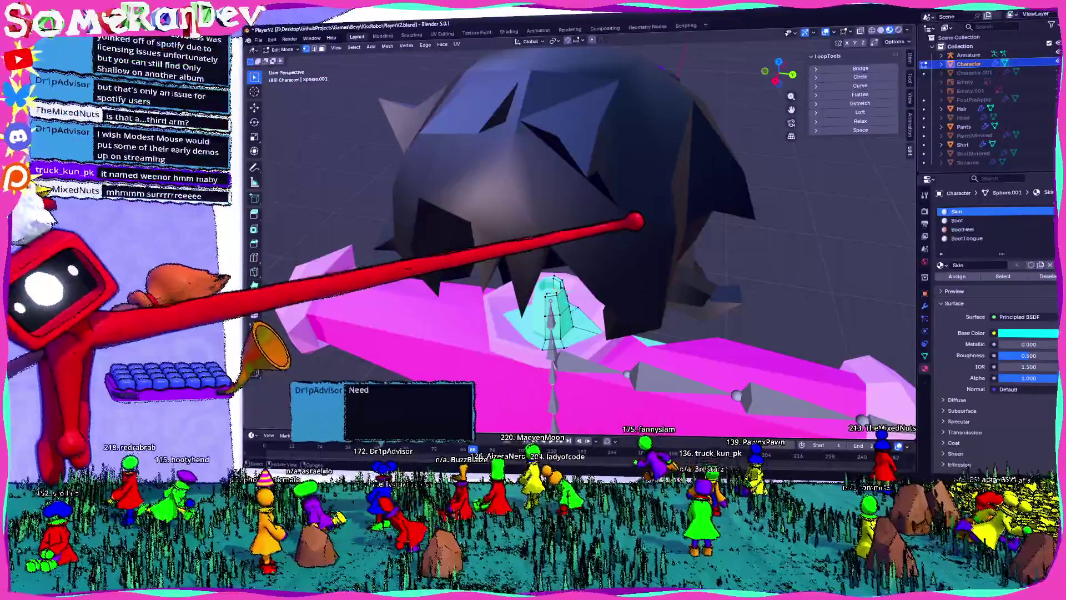
middle_click_drag(556, 249, 472, 361)
scroll(617, 250, "up", 4)
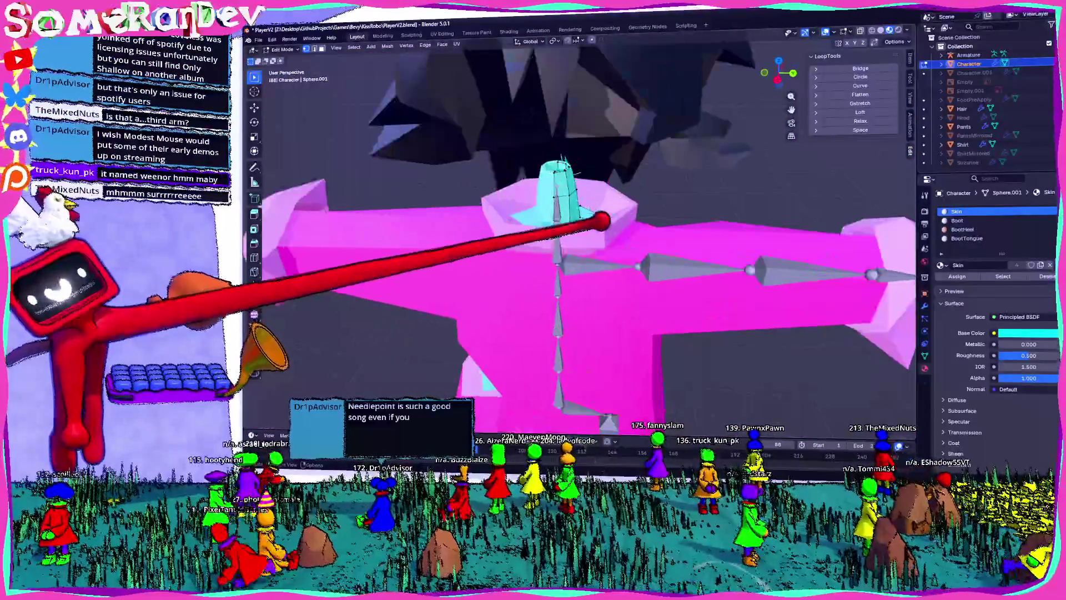
key("g")
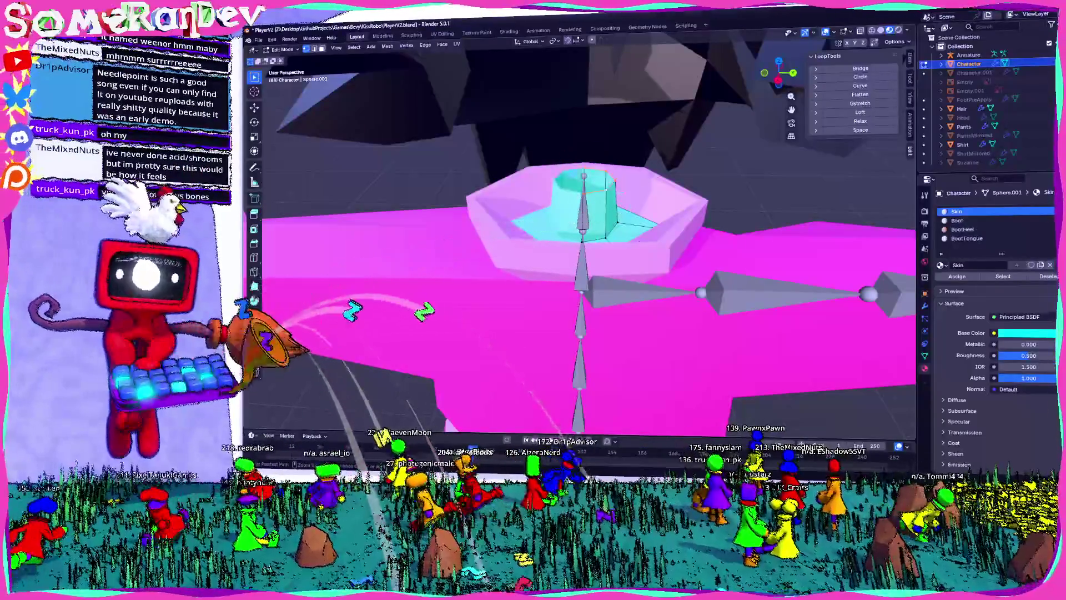
key("Tab")
- Select the separate head piece, frame it in Edit Mode, and join it back into Character
left_click(638, 174)
key("KP_Decimal")
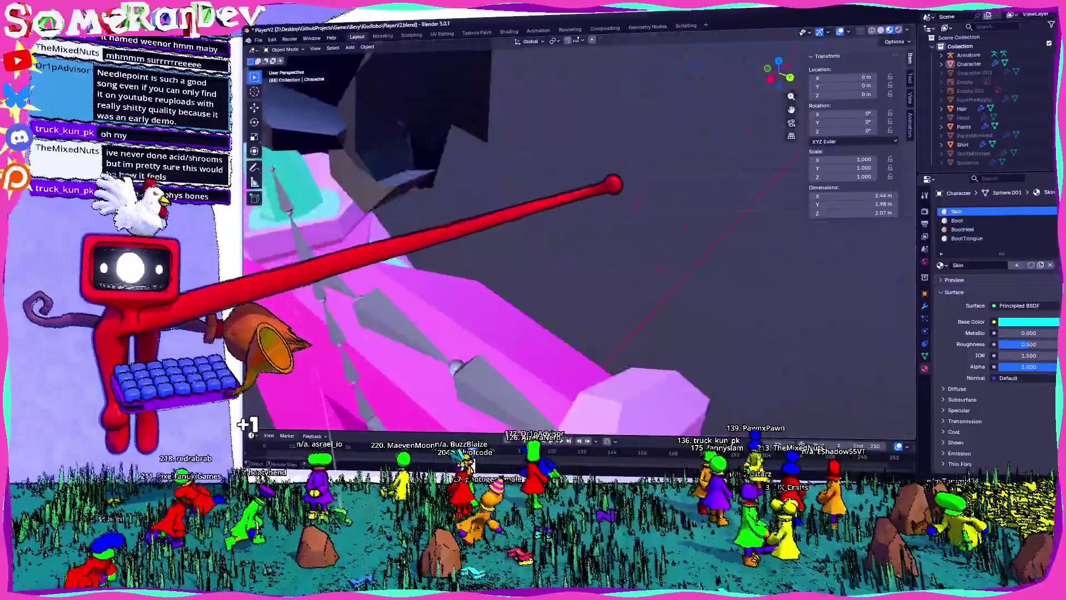
key("Tab")
middle_click_drag(555, 250, 555, 222)
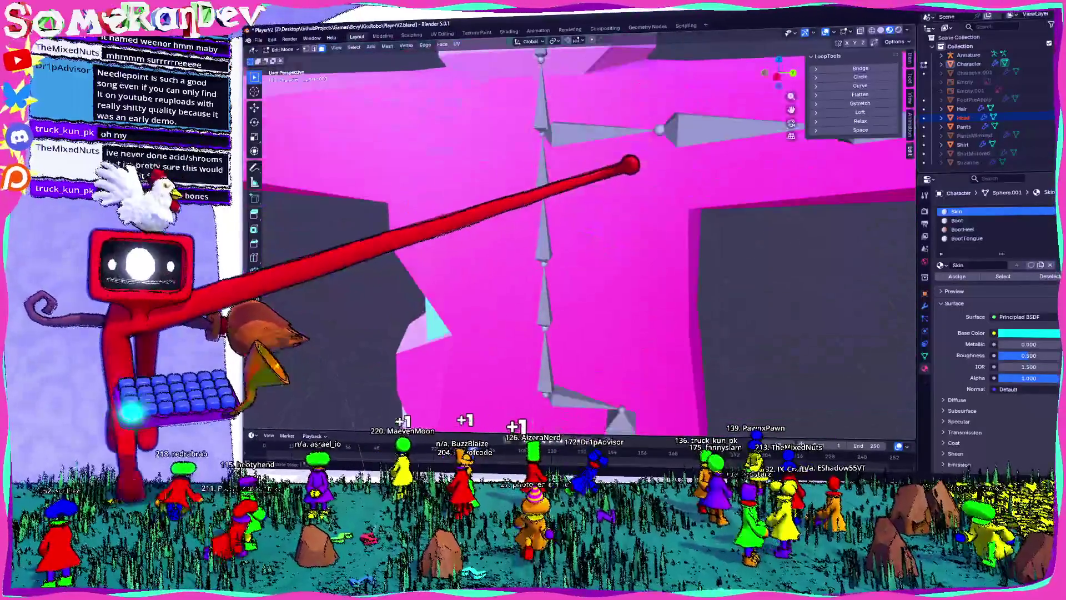
scroll(555, 250, "down", 5)
scroll(556, 250, "up", 3)
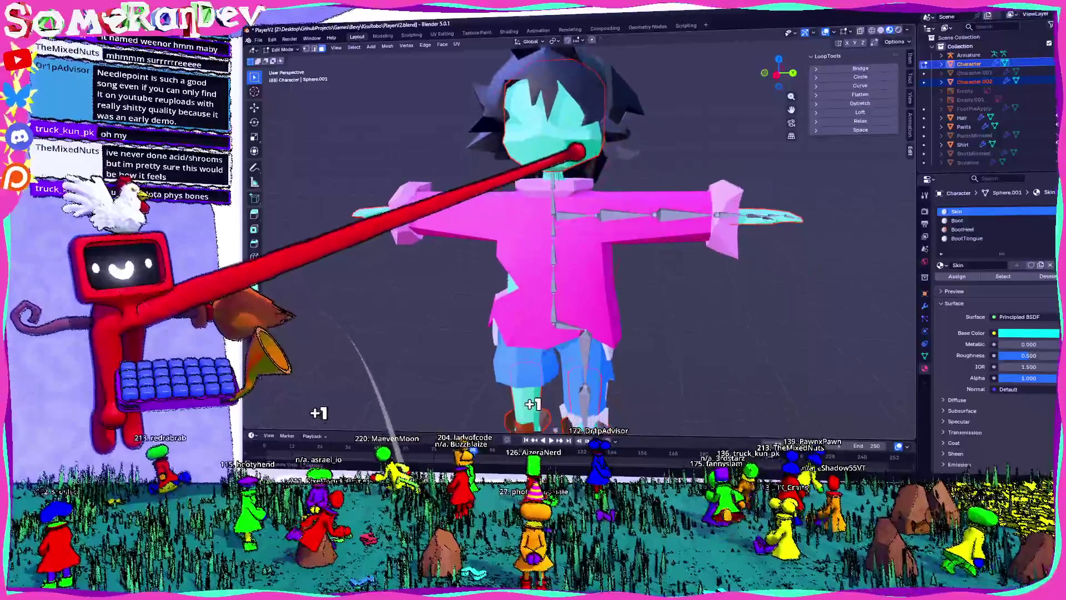
key("ctrl+z")
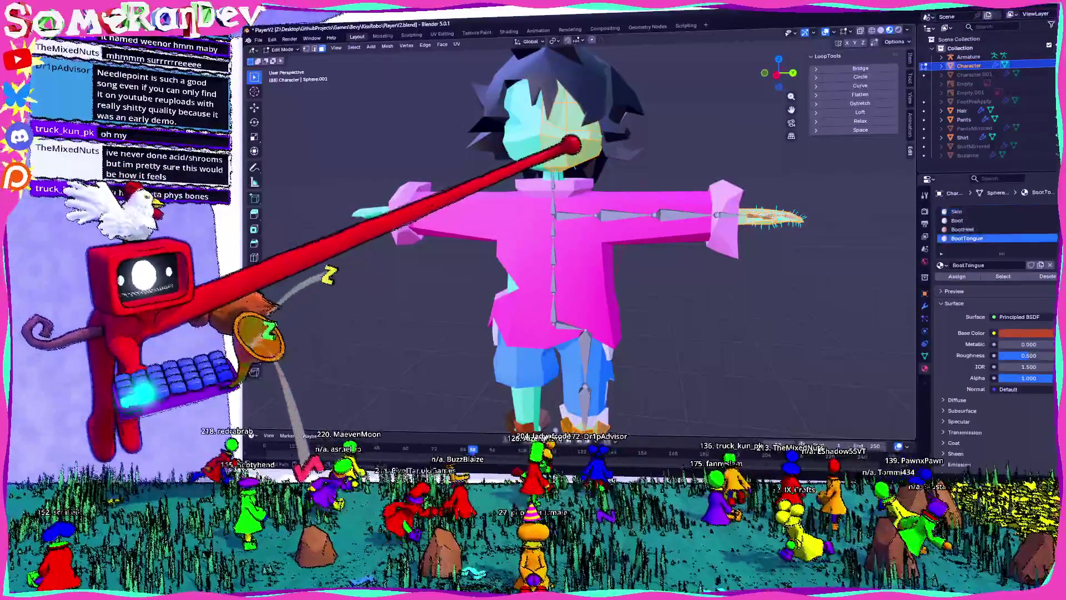
- Switch to Right Orthographic view and pick the Skin material slot
scroll(555, 250, "up", 6)
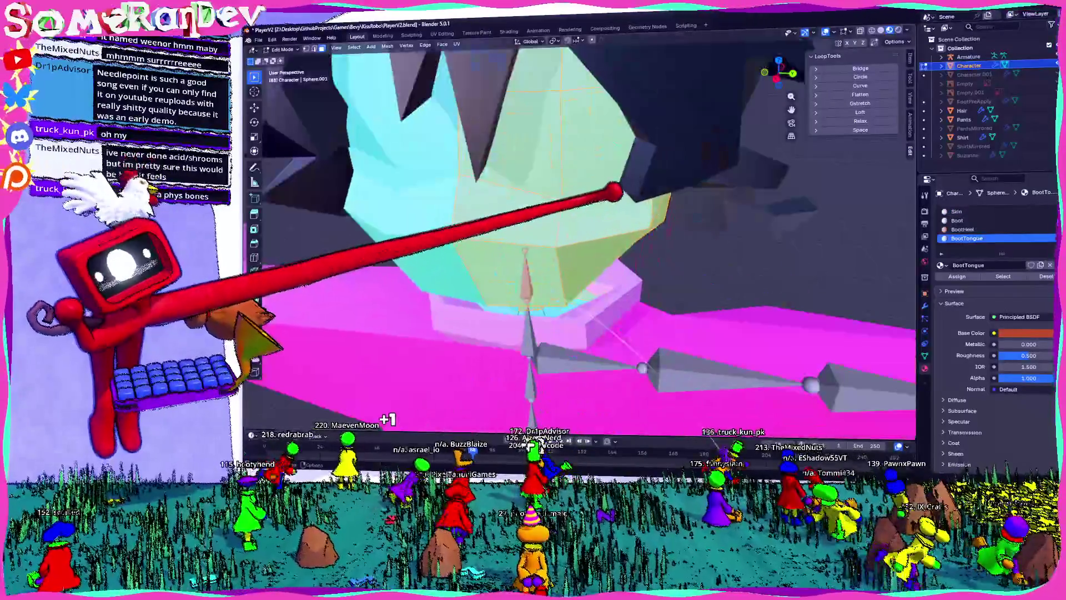
scroll(577, 245, "down", 6)
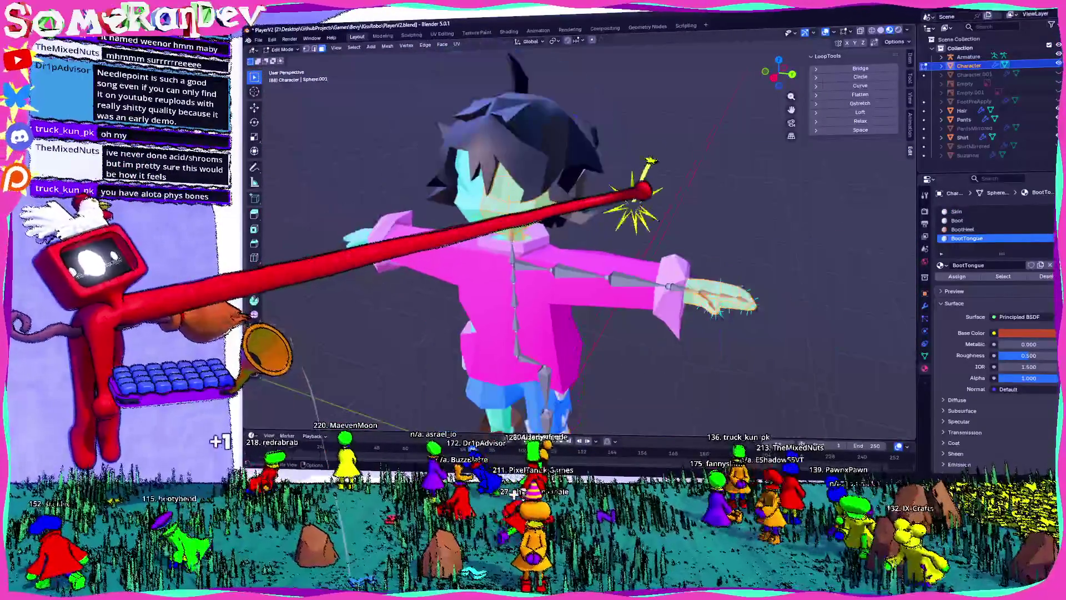
scroll(578, 245, "down", 5)
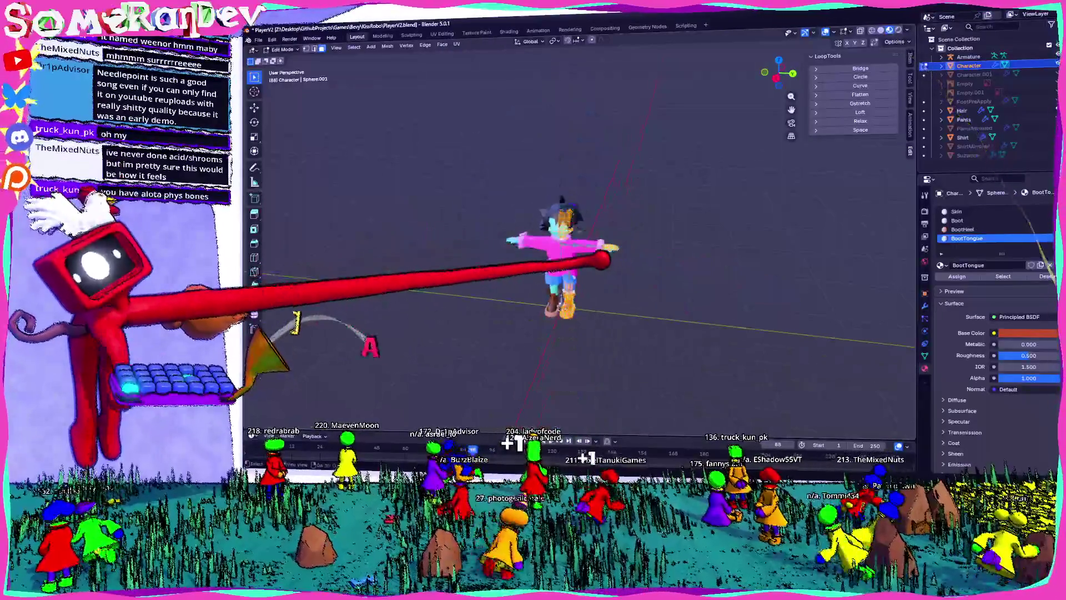
scroll(578, 245, "up", 8)
mouse_move(578, 244)
middle_mouse_down()
mouse_move(578, 223)
mouse_move(578, 266)
middle_mouse_up()
scroll(578, 244, "down", 3)
scroll(578, 244, "up", 8)
scroll(578, 244, "down", 4)
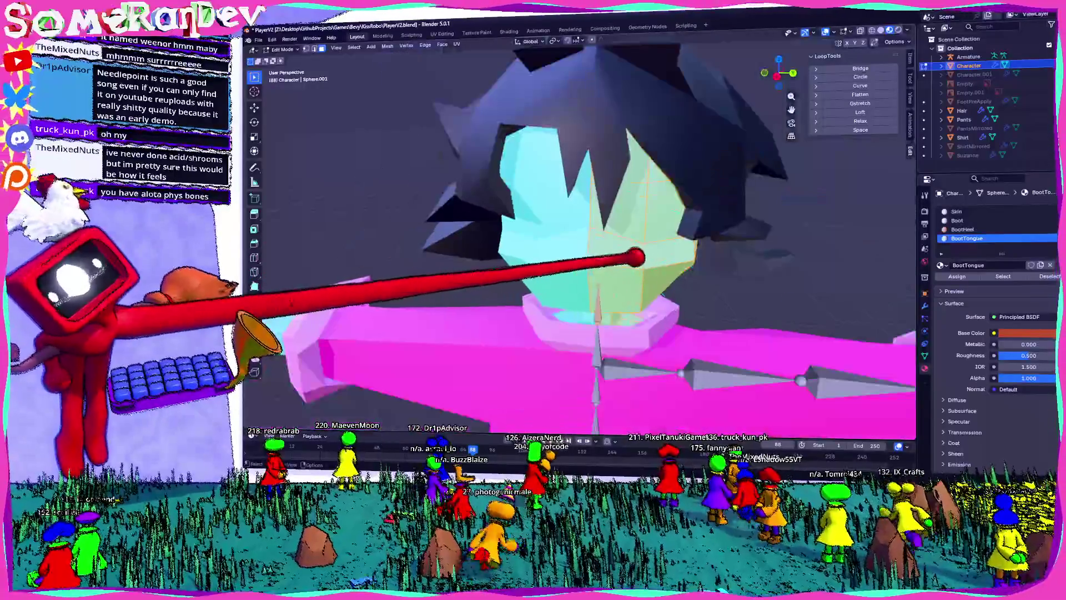
scroll(577, 244, "up", 3)
key("KP_3")
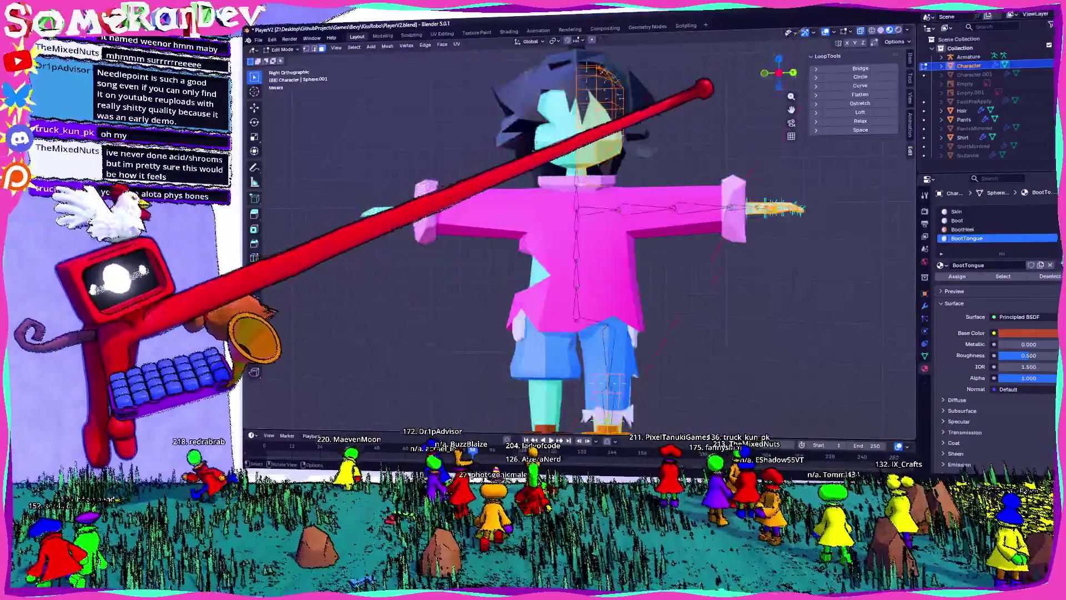
left_click(956, 211)
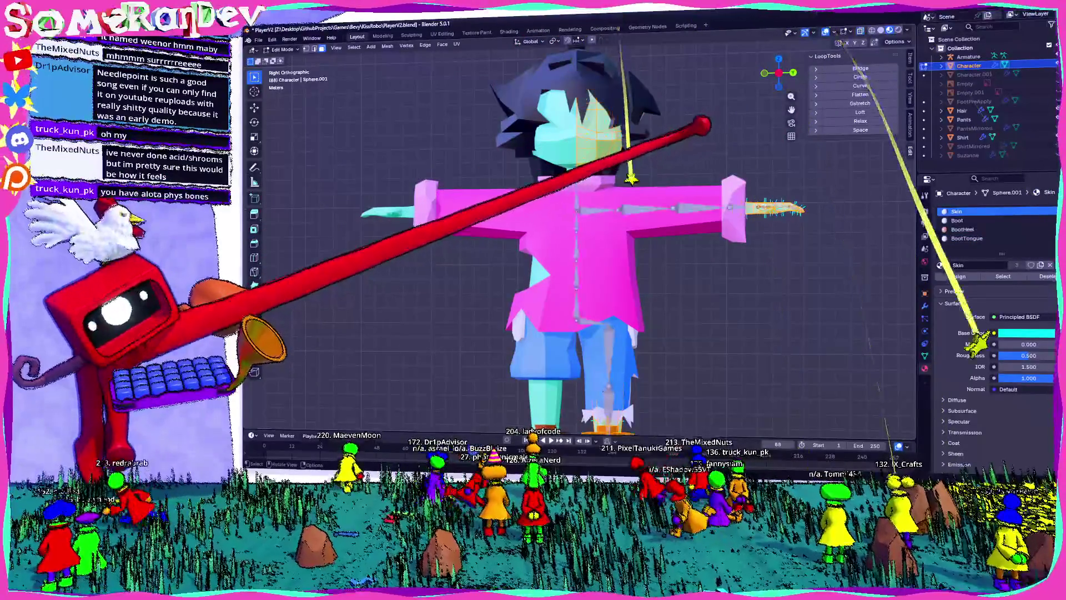
- Clear and then restore the mesh selection, returning to an angled perspective view of the head
key("alt+a")
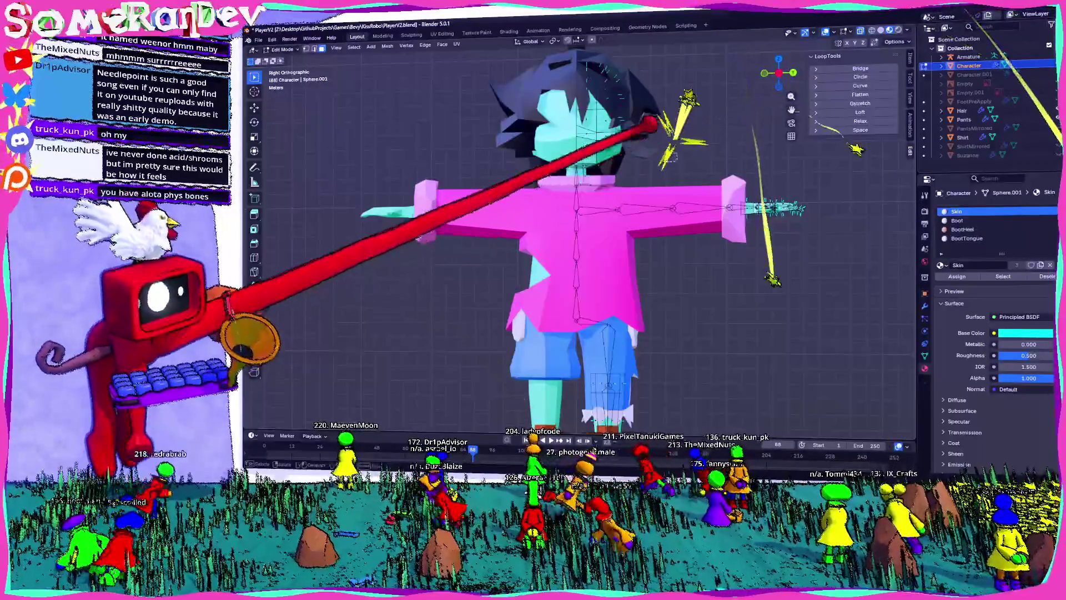
key("ctrl+z")
scroll(563, 33, "up", 4)
mouse_move(631, 28)
middle_mouse_down()
mouse_move(583, 131)
mouse_move(572, 142)
mouse_move(591, 86)
mouse_move(526, 158)
mouse_move(602, 416)
mouse_move(432, 321)
mouse_move(527, 250)
mouse_move(516, 234)
mouse_move(533, 200)
mouse_move(556, 234)
mouse_move(588, 239)
mouse_move(556, 233)
middle_mouse_up()
scroll(568, 103, "down", 3)
scroll(602, 411, "up", 4)
scroll(527, 250, "down", 3)
scroll(516, 234, "down", 2)
scroll(589, 239, "up", 2)
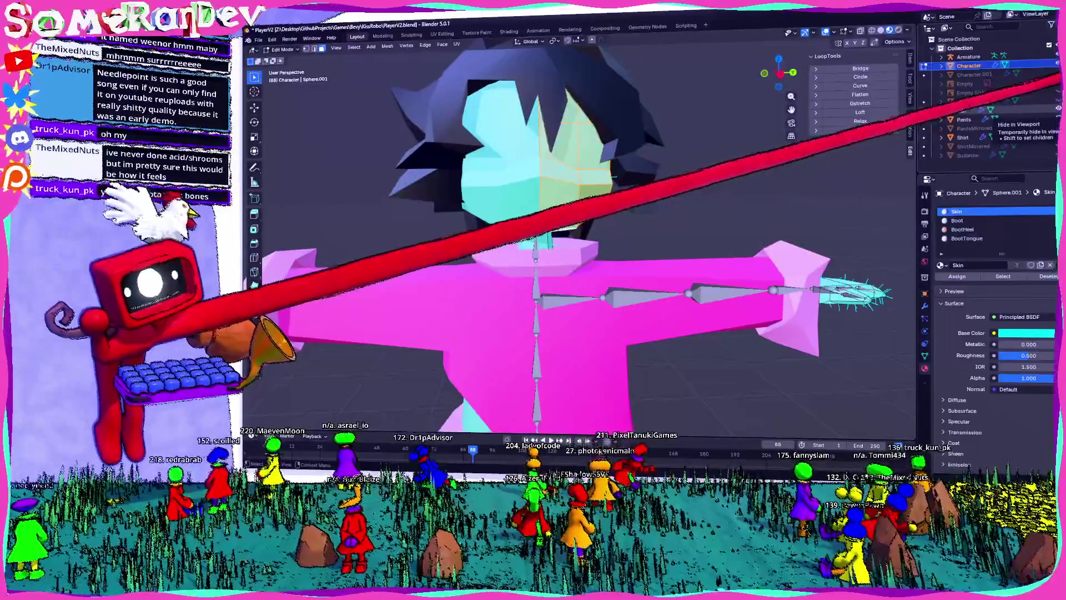
mouse_move(833, 145)
middle_mouse_down()
mouse_move(768, 124)
mouse_move(772, 133)
middle_mouse_up()
middle_click_drag(556, 222, 583, 222)
- Separate the selected head geometry into its own object and return to Object Mode
key("ctrl+f")
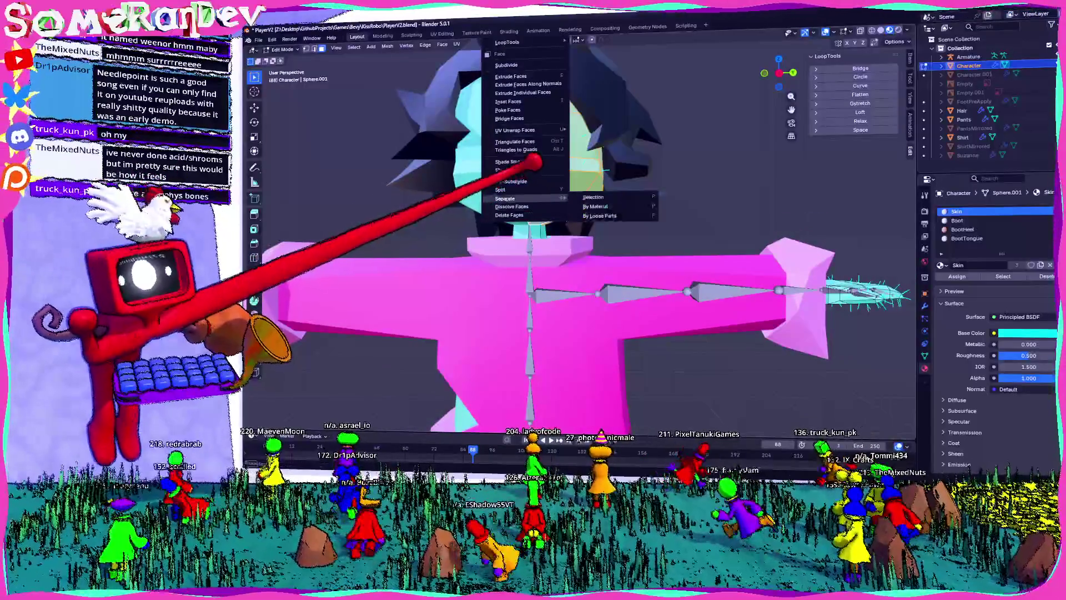
left_click(593, 198)
middle_click_drag(611, 167, 676, 131)
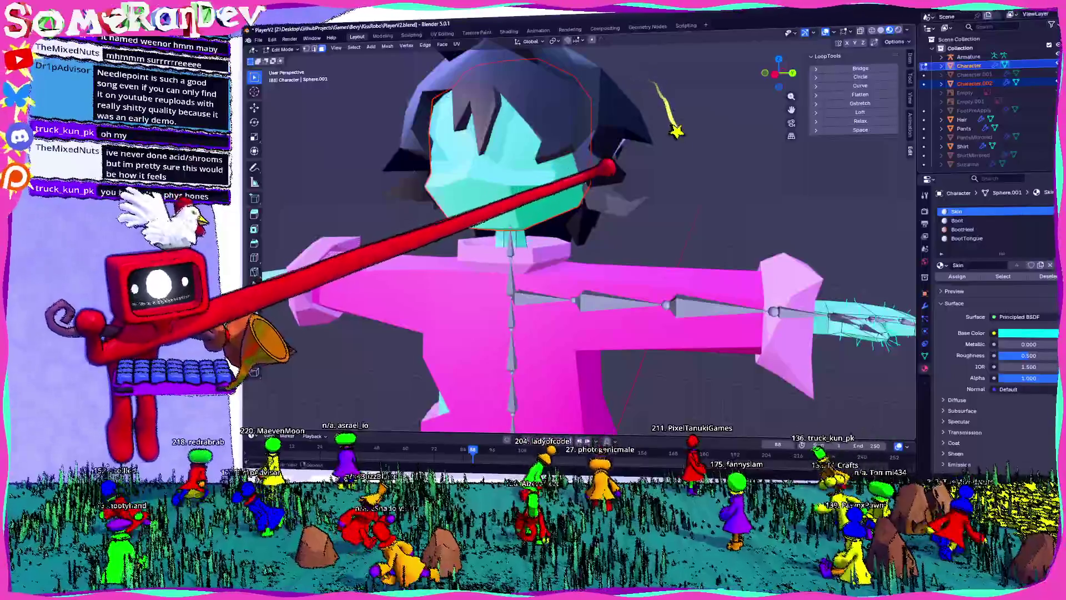
key("Tab")
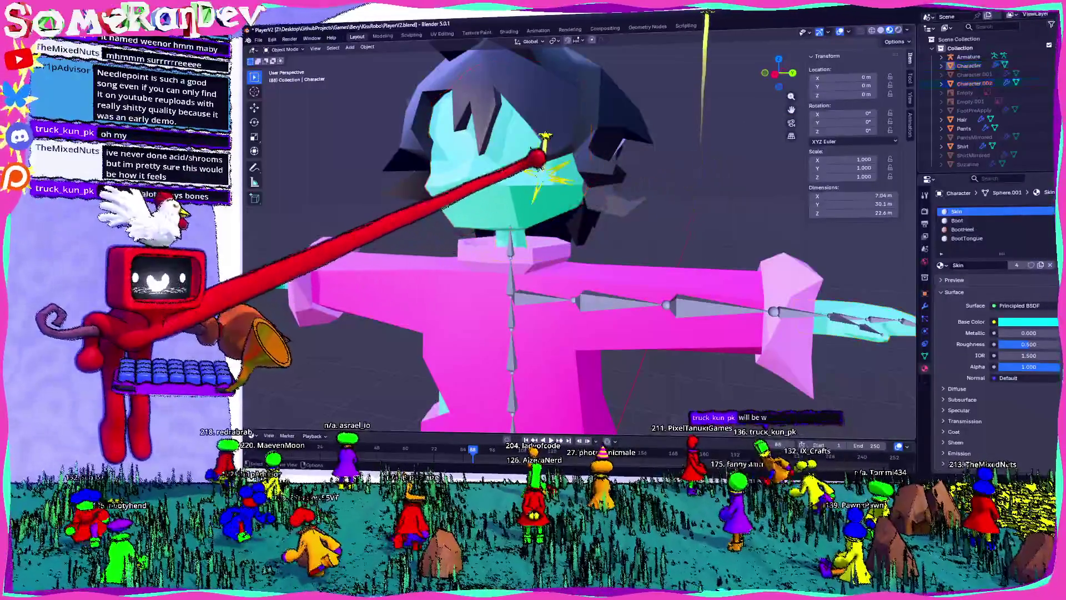
- Rename the separated Character.002 piece to Head
left_click(975, 83)
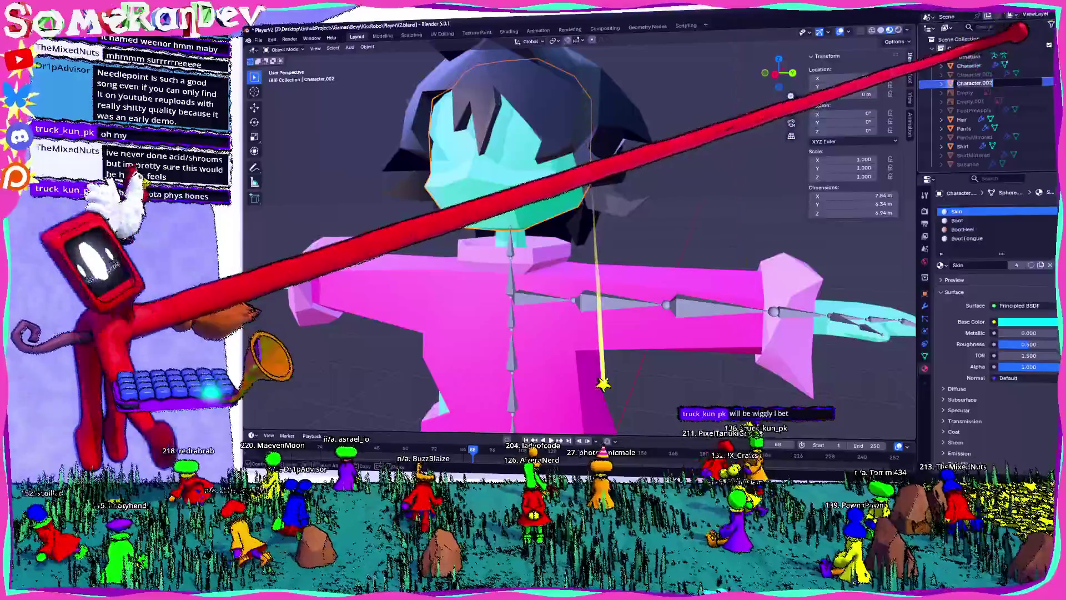
type("Head")
key("Return")
scroll(578, 249, "down", 8)
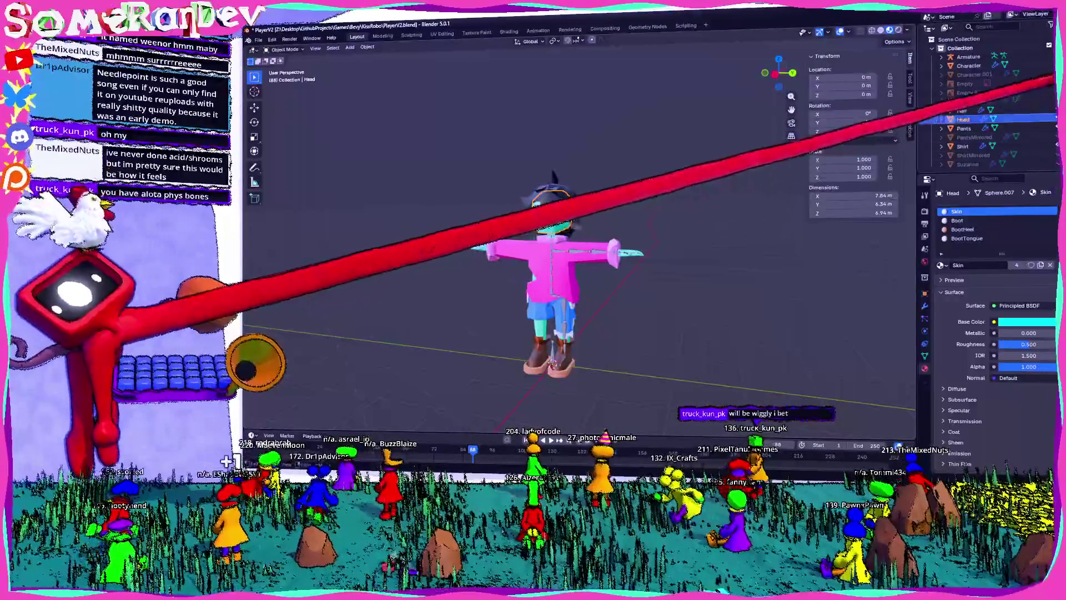
scroll(550, 222, "up", 6)
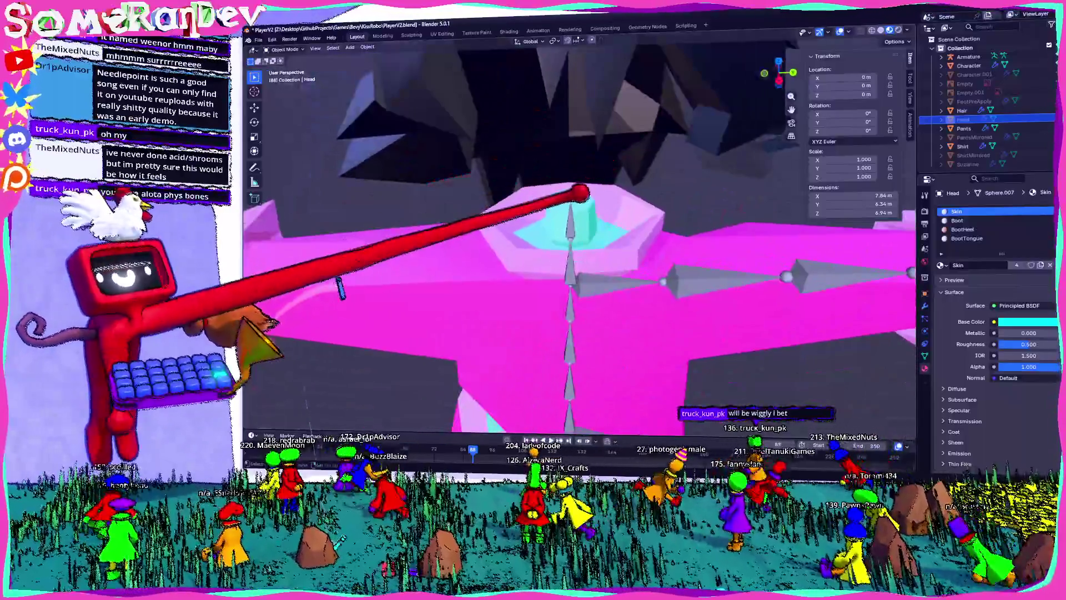
- Edit the Character body and apply LoopTools Circle to the neck ring
left_click(611, 333)
key("Tab")
scroll(611, 250, "up", 4)
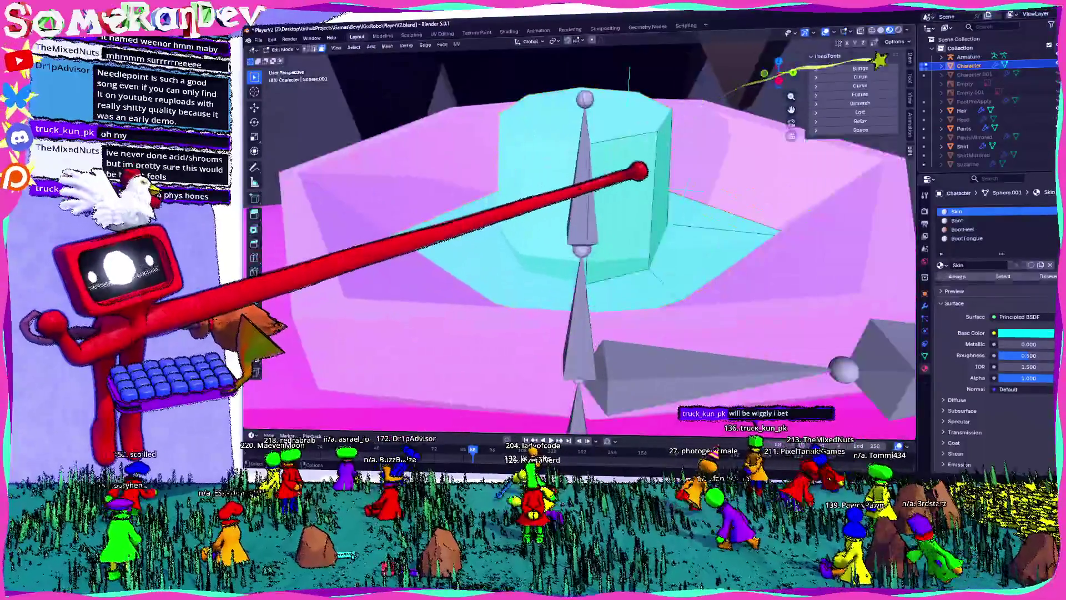
middle_click_drag(611, 250, 600, 261)
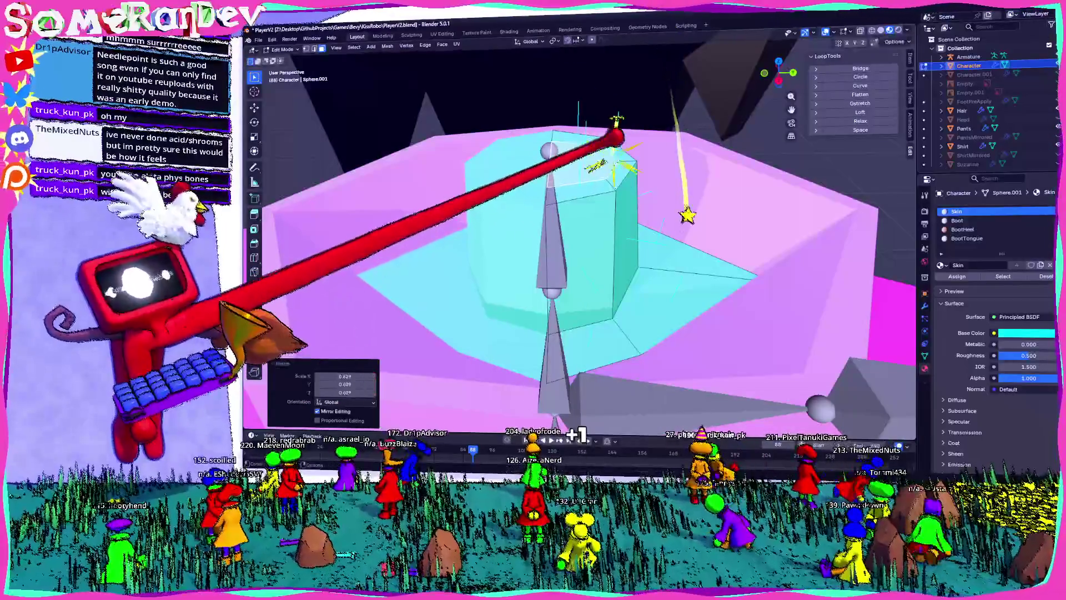
left_click(861, 76)
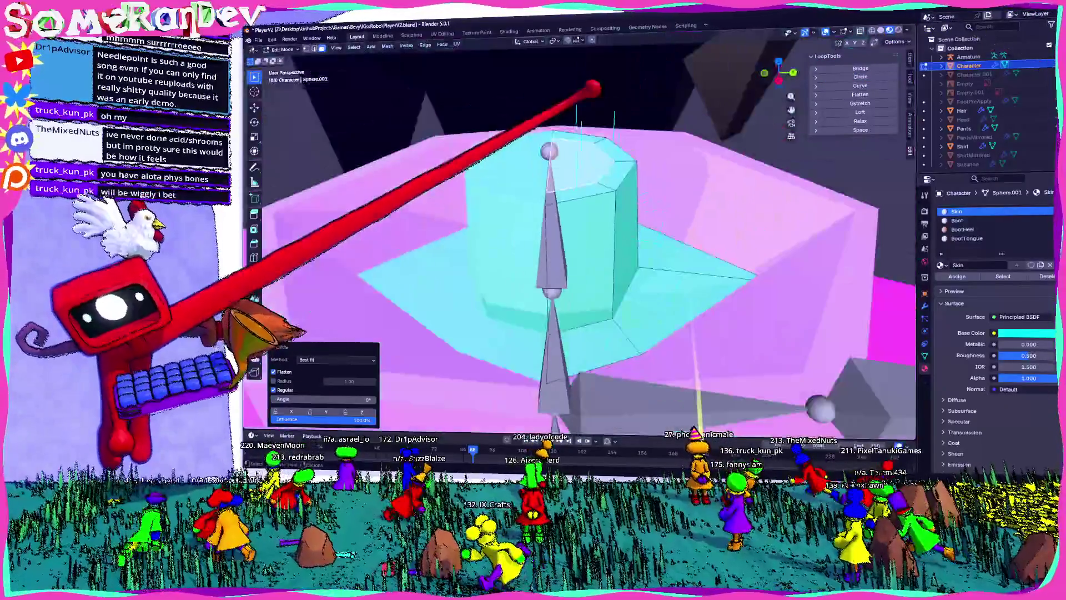
- Select all, scale the neck opening inward to 0.627, and round it with LoopTools Circle
key("a")
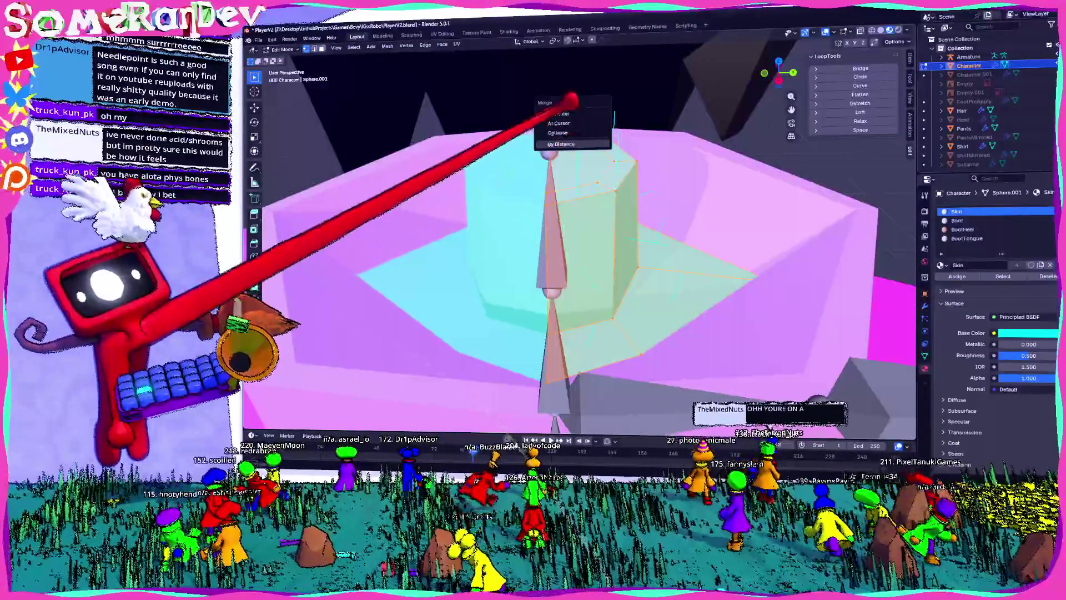
scroll(580, 239, "up", 5)
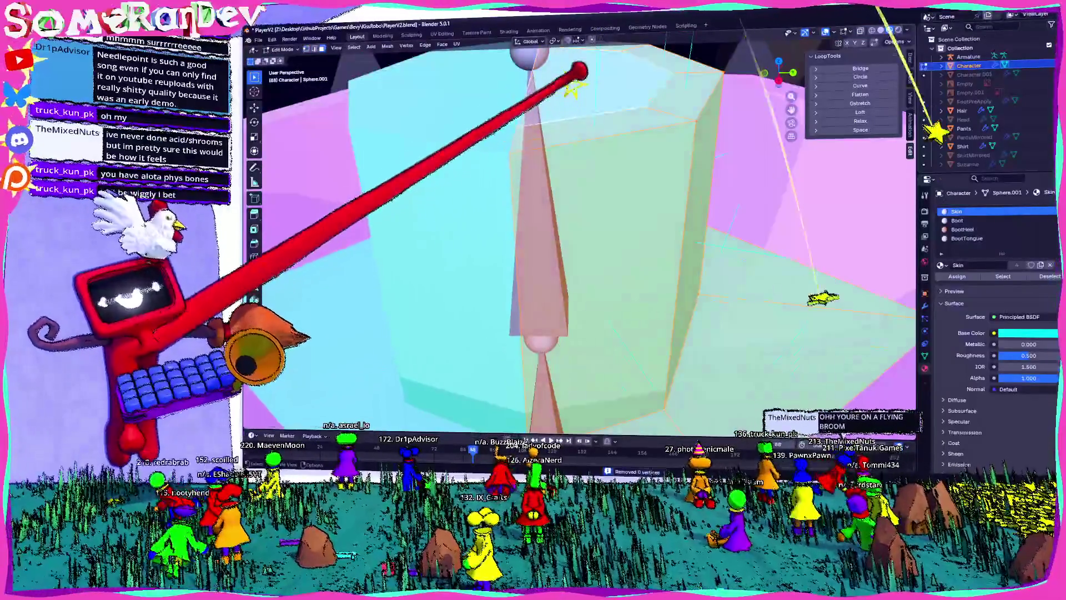
middle_click_drag(572, 89, 572, 144)
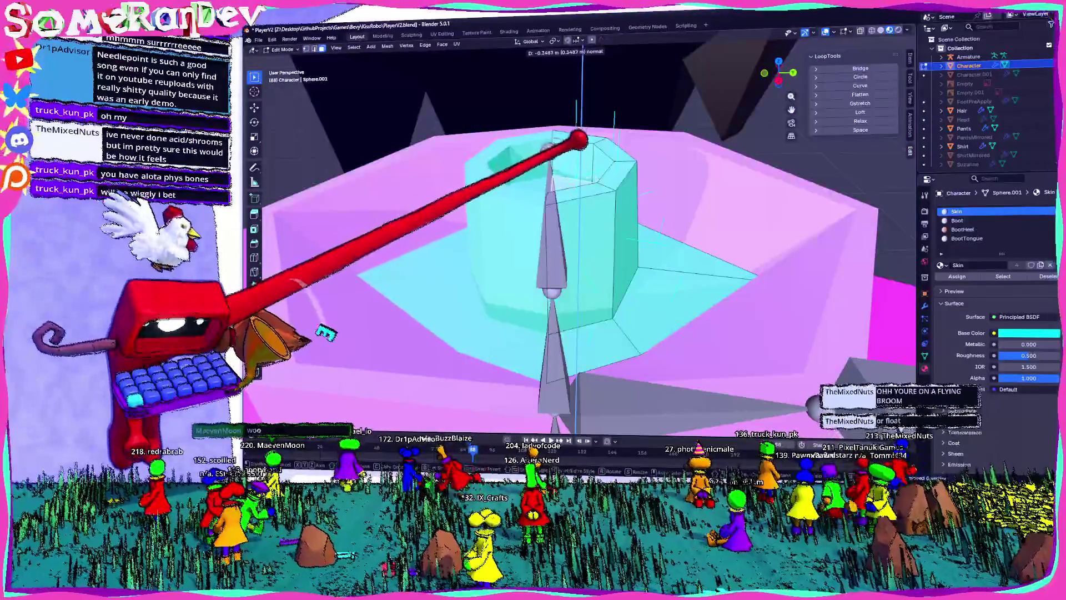
key("s")
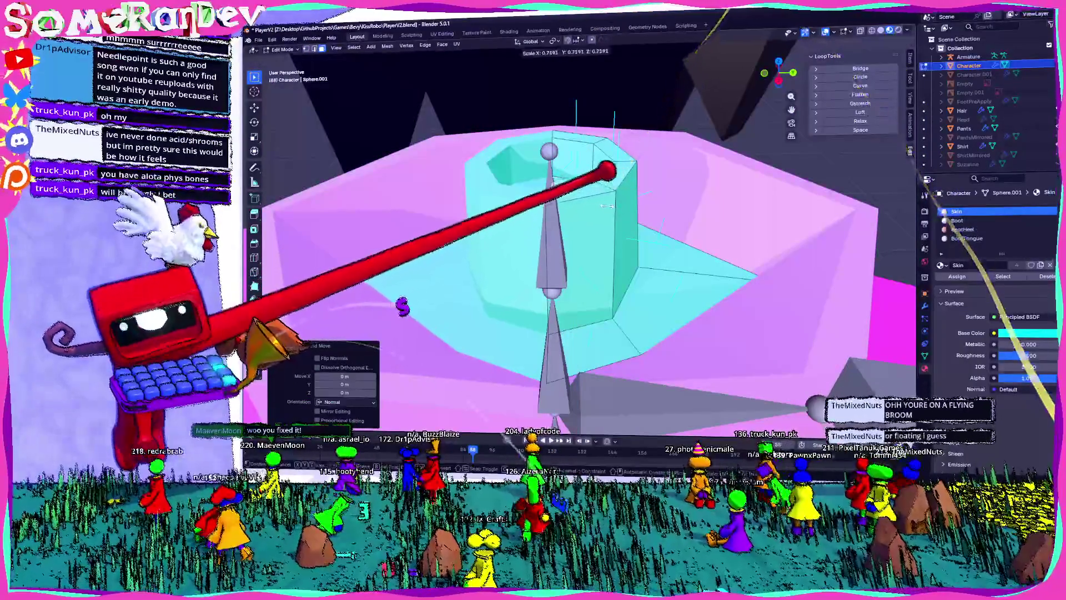
left_click(639, 98)
middle_click_drag(639, 97, 744, 92)
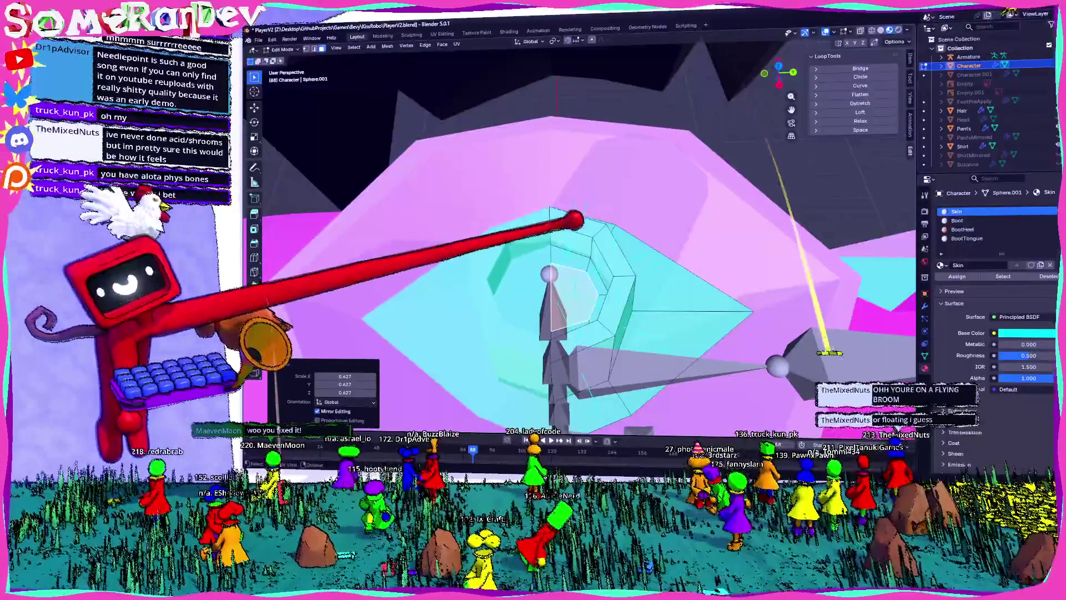
middle_click_drag(639, 250, 639, 223)
left_click(860, 77)
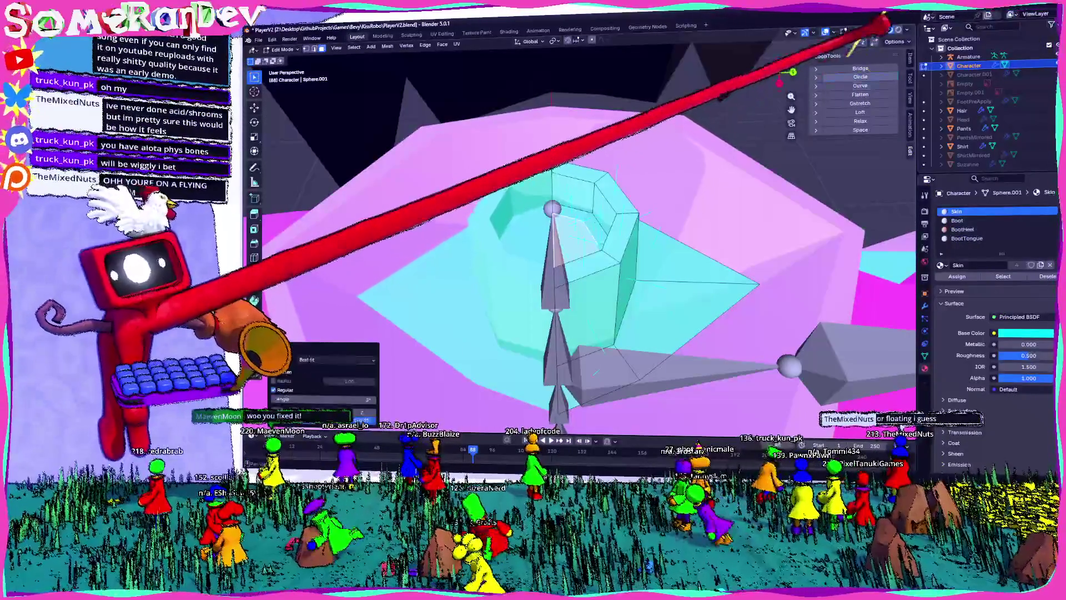
- Extrude the neck loop upward and move its top 0.2353 m along Z
mouse_move(614, 162)
middle_mouse_down()
mouse_move(570, 190)
mouse_move(588, 192)
mouse_move(613, 155)
middle_mouse_up()
left_click(588, 192)
key("Return")
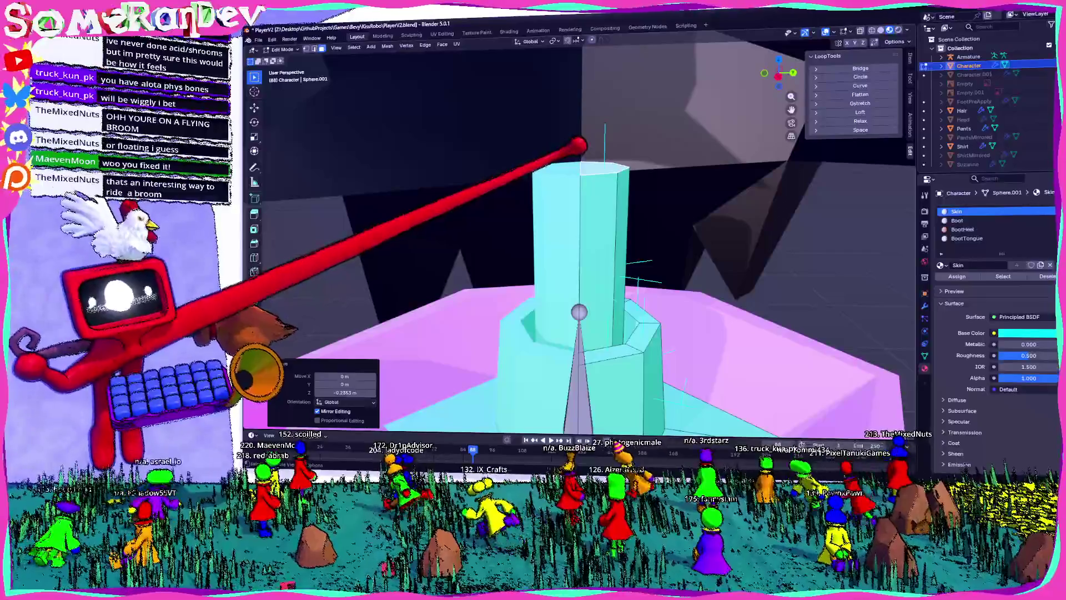
scroll(578, 250, "down", 3)
mouse_move(577, 250)
middle_mouse_down()
mouse_move(555, 233)
mouse_move(589, 244)
mouse_move(578, 261)
mouse_move(544, 256)
middle_mouse_up()
scroll(572, 207, "up", 5)
mouse_move(381, 297)
middle_mouse_down()
mouse_move(384, 350)
mouse_move(366, 350)
mouse_move(349, 325)
mouse_move(441, 338)
middle_mouse_up()
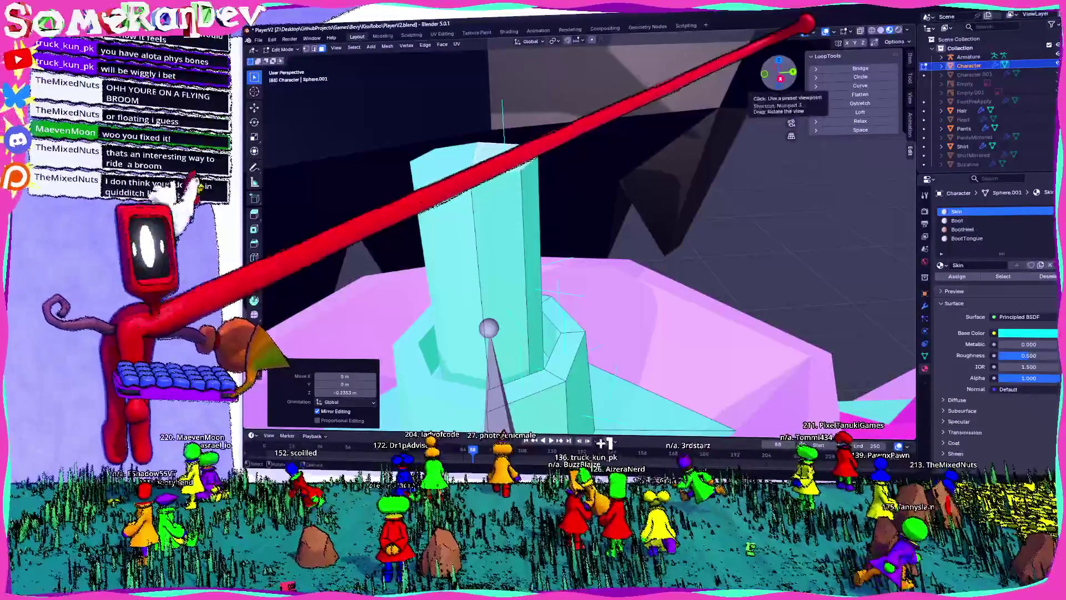
scroll(569, 87, "down", 3)
scroll(569, 86, "down", 2)
mouse_move(571, 178)
middle_mouse_down()
mouse_move(552, 95)
mouse_move(494, 2)
middle_mouse_up()
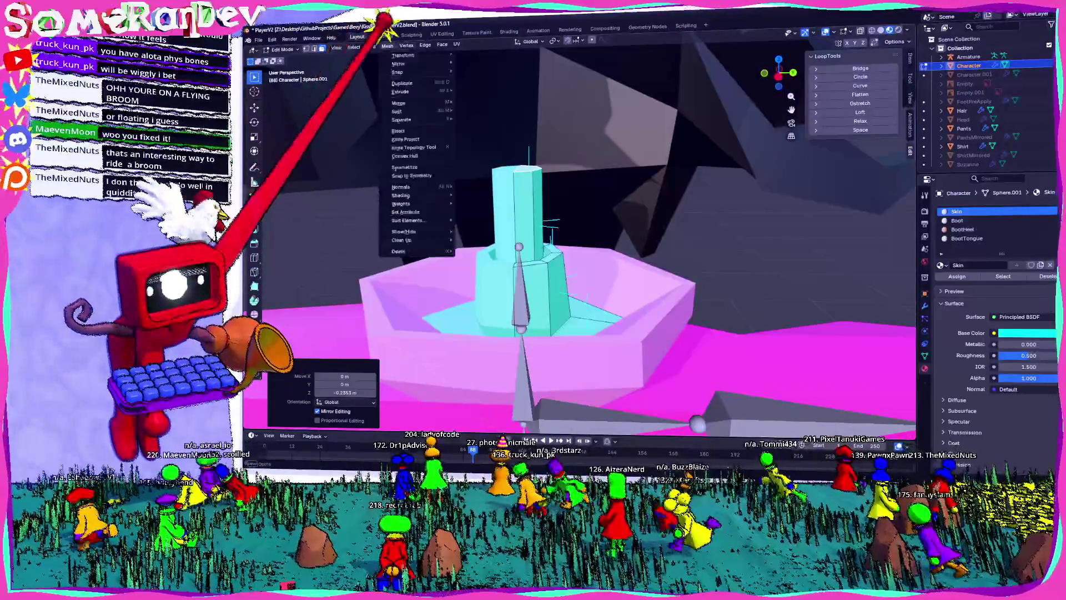
- Add an Ico Sphere to the Character mesh in Edit Mode and move it
key("Tab")
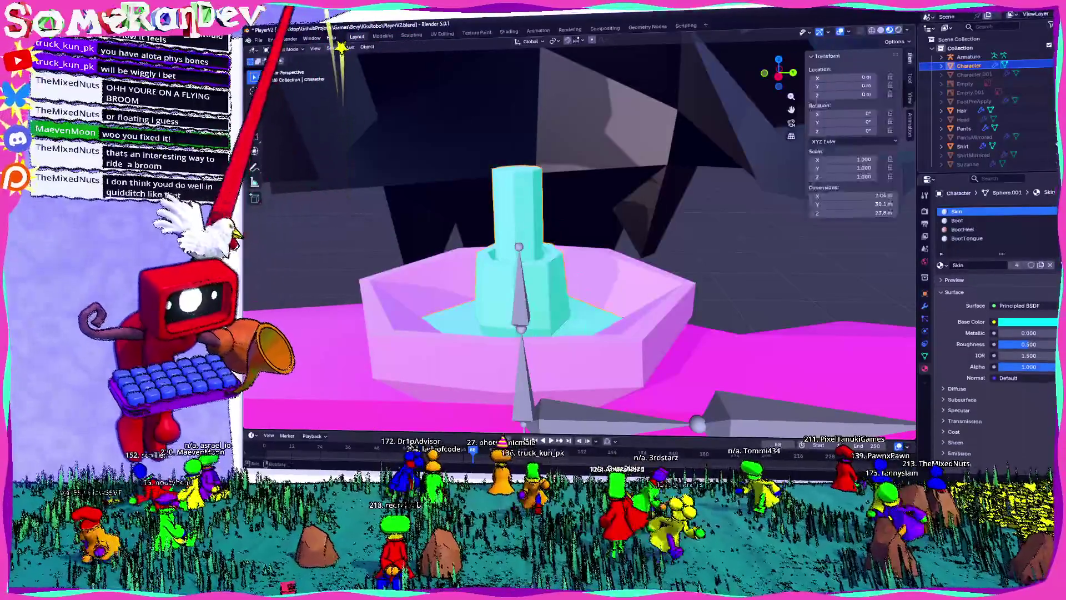
key("Tab")
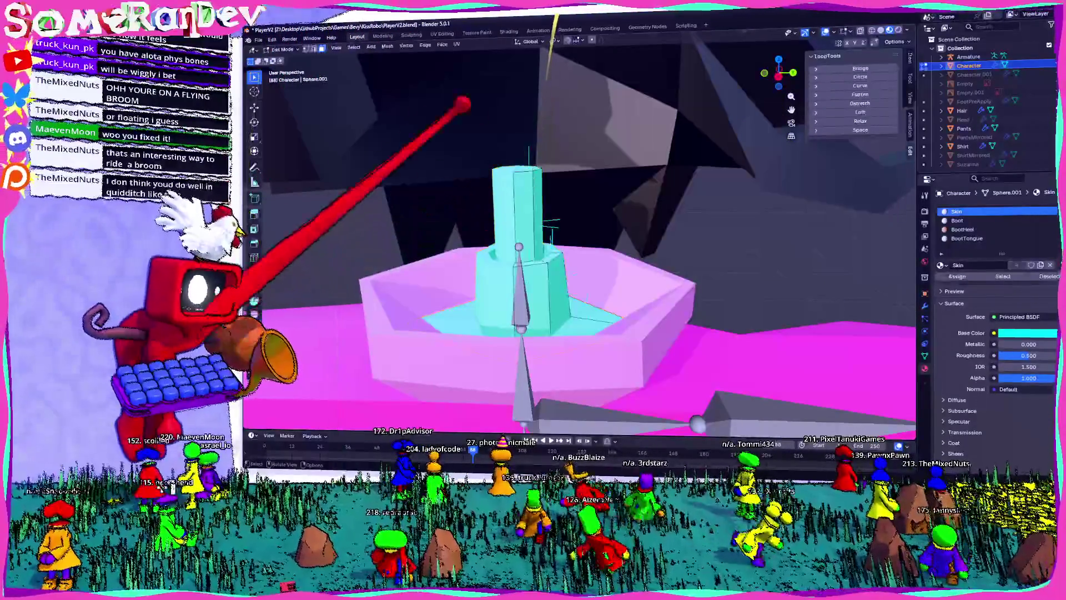
left_click(371, 46)
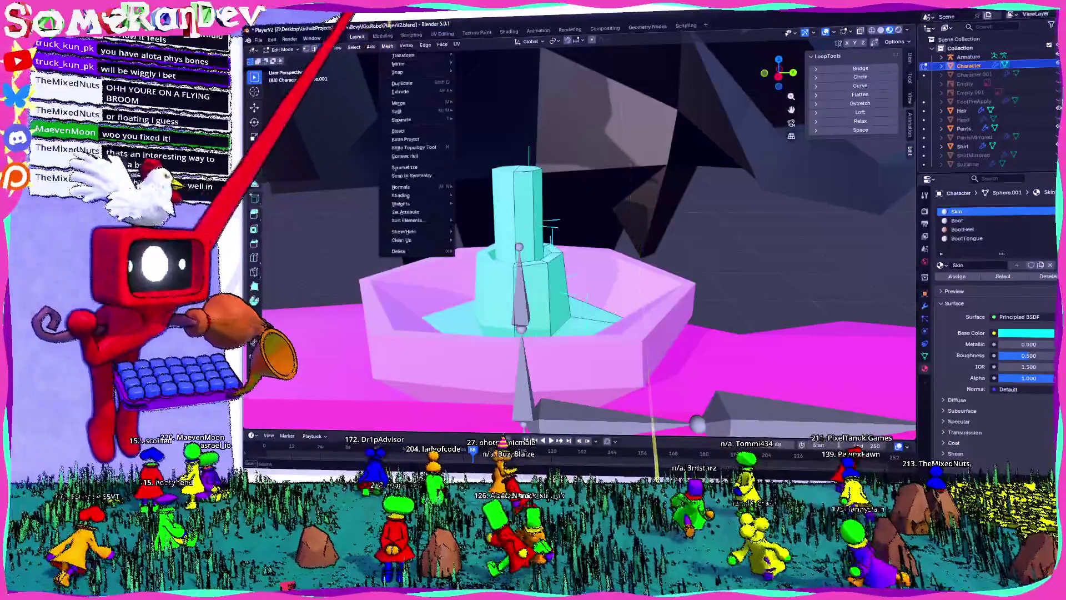
left_click(388, 89)
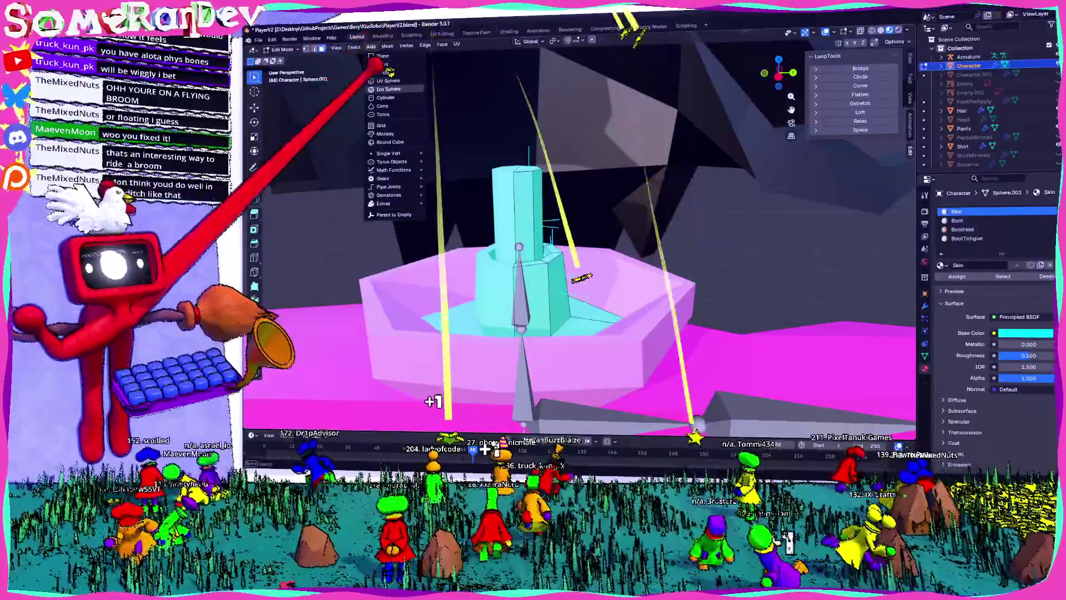
scroll(516, 200, "down", 5)
middle_click_drag(556, 277, 555, 106, "shift")
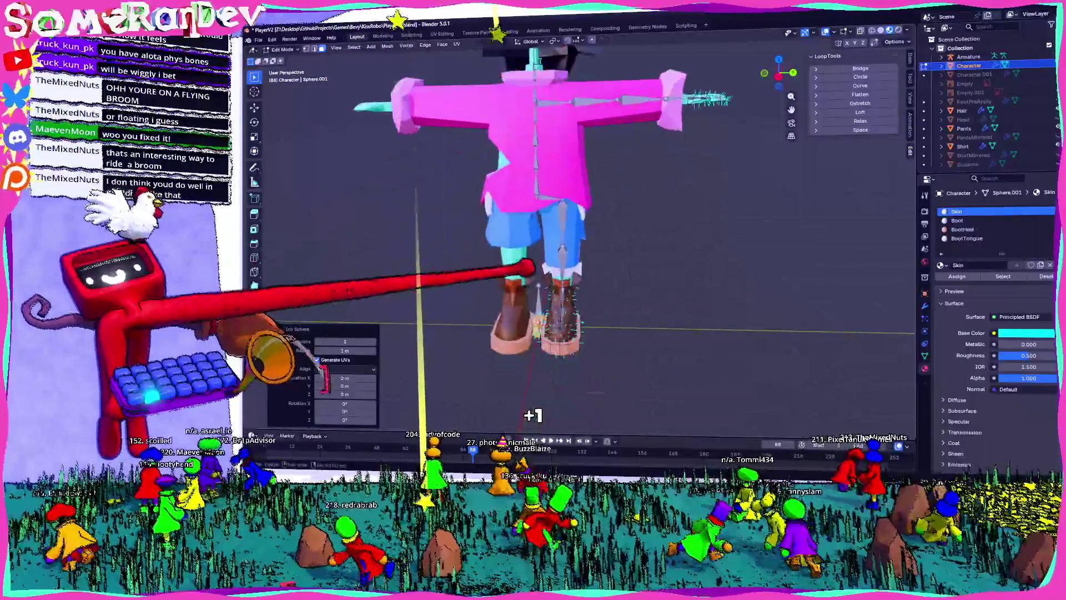
key("g")
key("Return")
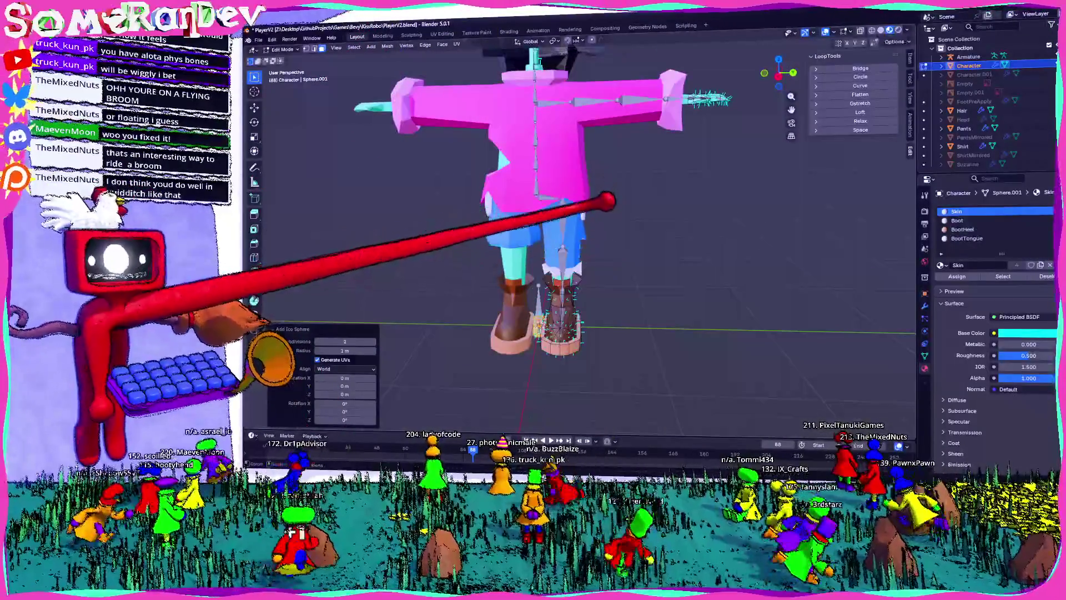
- Show the Mirror modifier settings, add a second Ico Sphere, and switch to Right Orthographic view
left_click(925, 306)
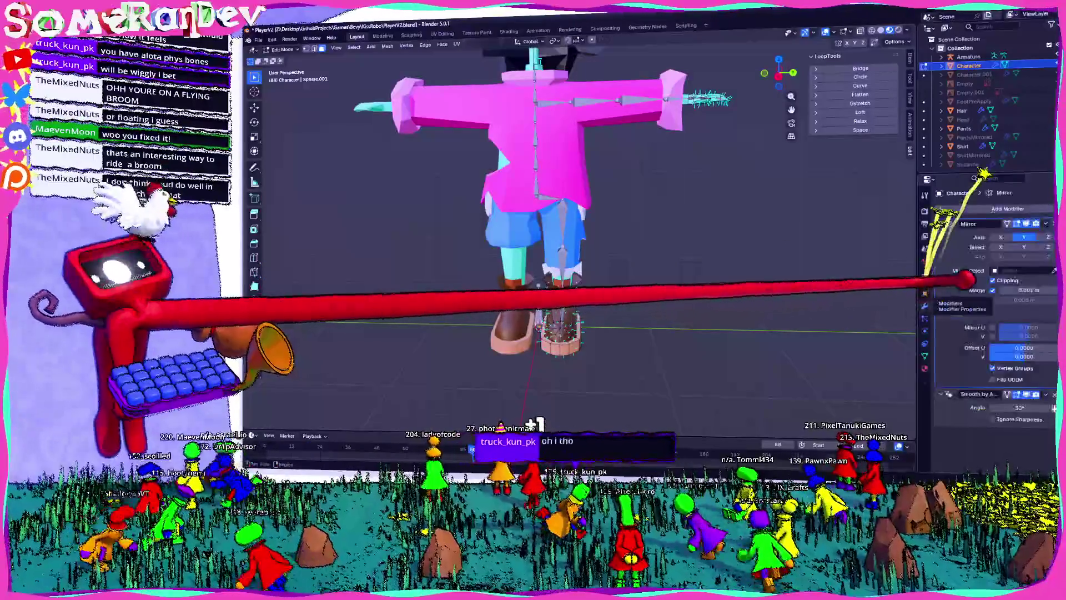
middle_click_drag(555, 166, 556, 278, "shift")
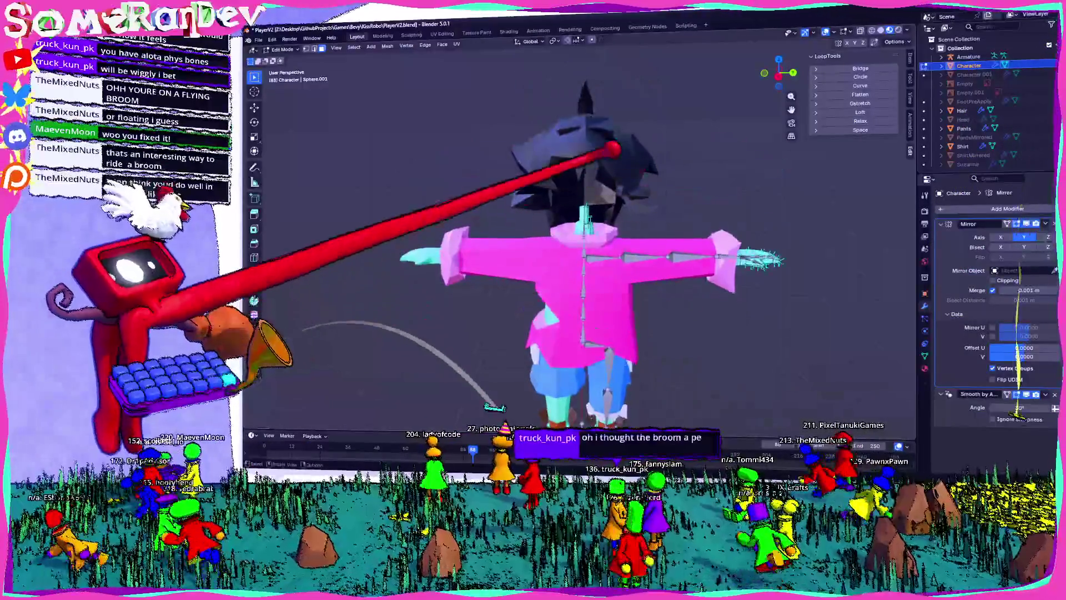
left_click(371, 46)
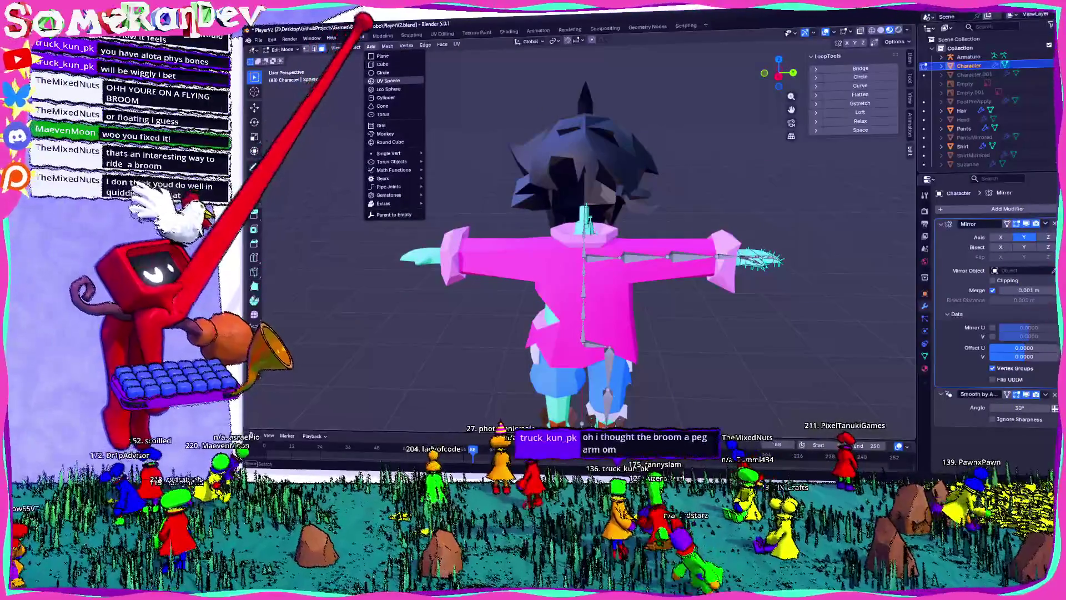
left_click(389, 89)
key("KP_3")
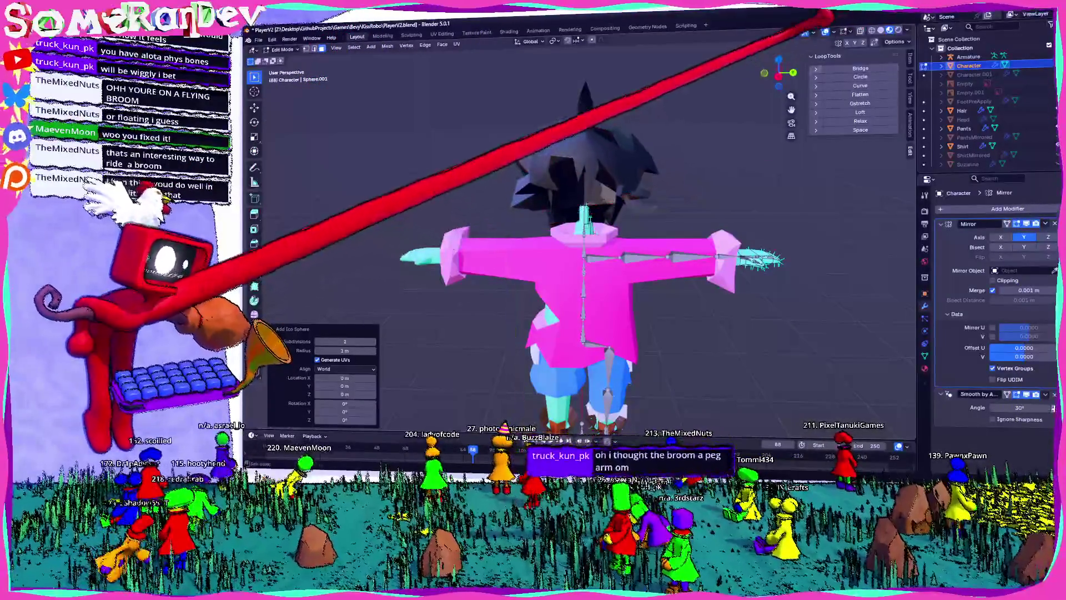
- Place the ico sphere at the character's head and scale it to 0.604
key("g")
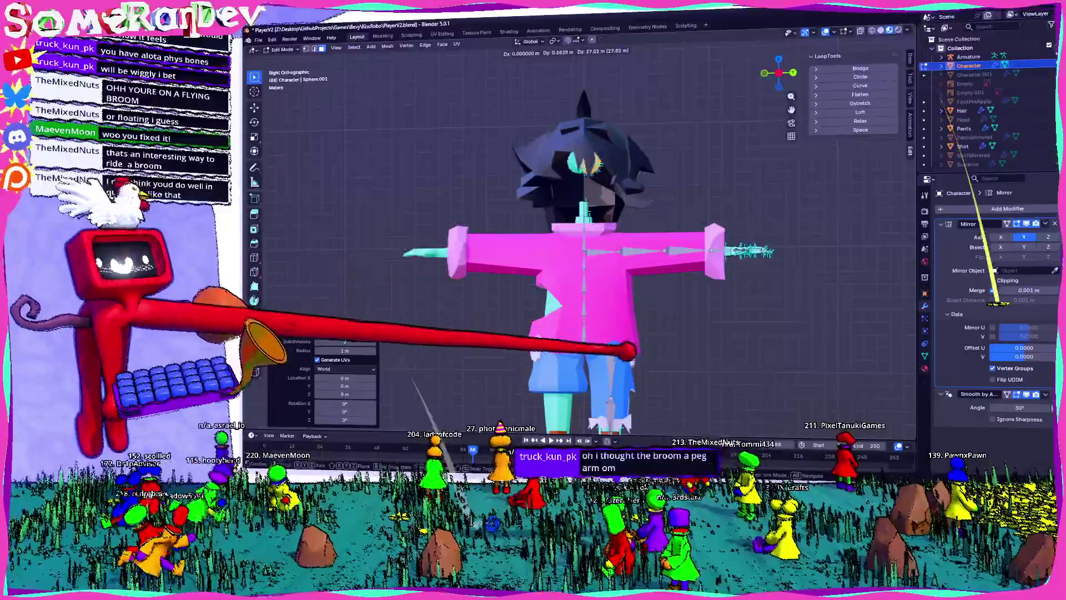
left_click(592, 200)
scroll(591, 200, "up", 5)
scroll(588, 213, "up", 5)
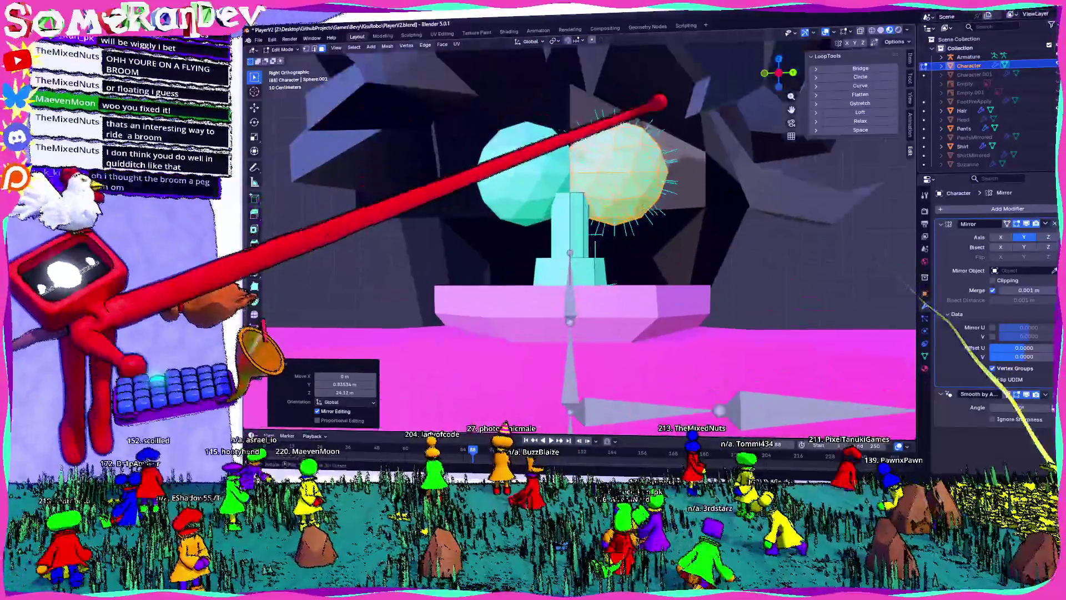
key("s")
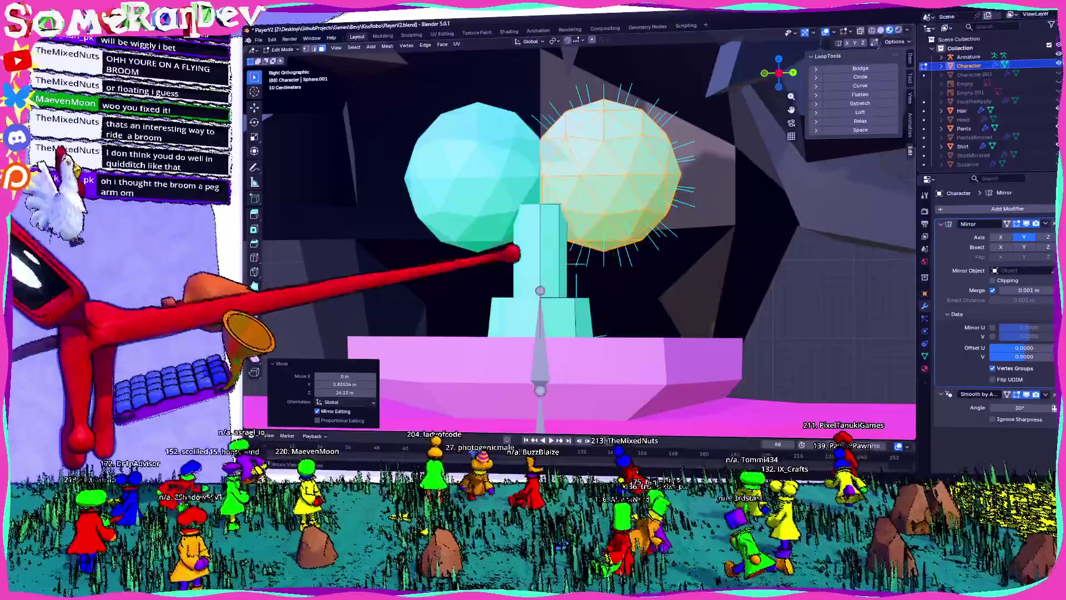
left_click(669, 71)
scroll(580, 238, "down", 8)
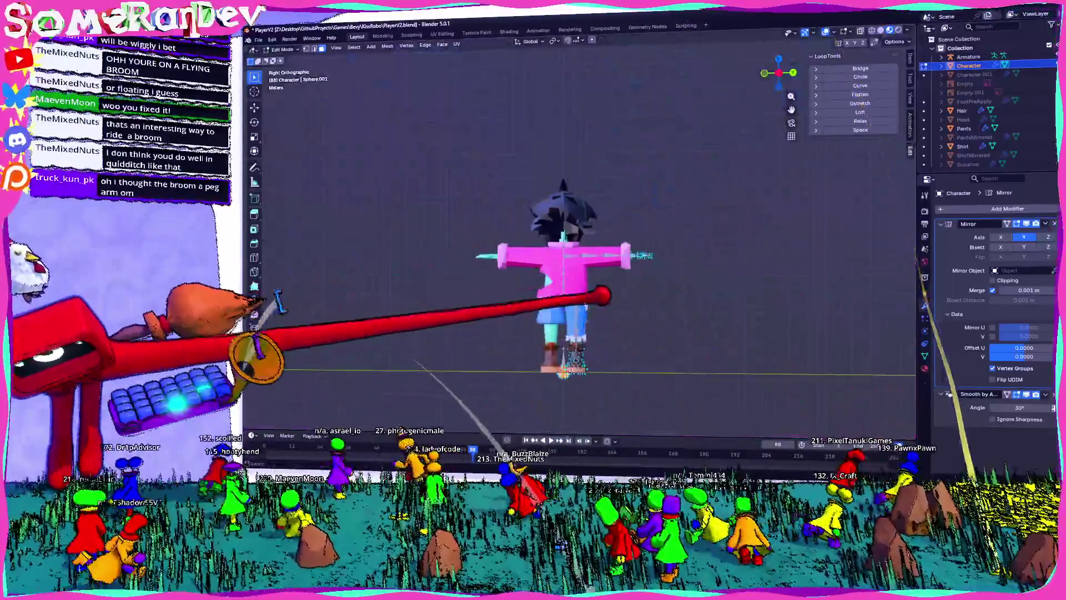
middle_click_drag(556, 278, 556, 250)
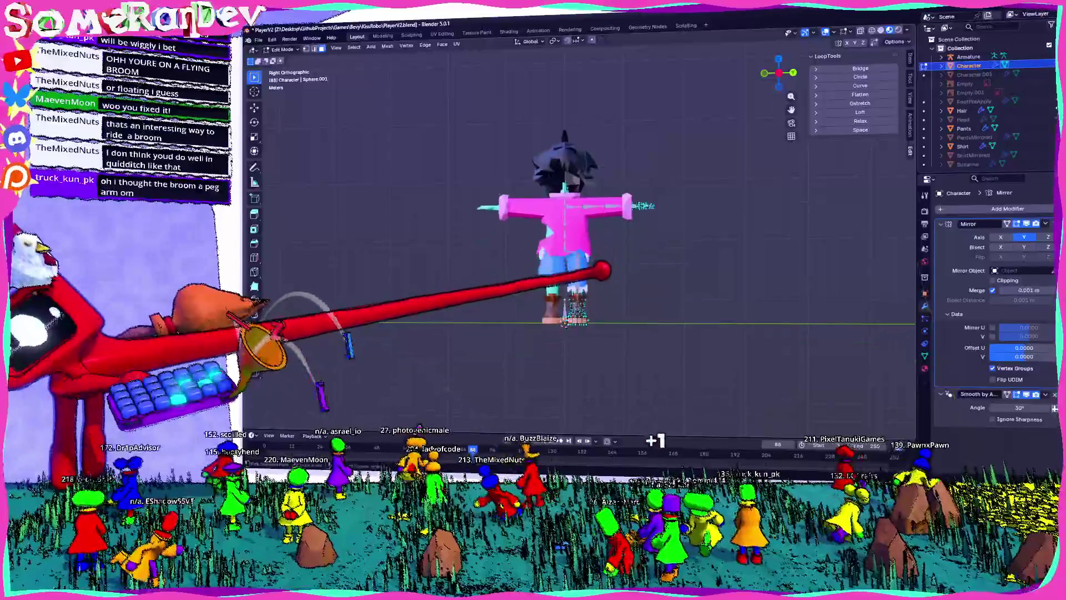
- Add a UV Sphere to the mesh with its segments lowered from 32 to 12
left_click(387, 46)
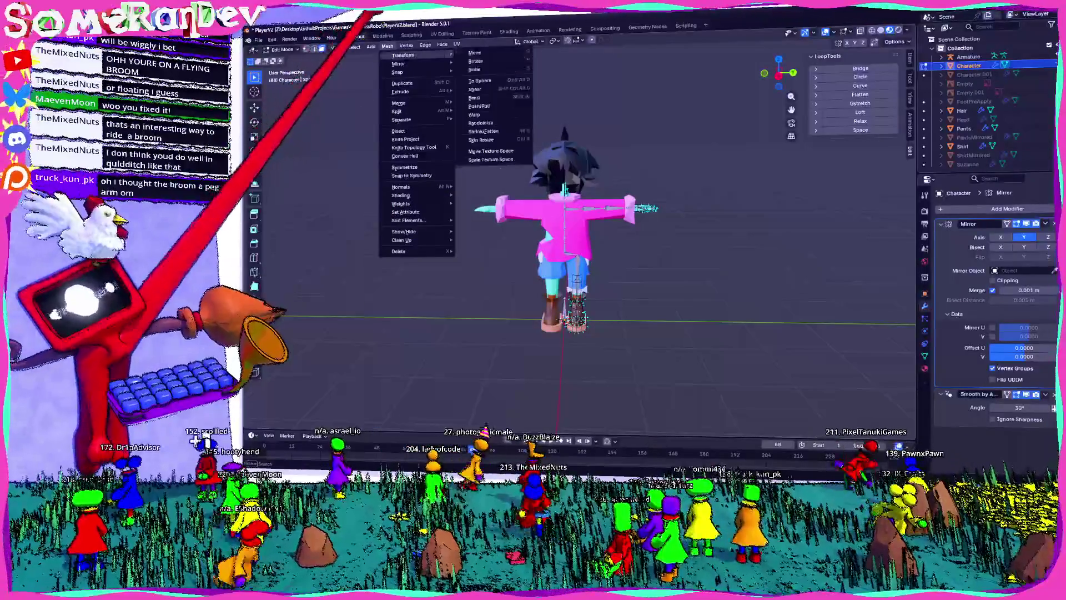
left_click(371, 46)
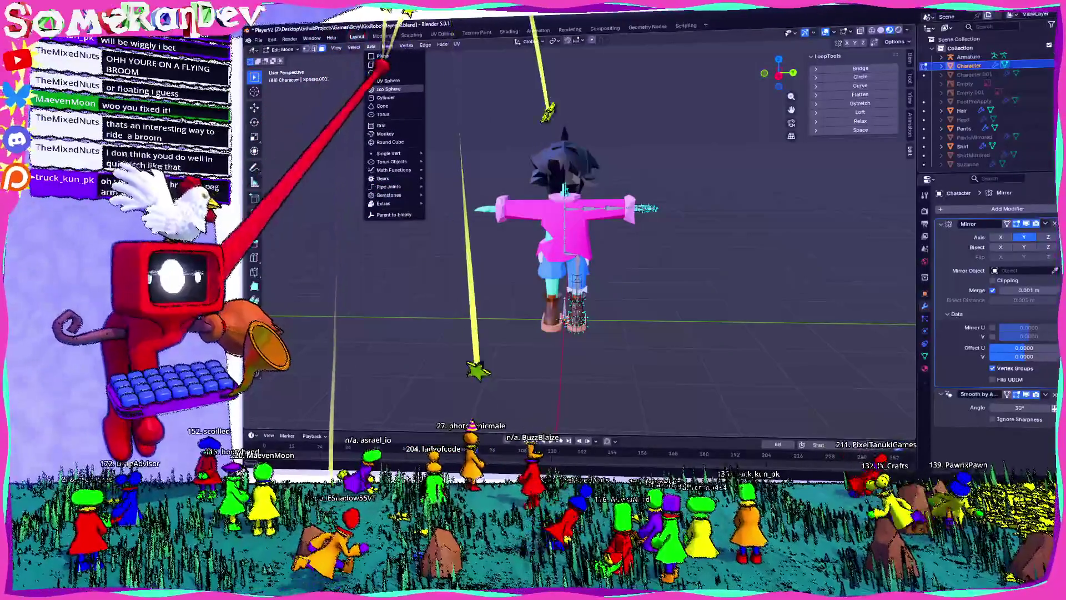
key("Escape")
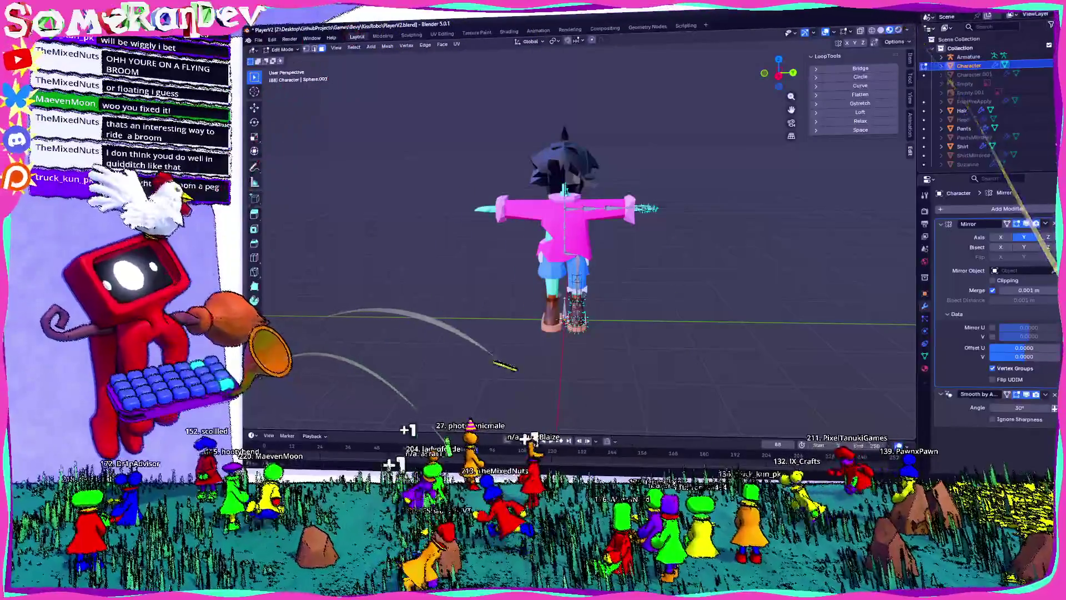
left_click(371, 46)
left_click(388, 80)
scroll(559, 297, "up", 6)
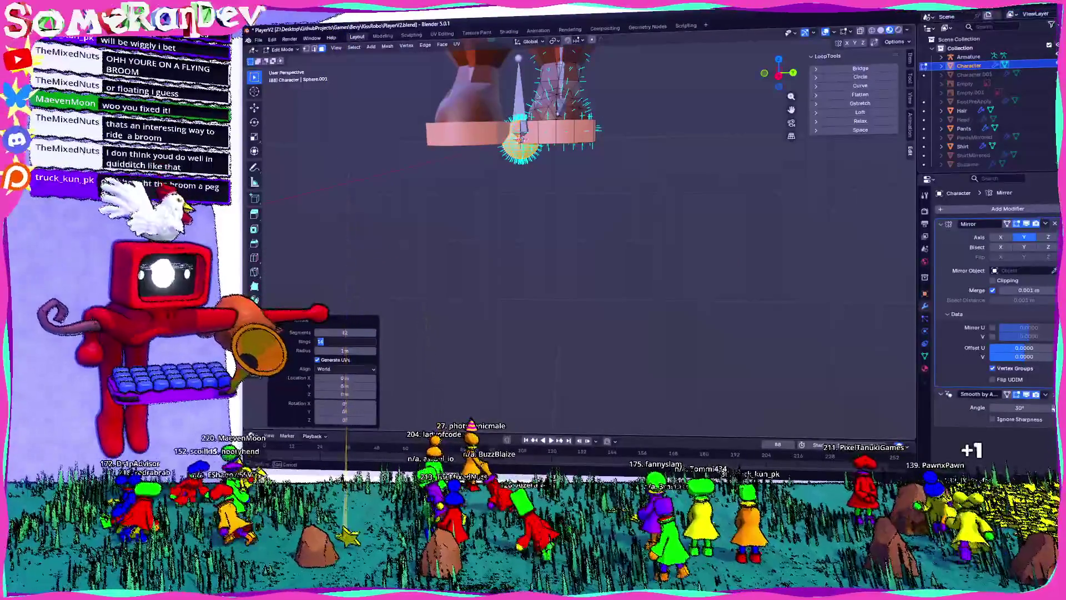
- In Right Orthographic view, move the UV sphere up onto the face
scroll(556, 222, "down", 5)
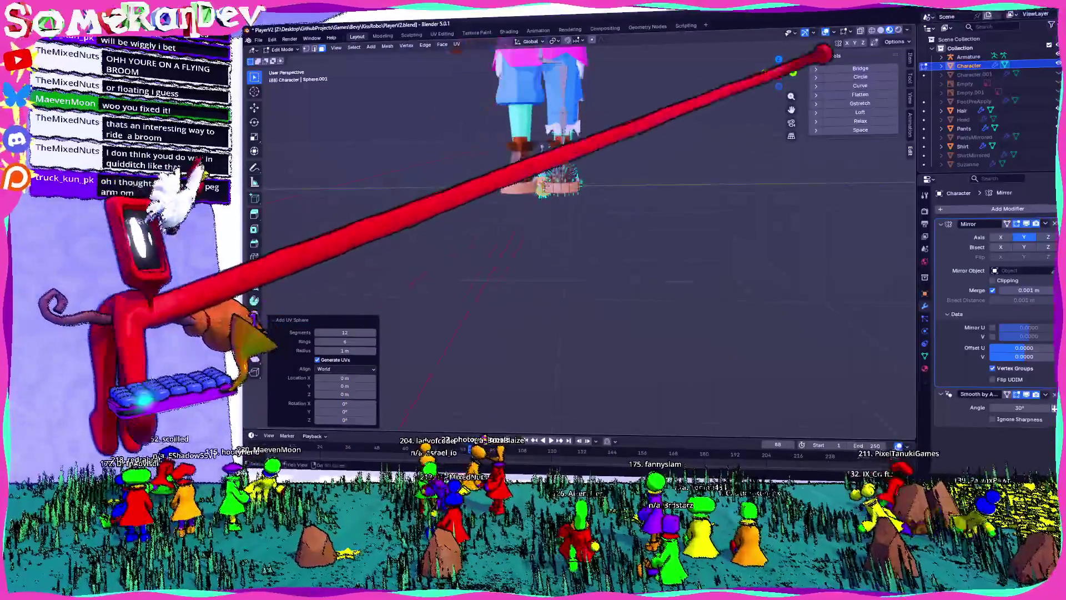
left_click(779, 73)
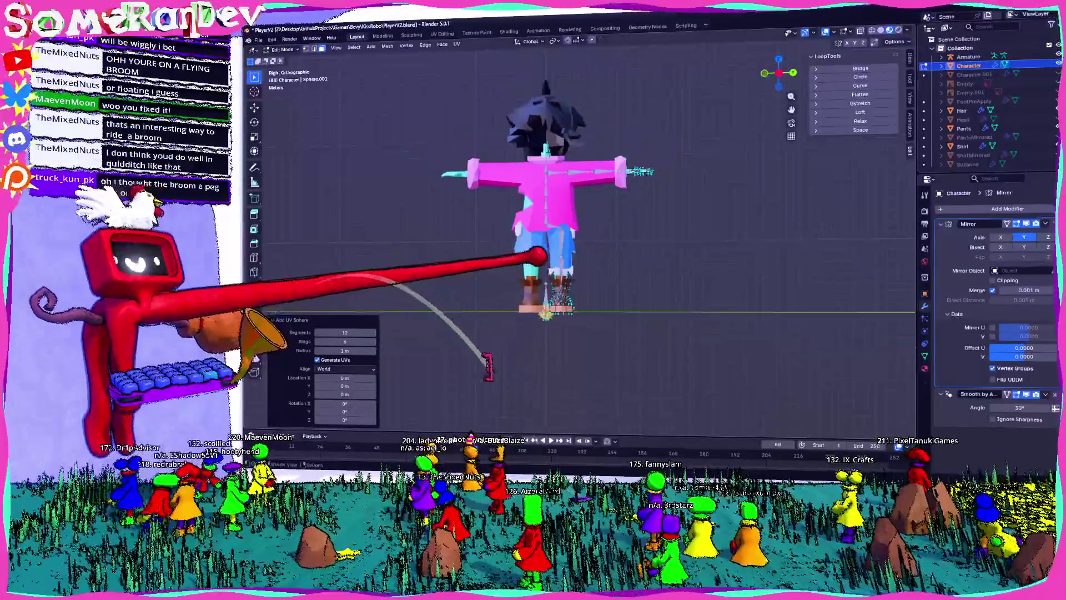
key("g")
left_click(544, 72)
scroll(555, 222, "up", 6)
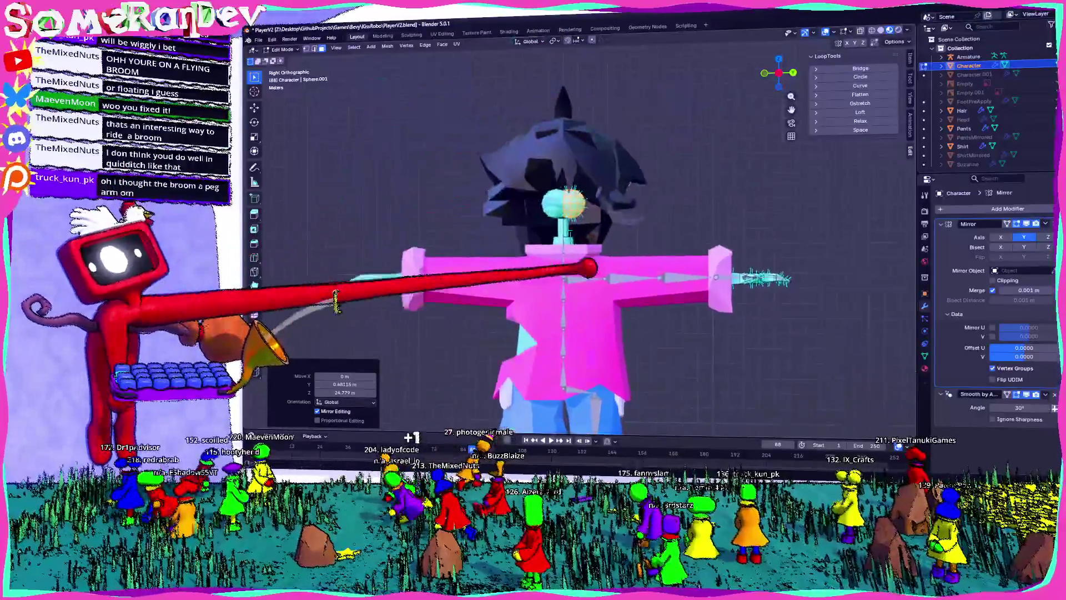
key("g")
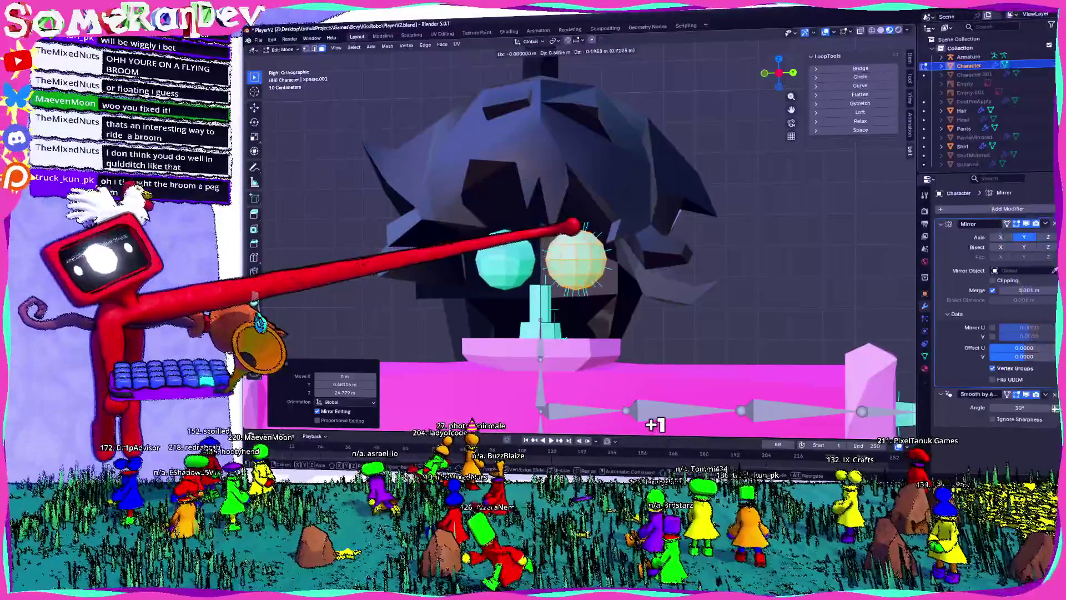
scroll(559, 226, "up", 3)
scroll(559, 226, "down", 2)
left_click(562, 213)
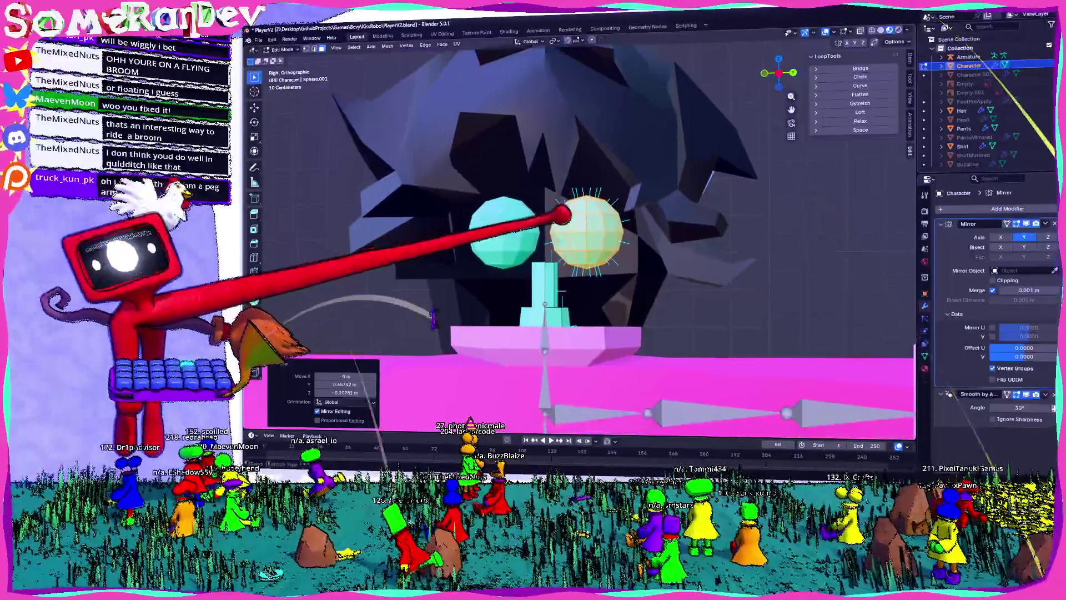
scroll(562, 213, "up", 2)
- Rotate the UV sphere 37° and scale it to 0.473
key("r")
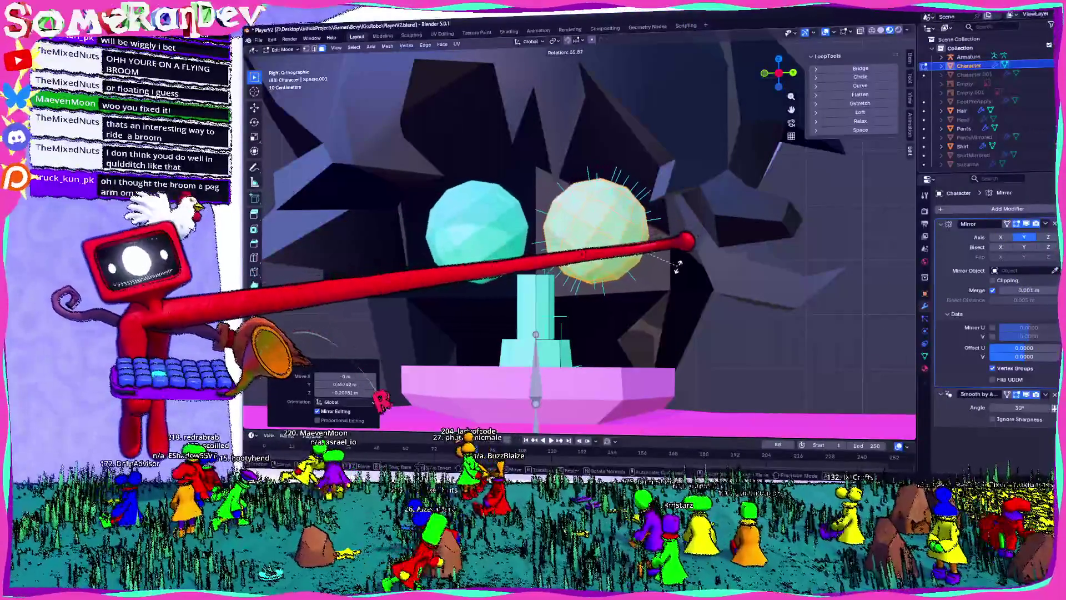
left_click(686, 245)
key("s")
left_click(632, 246)
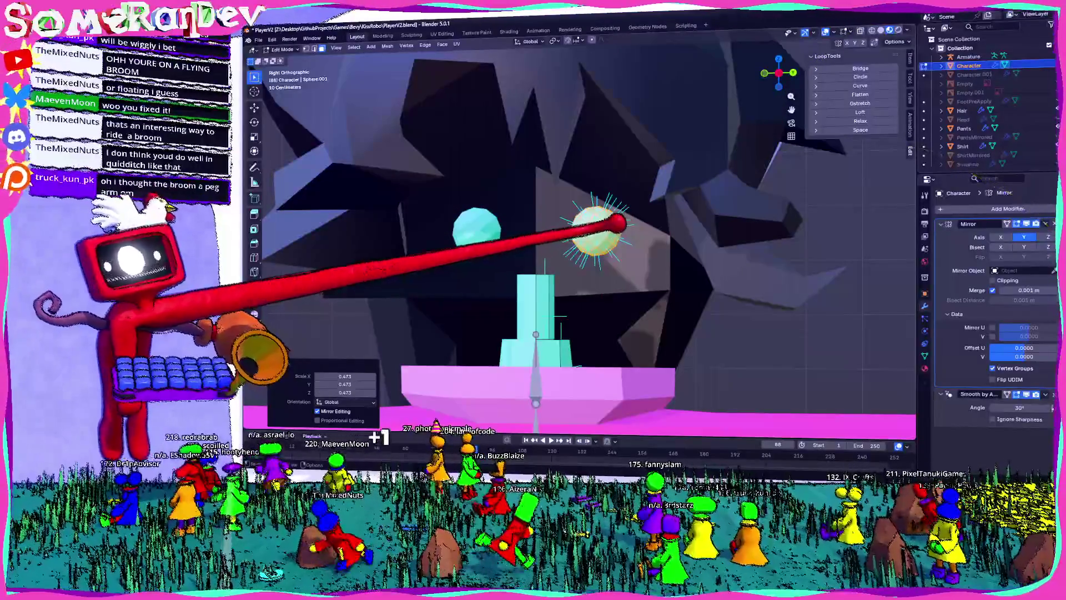
- From Back view, shift the sphere 0.52 m along X so its mirrored twin appears beside it
mouse_move(590, 154)
middle_mouse_down()
mouse_move(610, 95)
mouse_move(640, 150)
middle_mouse_up()
left_click(785, 76)
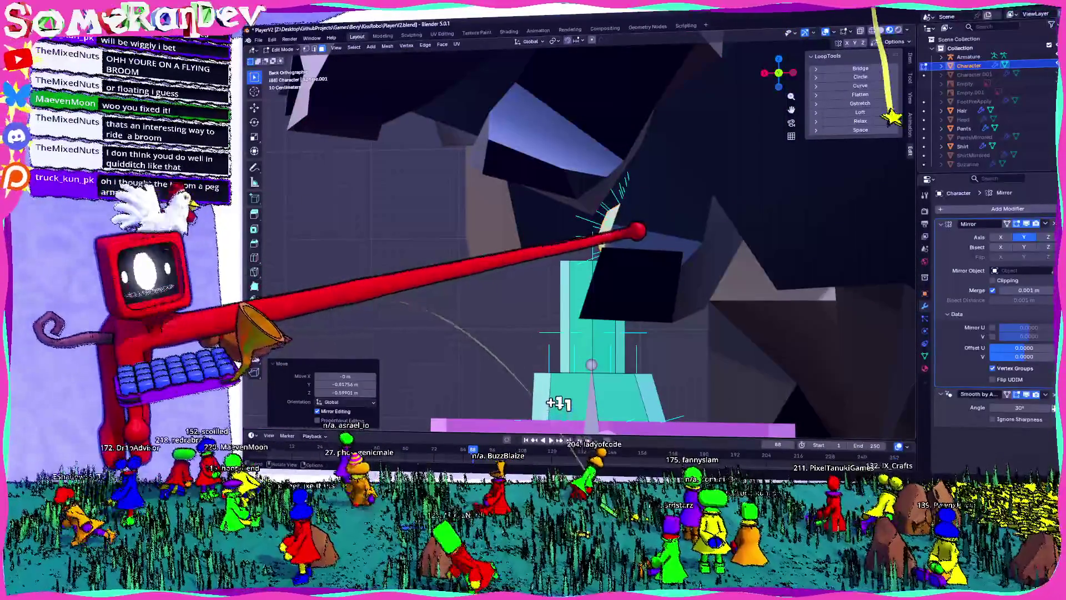
key("g")
key("x")
key("Return")
middle_click_drag(556, 222, 644, 197)
key("KP_Decimal")
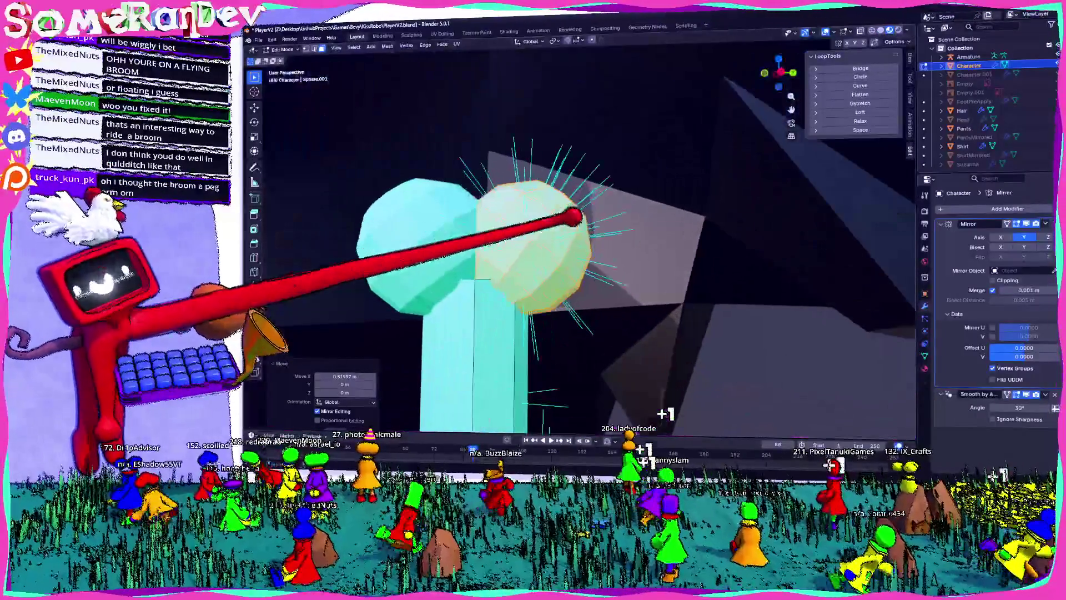
middle_click_drag(555, 250, 605, 236)
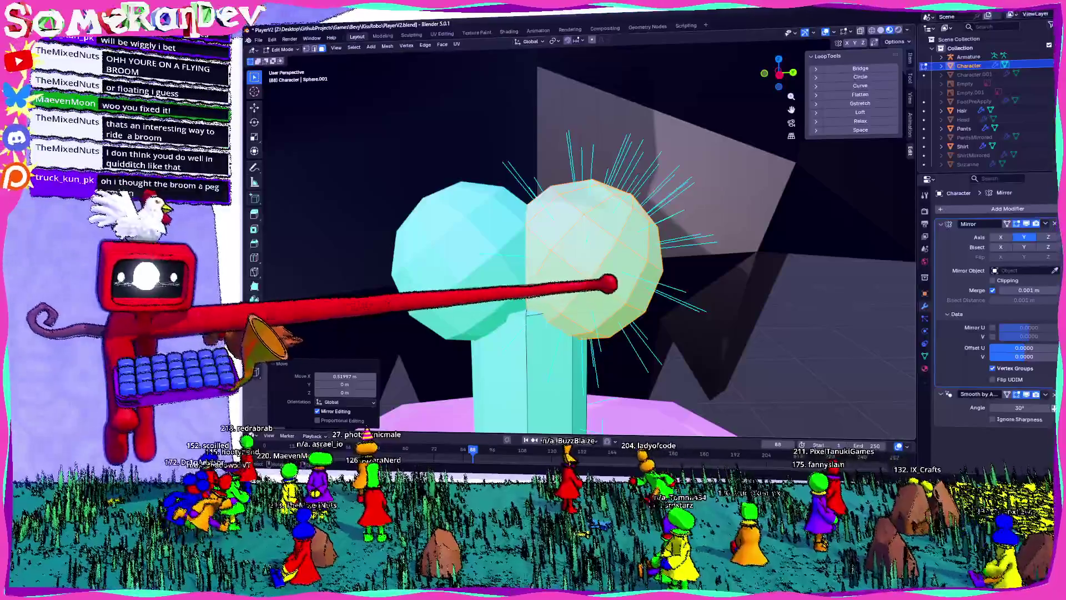
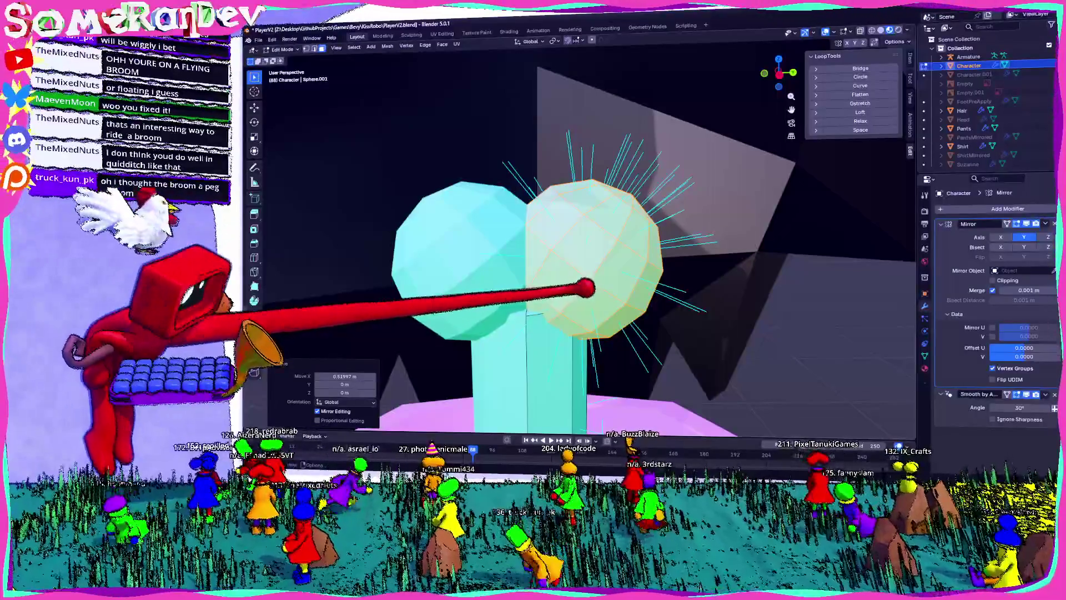
- Lower the selected head sphere about 0.13 m along Z from the right side view
scroll(580, 250, "down", 5)
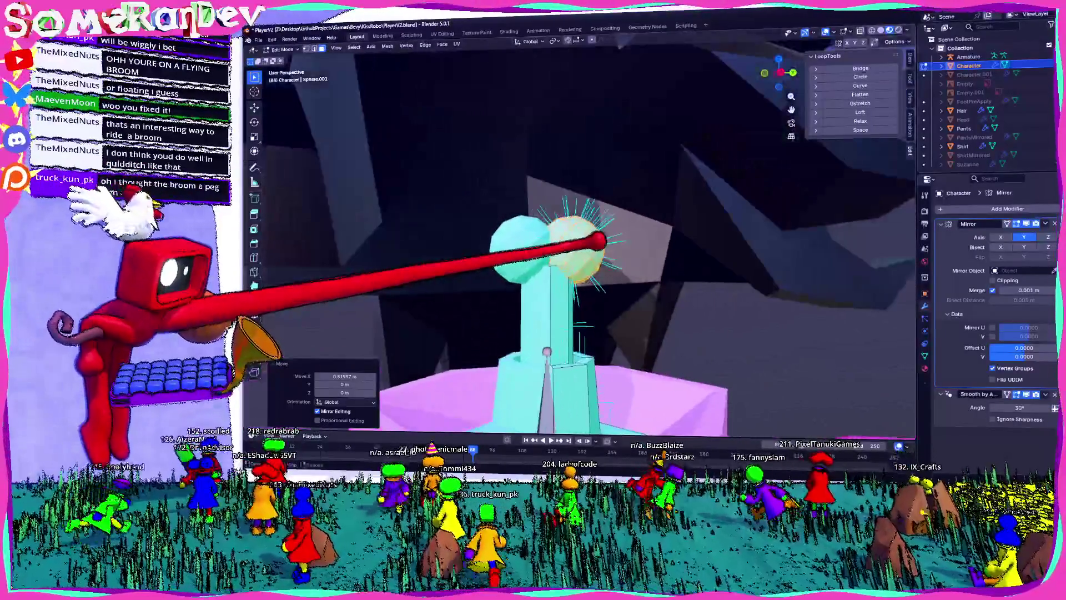
scroll(580, 250, "up", 5)
key("KP_3")
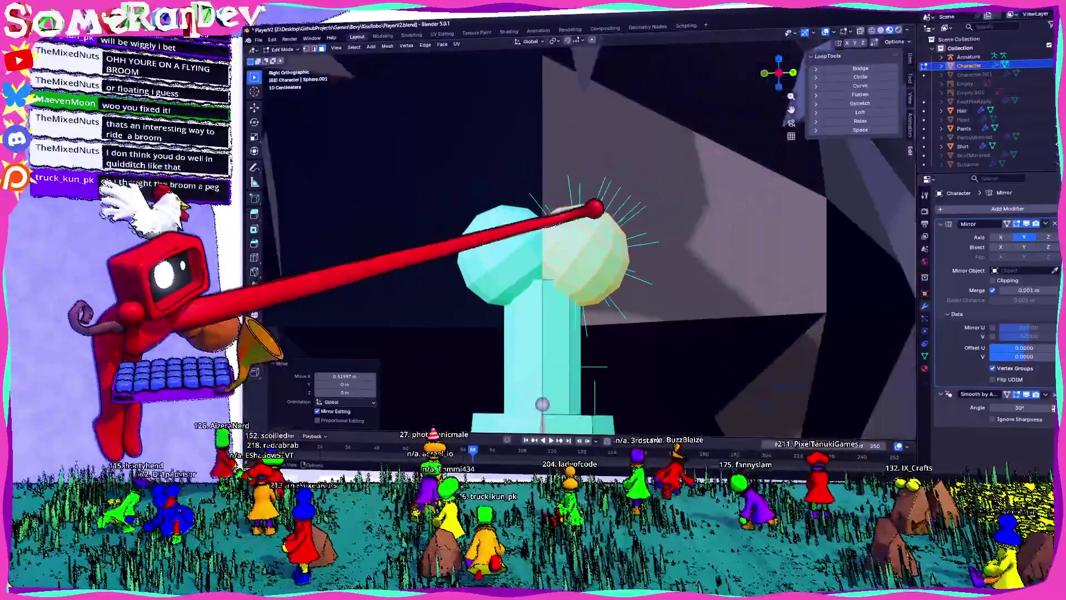
key("g")
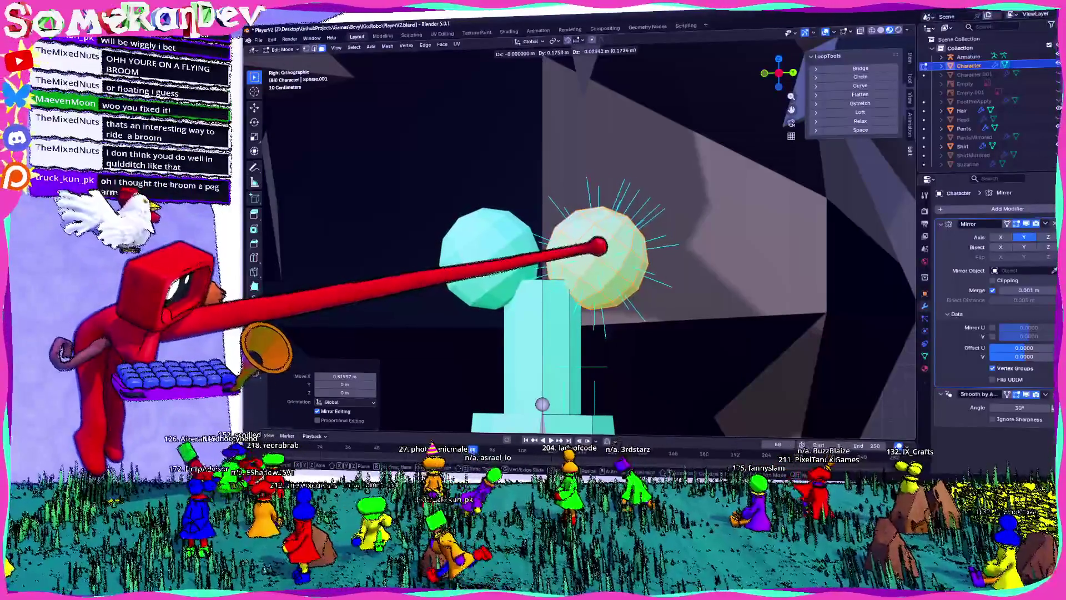
left_click(597, 246)
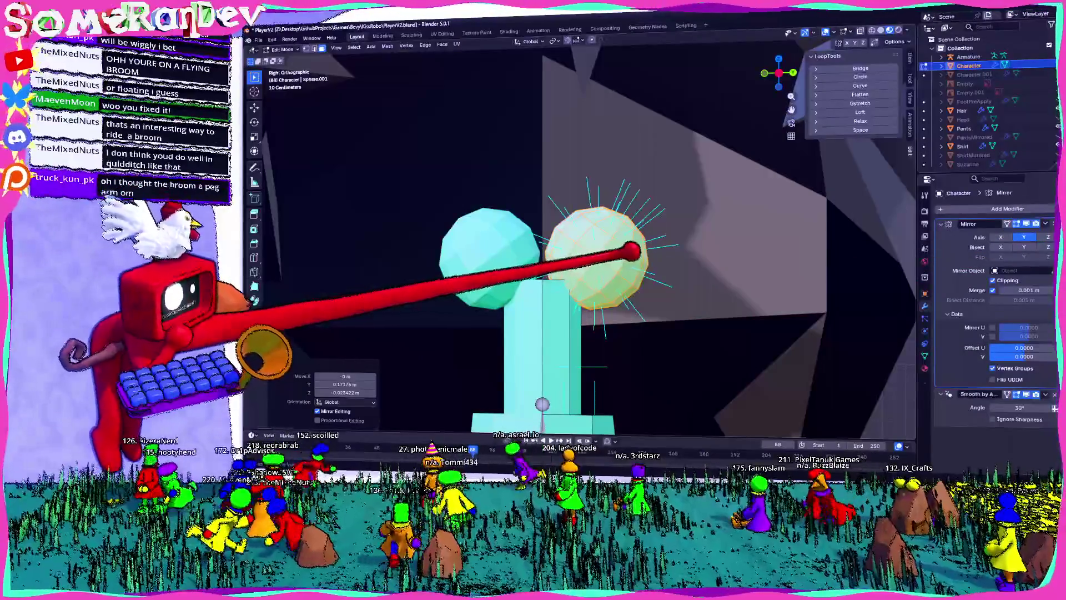
- Dissolve the selected faces of the head into one larger face
mouse_move(611, 247)
middle_mouse_down()
mouse_move(638, 274)
mouse_move(547, 222)
mouse_move(622, 233)
mouse_move(525, 330)
middle_mouse_up()
scroll(548, 222, "up", 3)
scroll(547, 222, "down", 2)
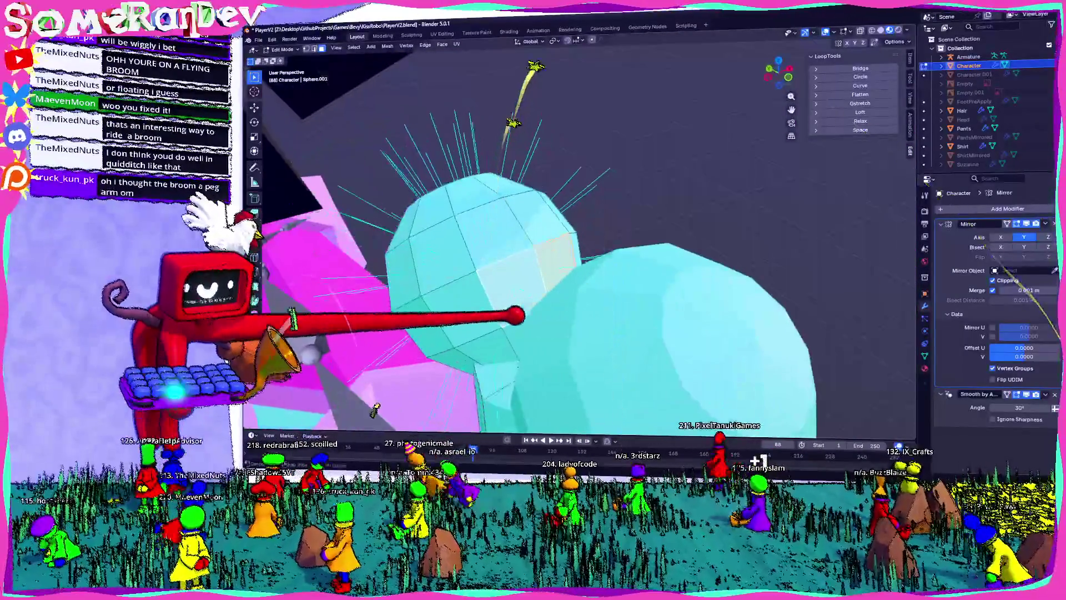
key("x")
left_click(523, 330)
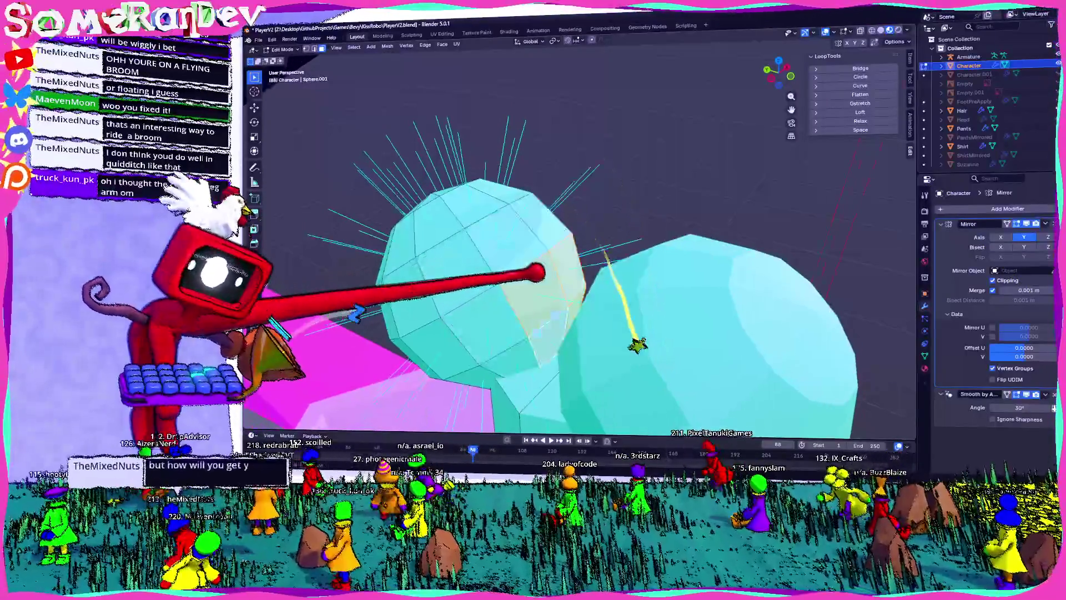
key("x")
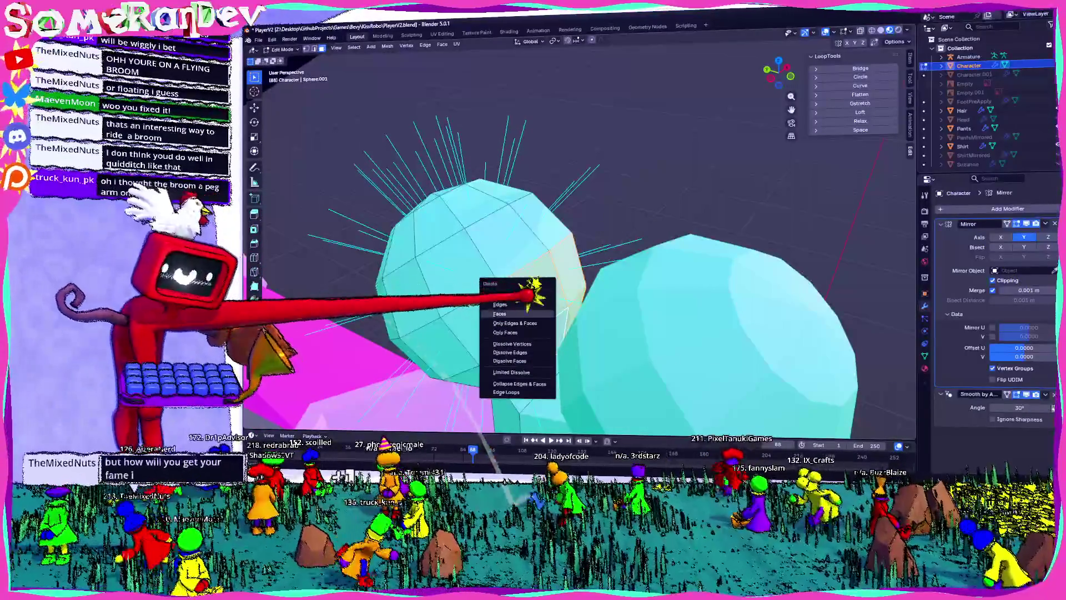
key("Escape")
- Inspect the head from several angles, then box-select all of the head sphere's vertices
mouse_move(571, 281)
middle_mouse_down()
mouse_move(578, 288)
mouse_move(423, 228)
mouse_move(506, 274)
mouse_move(491, 276)
middle_mouse_up()
mouse_move(547, 216)
middle_mouse_down()
mouse_move(552, 90)
mouse_move(770, 79)
middle_mouse_up()
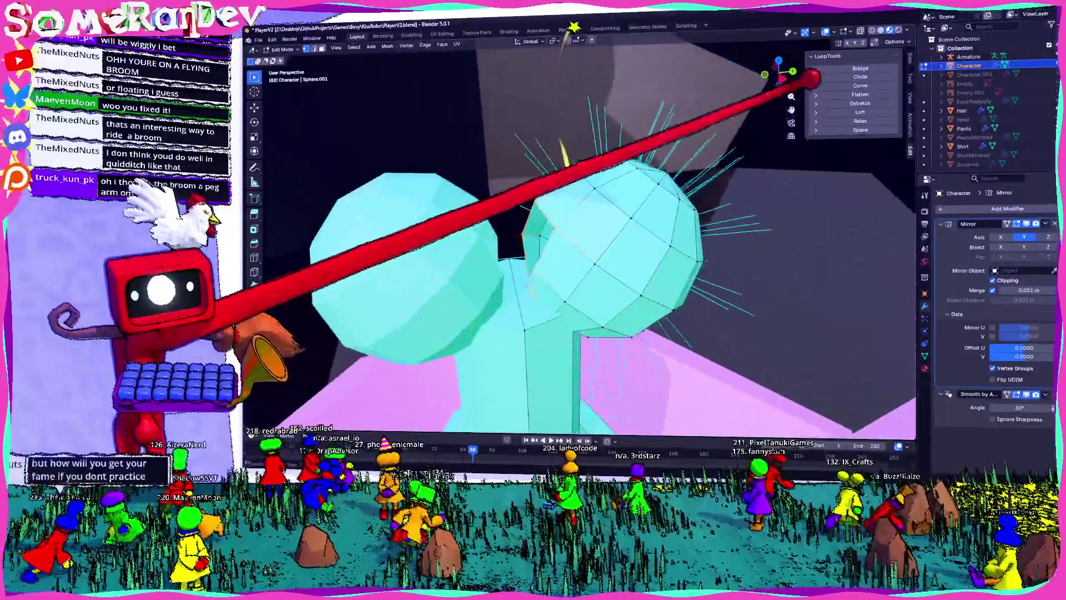
key("KP_3")
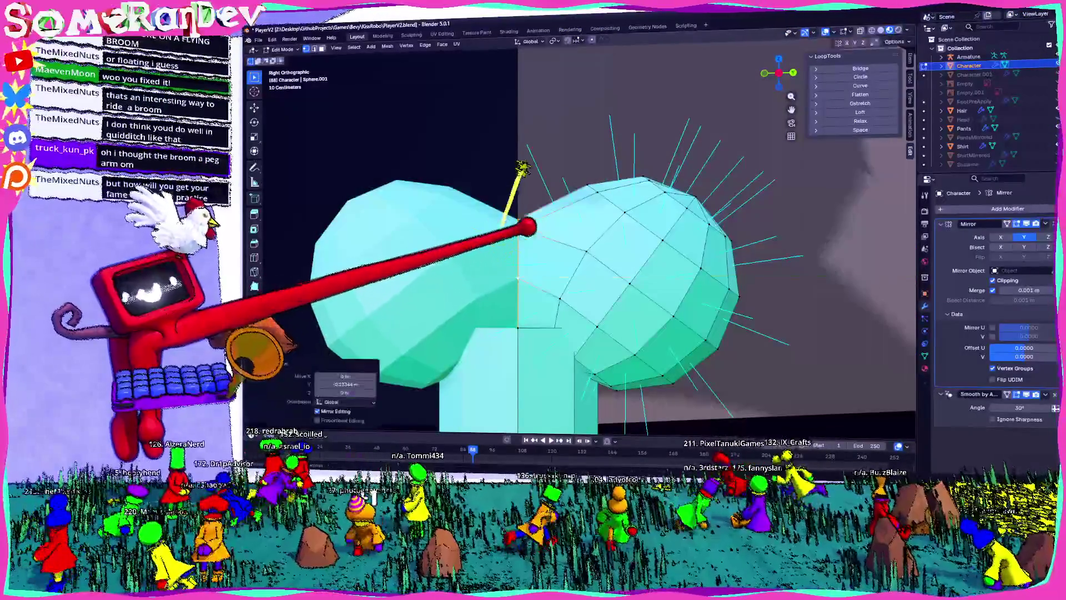
scroll(523, 167, "down", 4)
scroll(631, 191, "up", 2)
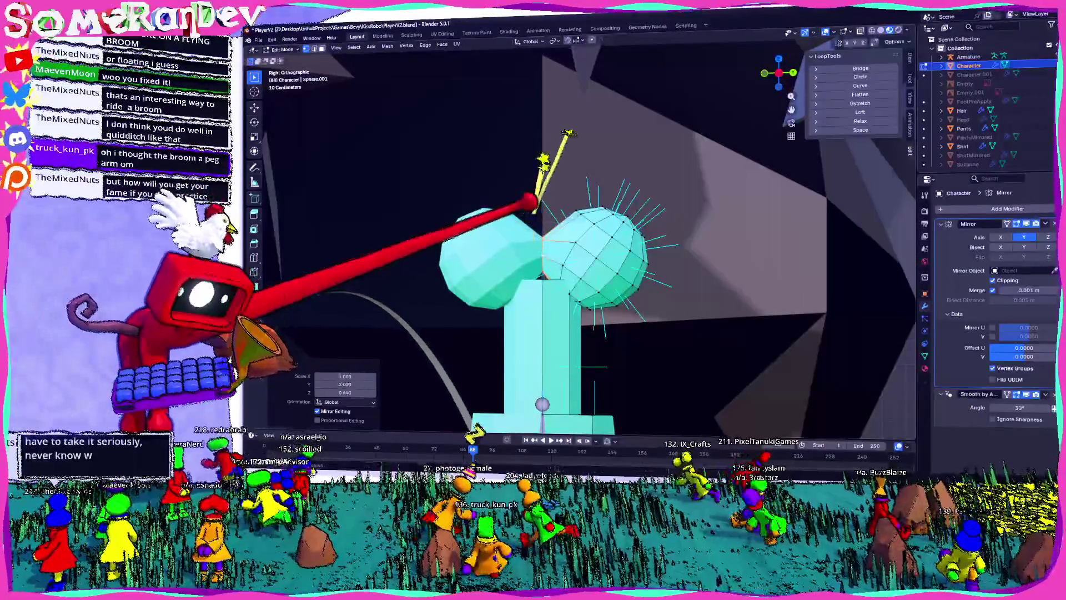
mouse_move(543, 185)
middle_mouse_down()
mouse_move(542, 107)
mouse_move(623, 338)
mouse_move(756, 382)
mouse_move(677, 277)
middle_mouse_up()
key("KP_3")
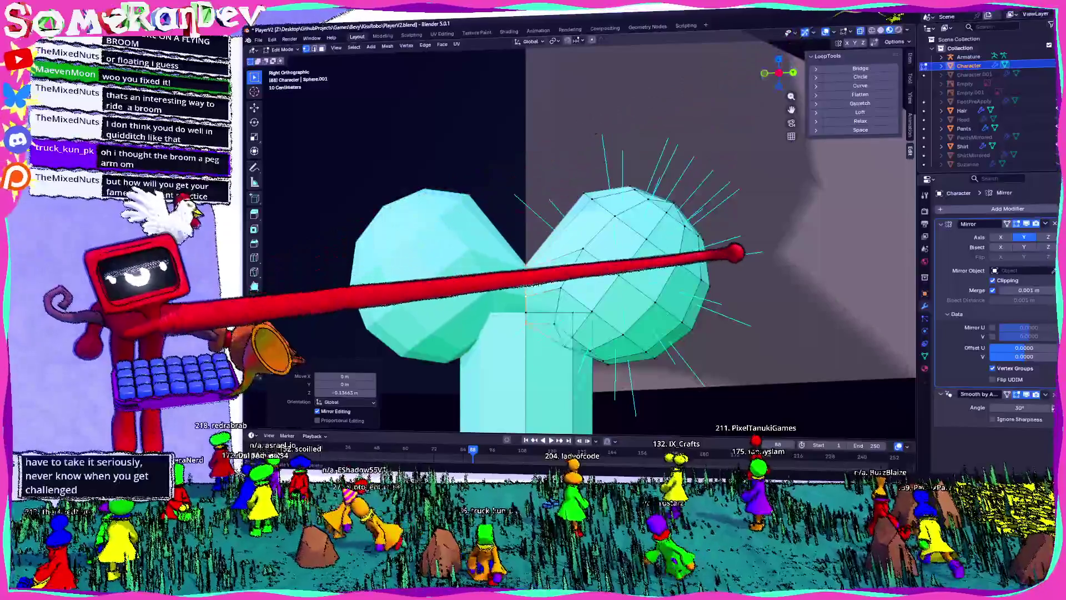
scroll(737, 250, "down", 3)
left_click_drag(689, 342, 578, 229)
mouse_move(578, 229)
middle_mouse_down()
mouse_move(567, 410)
mouse_move(556, 361)
middle_mouse_up()
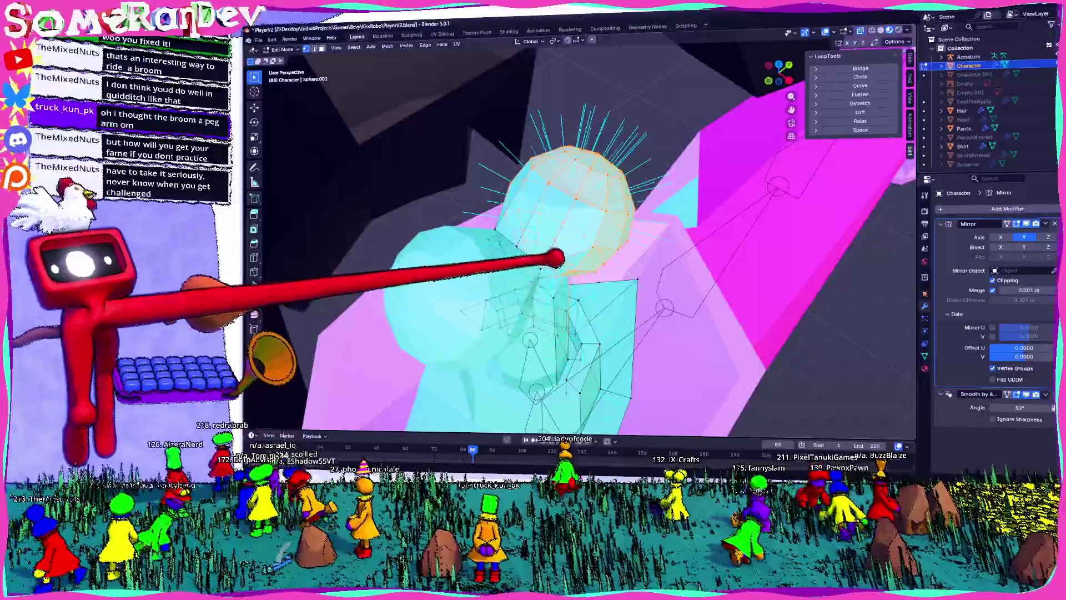
- Shift the selected head vertices along the Y axis, then clear the selection
scroll(555, 361, "up", 4)
mouse_move(550, 232)
middle_mouse_down()
mouse_move(571, 191)
mouse_move(585, 293)
mouse_move(543, 328)
mouse_move(589, 322)
mouse_move(555, 322)
mouse_move(588, 305)
mouse_move(624, 309)
mouse_move(567, 306)
middle_mouse_up()
scroll(577, 294, "up", 5)
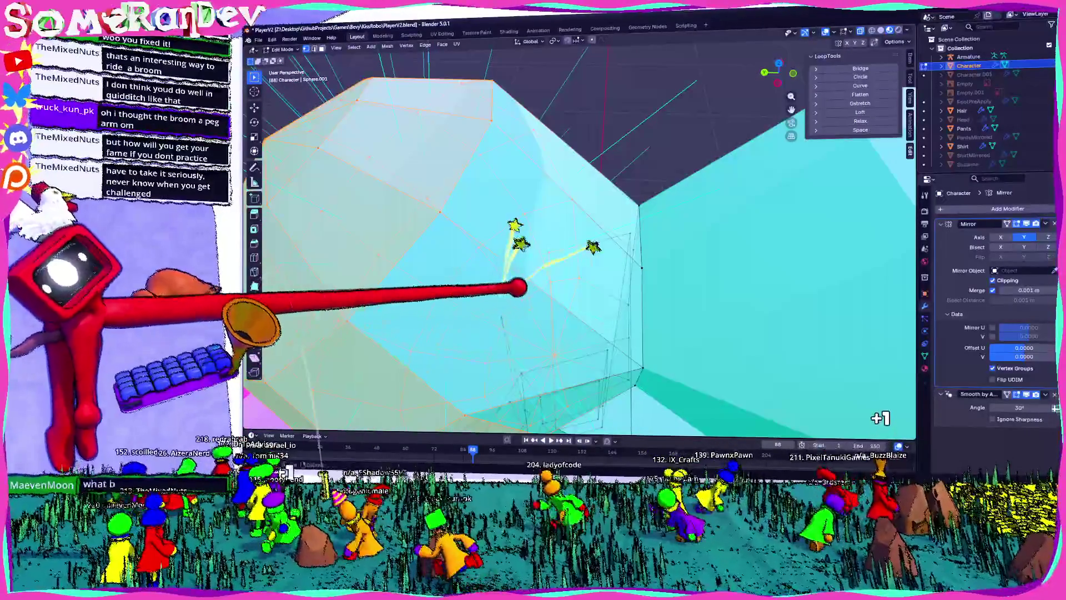
mouse_move(595, 243)
middle_mouse_down()
mouse_move(469, 221)
mouse_move(554, 236)
middle_mouse_up()
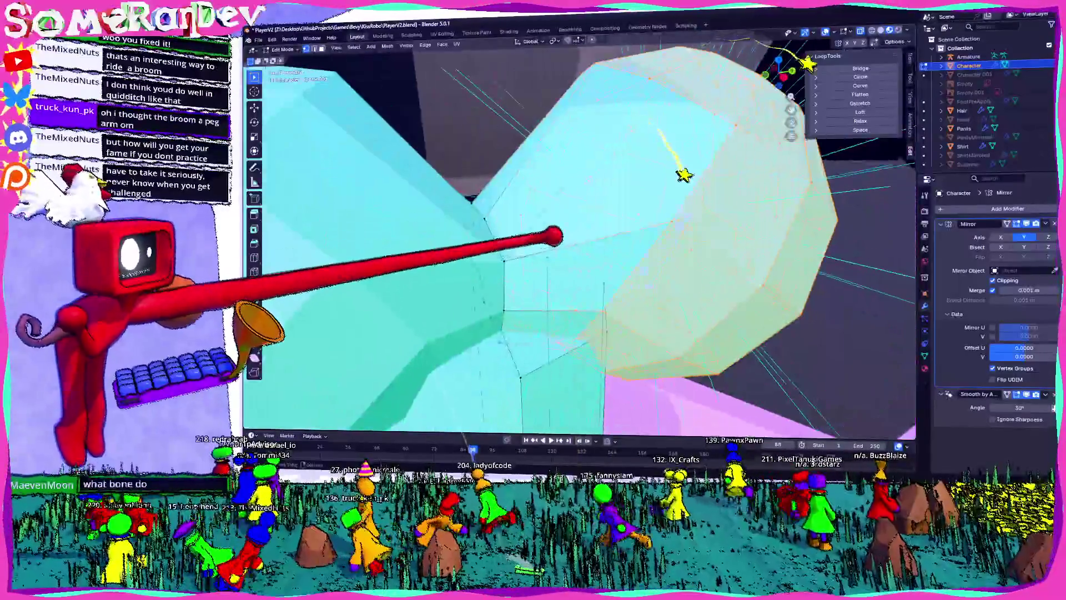
key("KP_3")
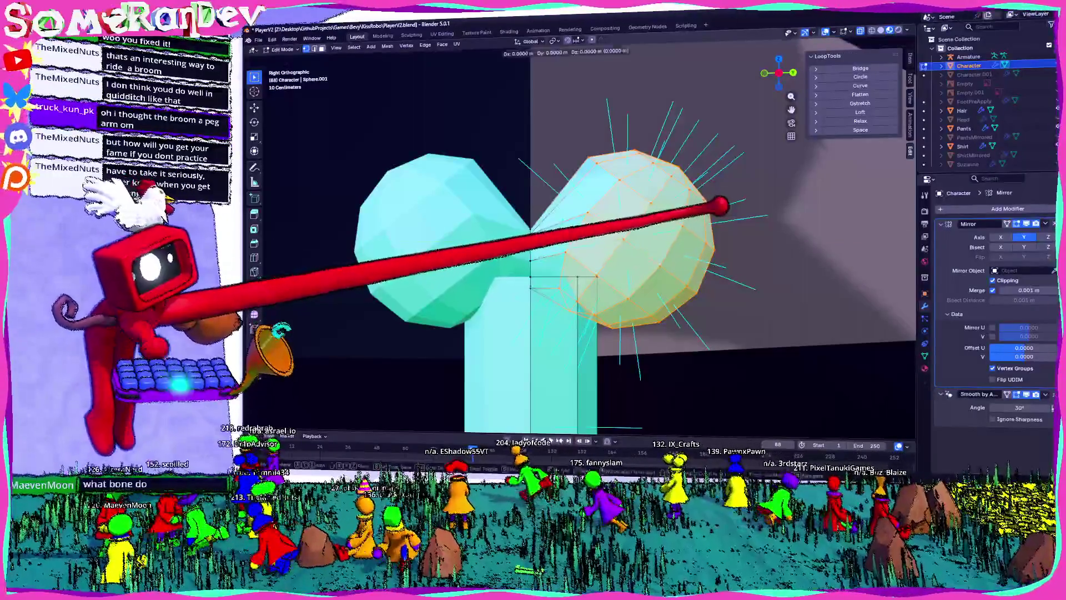
key("y")
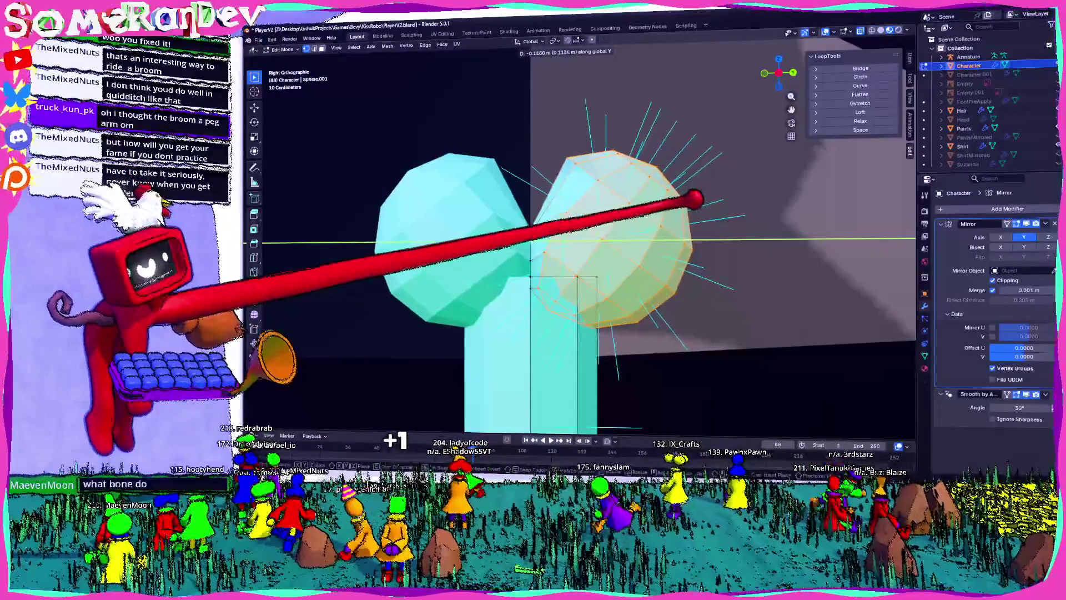
left_click(683, 210)
key("alt+a")
- Cancel the further move attempts on the sphere and return to Object Mode
mouse_move(701, 95)
middle_mouse_down()
mouse_move(722, 139)
mouse_move(649, 192)
middle_mouse_up()
key("KP_3")
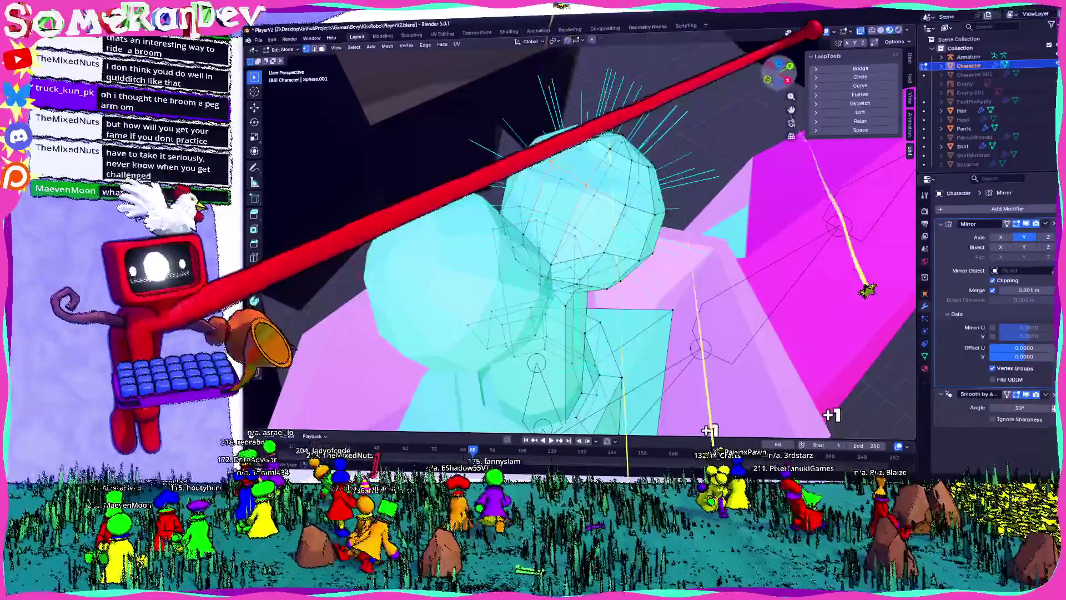
key("g")
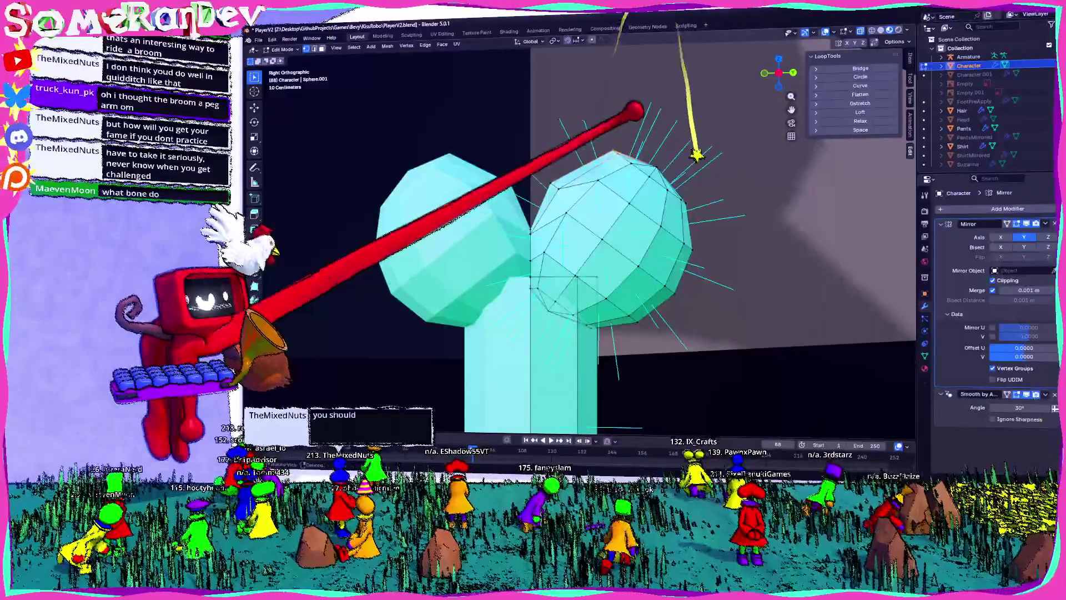
key("g")
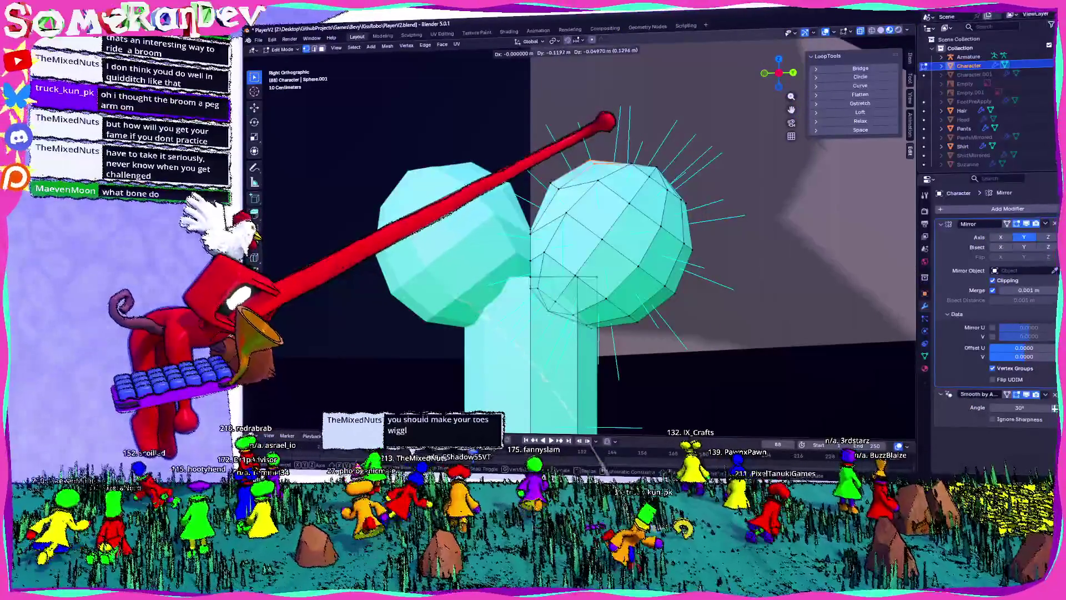
middle_click_drag(611, 250, 644, 266)
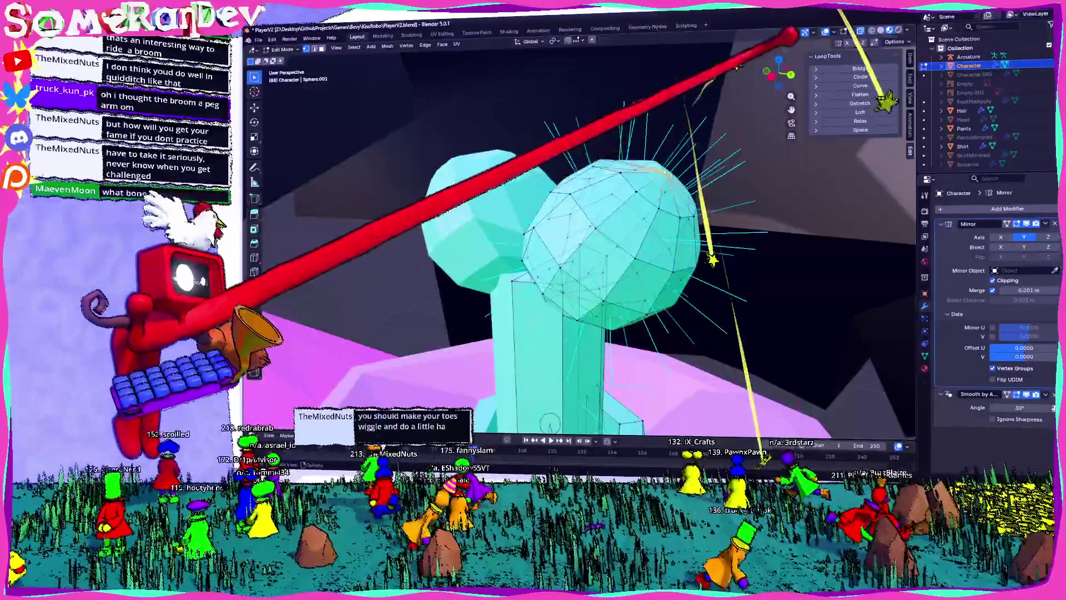
key("KP_3")
key("g")
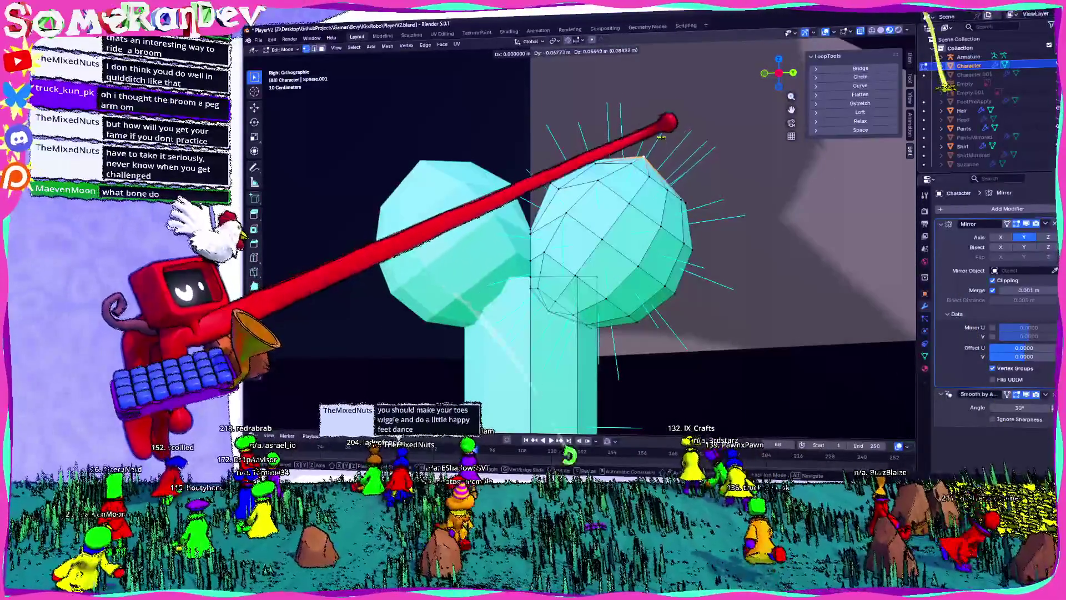
key("Escape")
key("Tab")
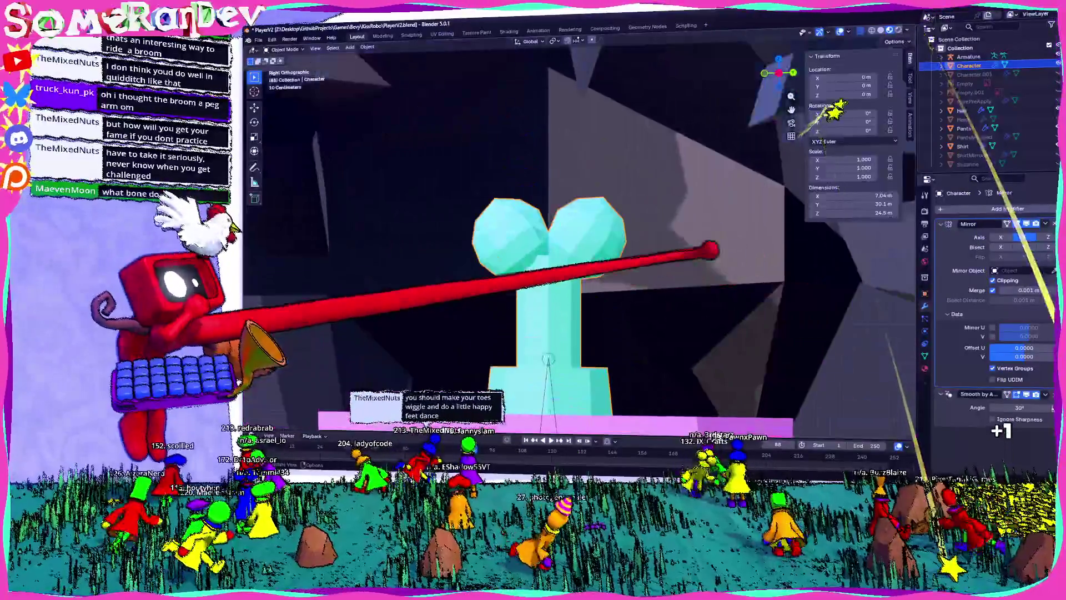
- Apply Shade Auto Smooth to the character mesh
right_click(531, 239)
left_click(530, 251)
mouse_move(531, 251)
middle_mouse_down()
mouse_move(566, 288)
mouse_move(555, 311)
mouse_move(606, 273)
mouse_move(666, 281)
mouse_move(536, 290)
mouse_move(573, 289)
middle_mouse_up()
- Rescale the head in Edit Mode and return to Object Mode
key("Tab")
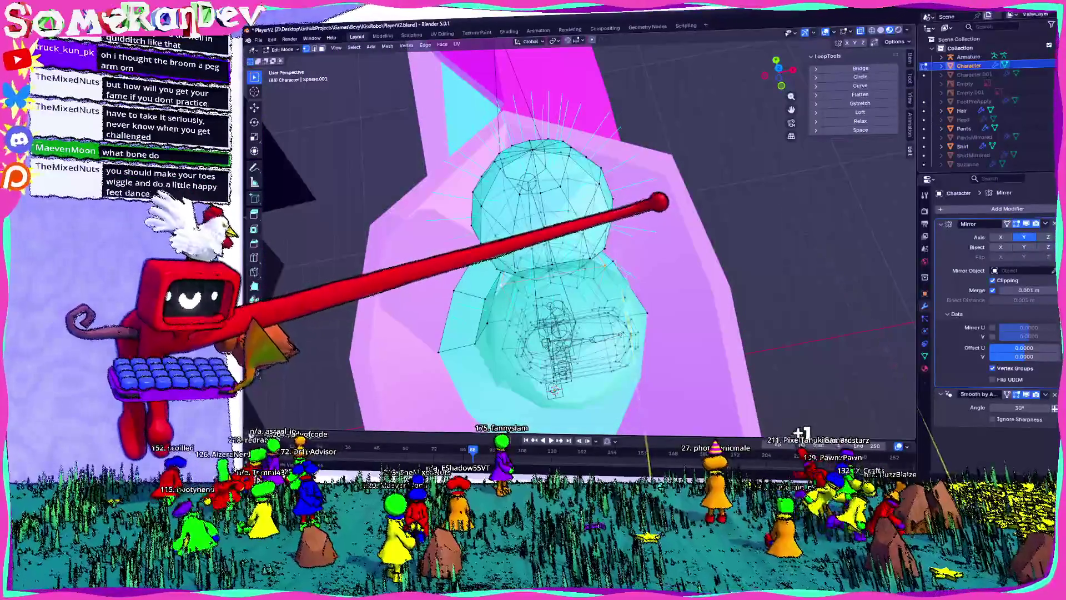
left_click(627, 238)
mouse_move(627, 237)
middle_mouse_down()
mouse_move(688, 401)
mouse_move(672, 383)
mouse_move(655, 400)
mouse_move(625, 342)
middle_mouse_up()
key("s")
key("Tab")
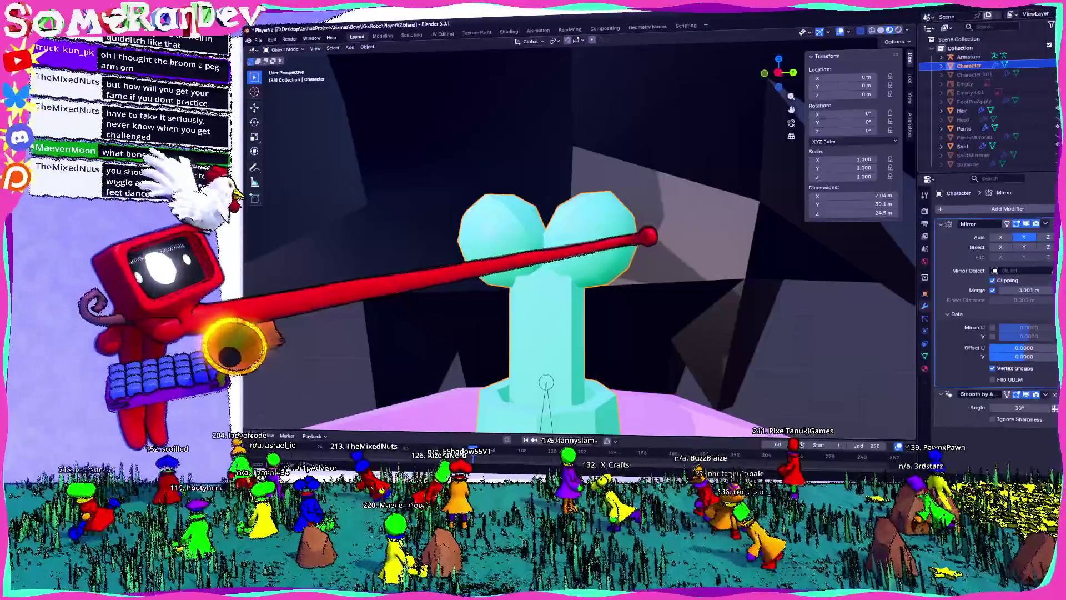
middle_click_drag(625, 342, 614, 325)
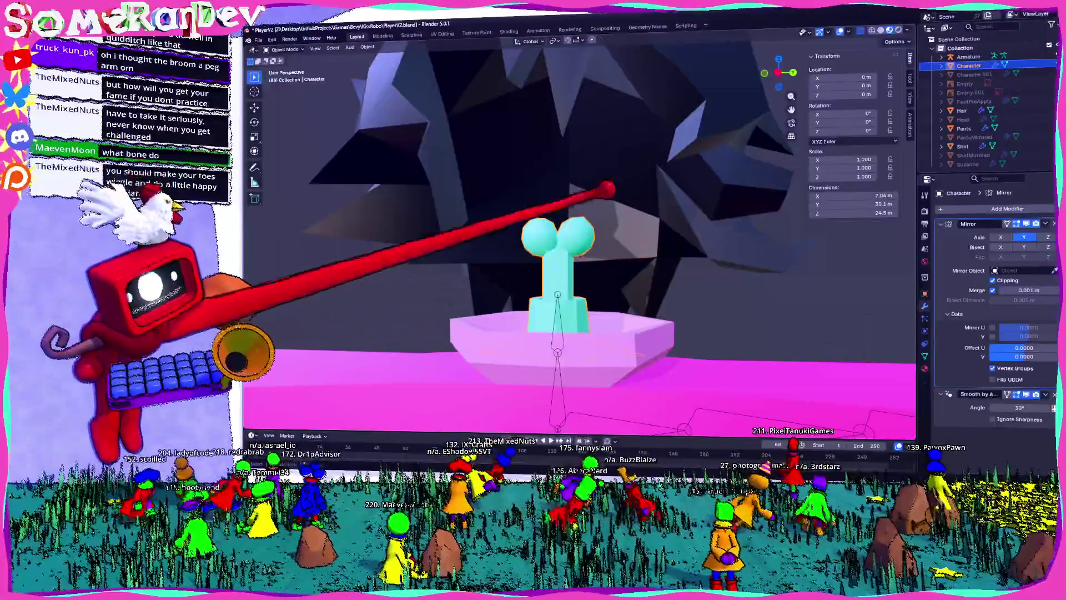
scroll(532, 220, "up", 5)
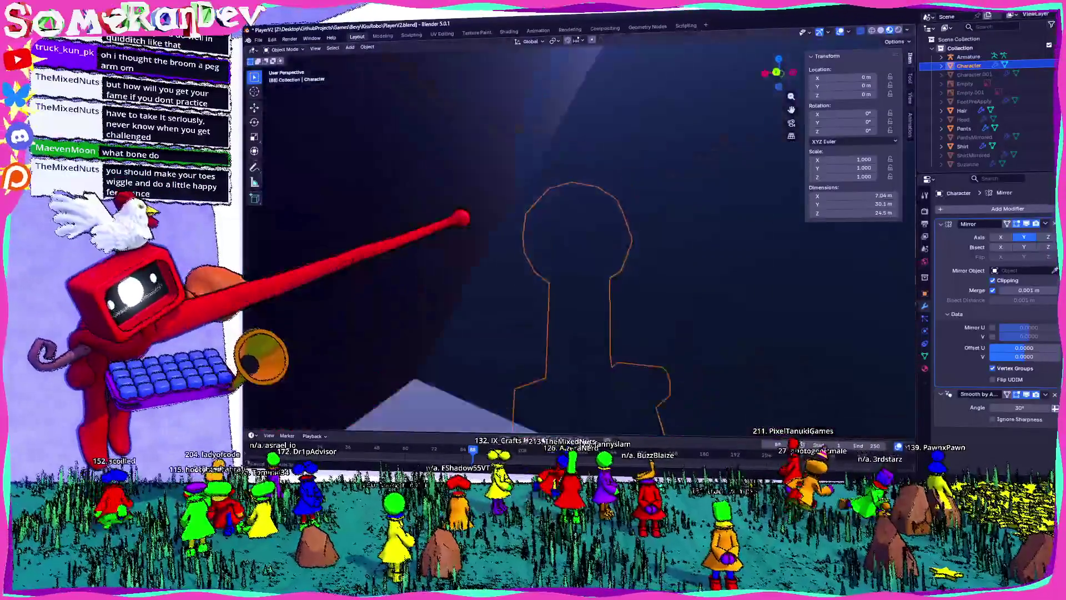
scroll(532, 220, "down", 3)
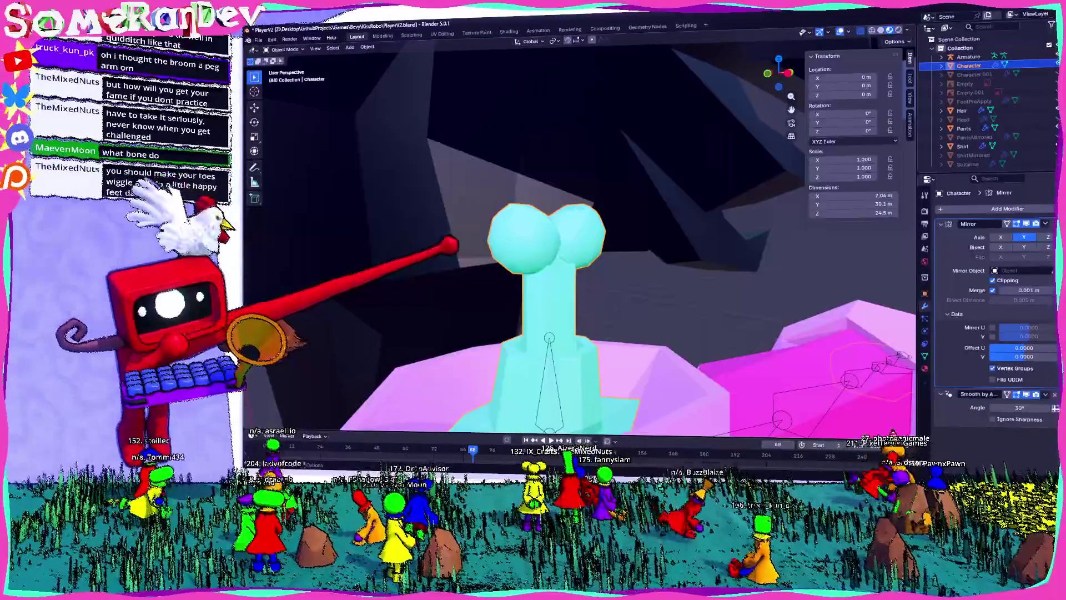
- Show the Skin material's surface settings, then switch to the TODO notes
mouse_move(444, 228)
middle_mouse_down()
mouse_move(548, 285)
mouse_move(552, 238)
mouse_move(916, 333)
middle_mouse_up()
left_click(925, 368)
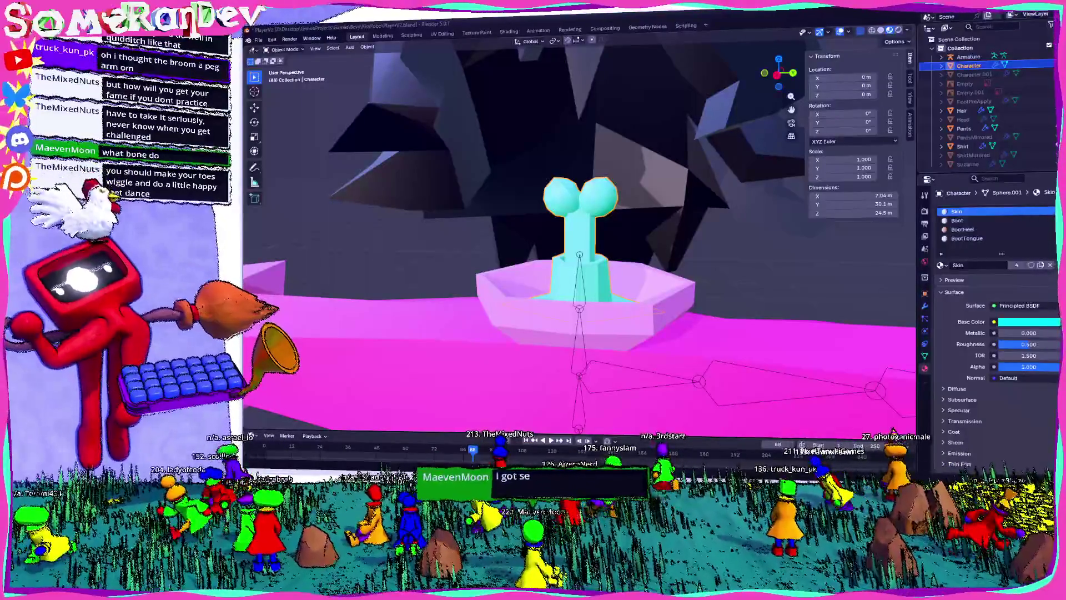
key("alt+Tab")
scroll(533, 167, "down", 2)
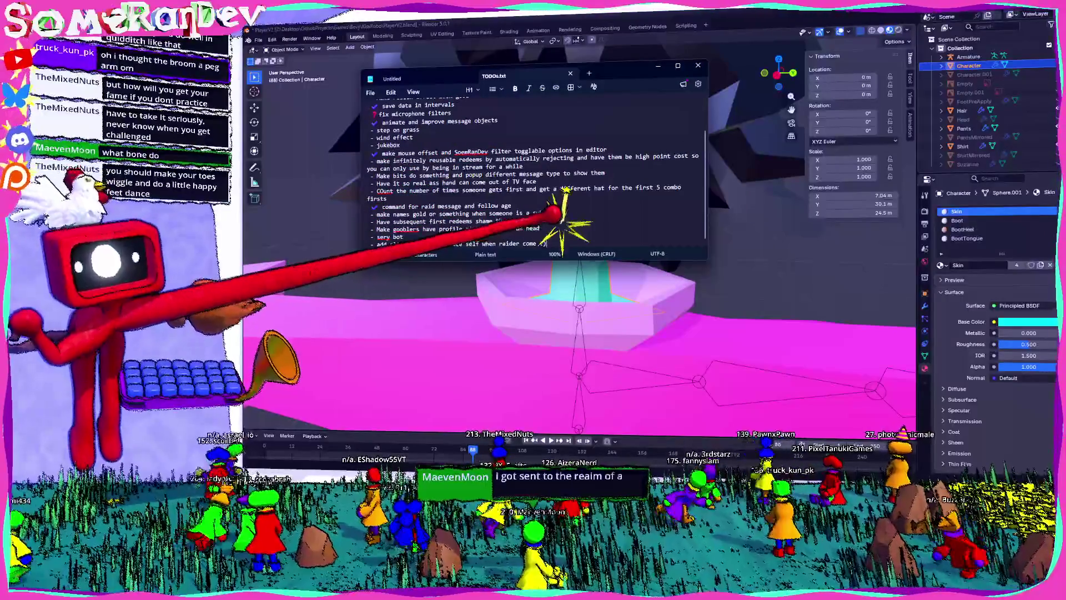
- Add the TODO line '- add more foot movements like feet dance' and return to Blender
scroll(533, 167, "up", 6, "ctrl")
key("BackSpace")
key("Return")
type("- a")
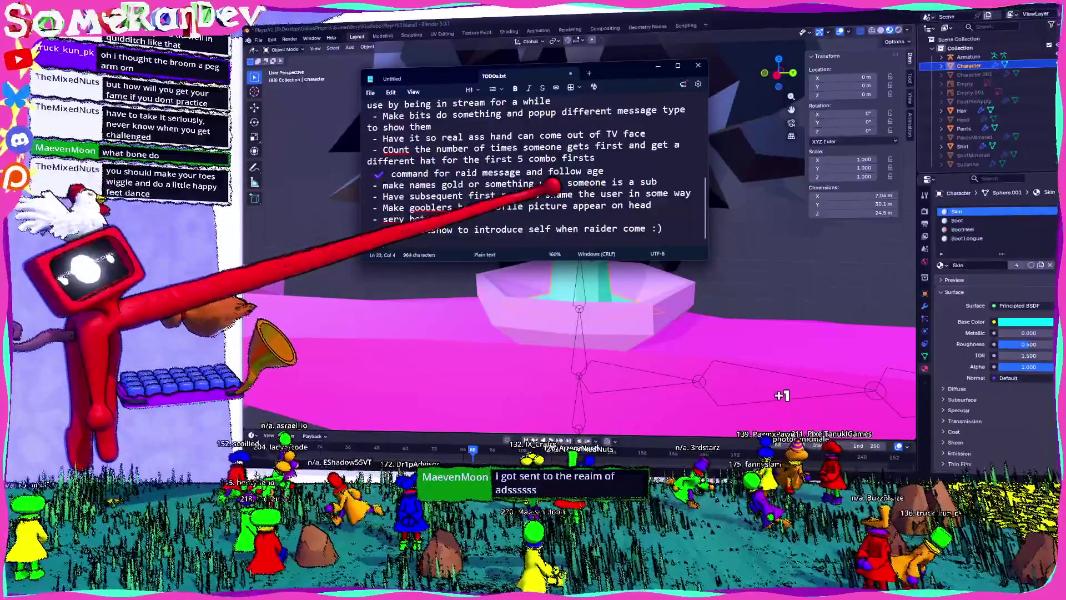
type("dd more")
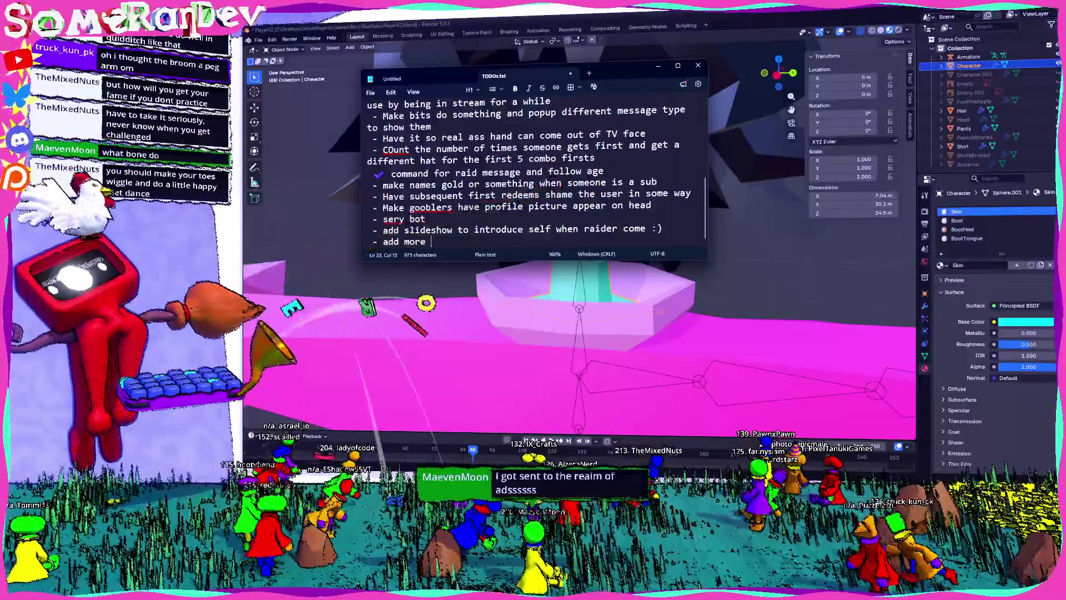
type(" foot move")
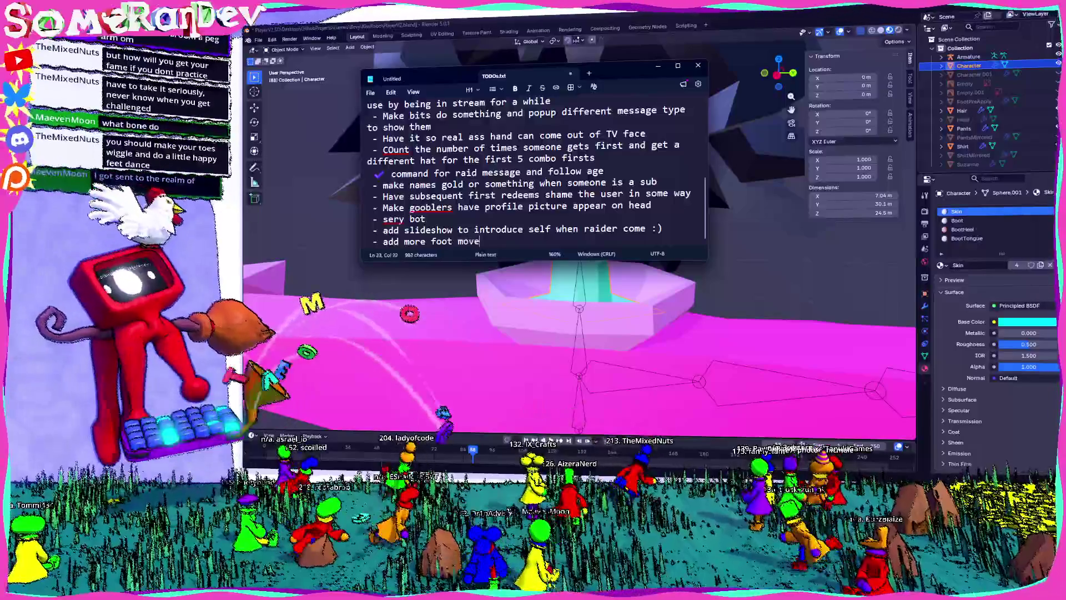
type("ments like feet da")
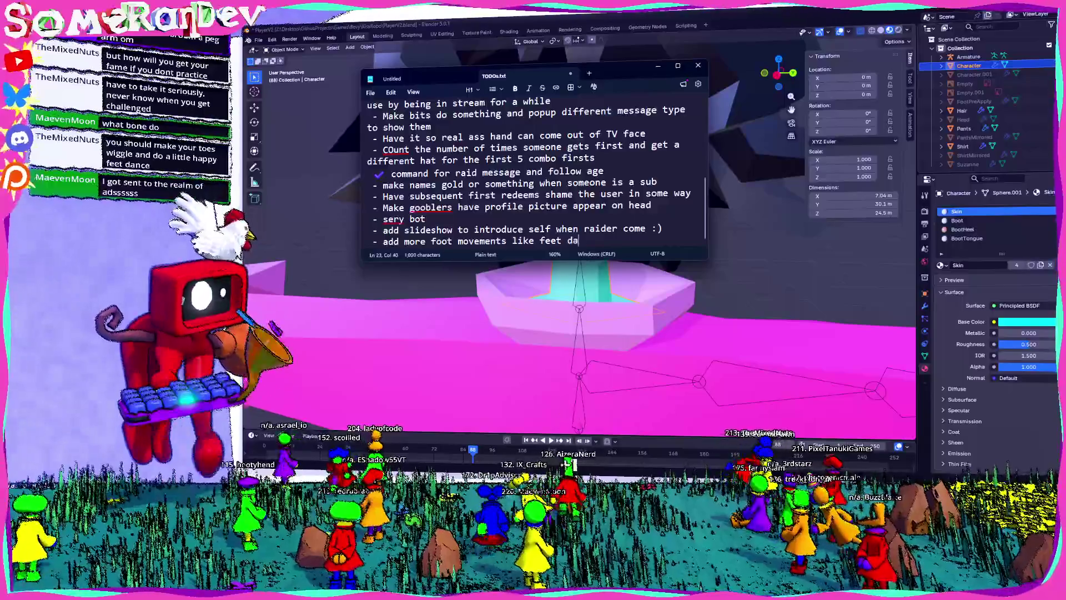
key("BackSpace")
key("BackSpace")
key("BackSpace")
type("nce an d")
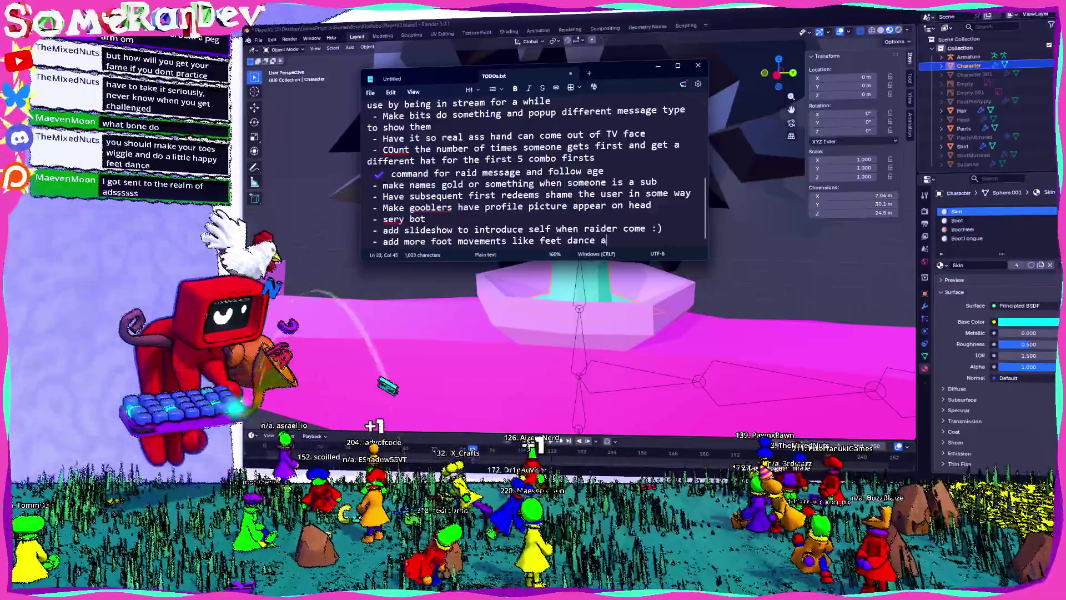
key("BackSpace")
key("BackSpace")
type("d wiggle")
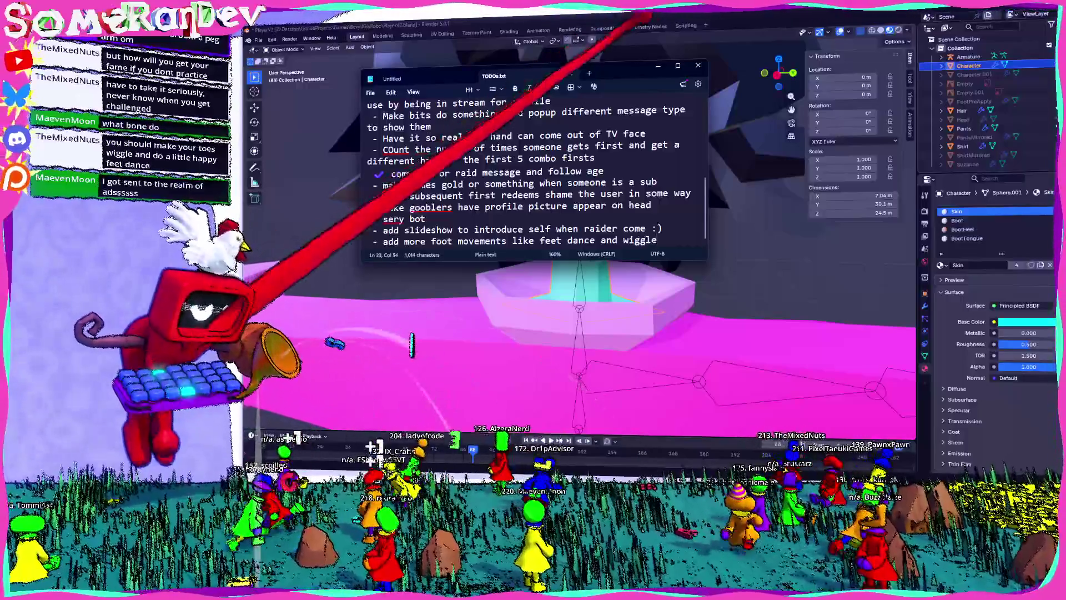
key("alt+Tab")
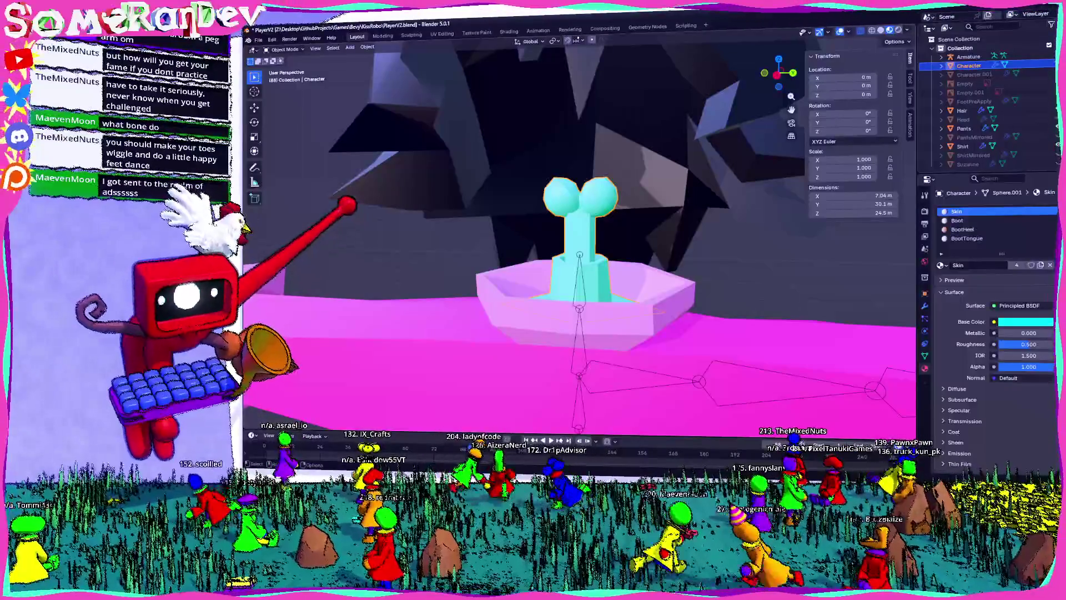
- Enter Edit Mode on the head sphere and inspect the sphere-shaft joint
mouse_move(606, 201)
middle_mouse_down()
mouse_move(648, 215)
mouse_move(614, 215)
mouse_move(626, 267)
middle_mouse_up()
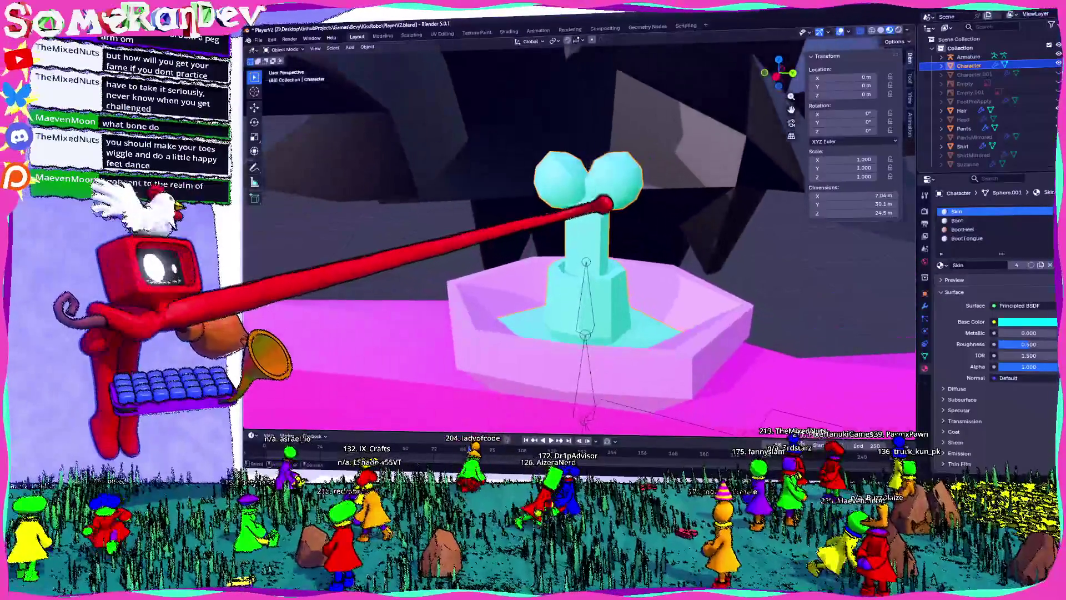
key("Tab")
mouse_move(609, 221)
middle_mouse_down()
mouse_move(601, 230)
mouse_move(705, 148)
middle_mouse_up()
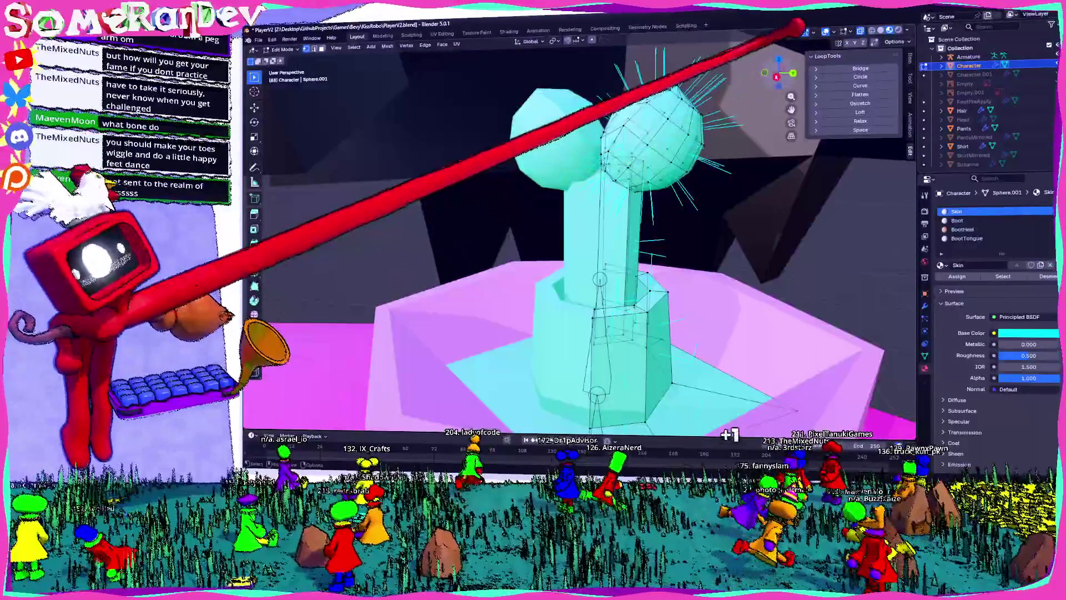
key("KP_3")
mouse_move(726, 182)
middle_mouse_down()
mouse_move(668, 171)
mouse_move(631, 209)
mouse_move(596, 217)
mouse_move(578, 235)
mouse_move(624, 205)
mouse_move(609, 181)
mouse_move(705, 155)
mouse_move(664, 159)
mouse_move(688, 141)
mouse_move(554, 219)
mouse_move(547, 197)
middle_mouse_up()
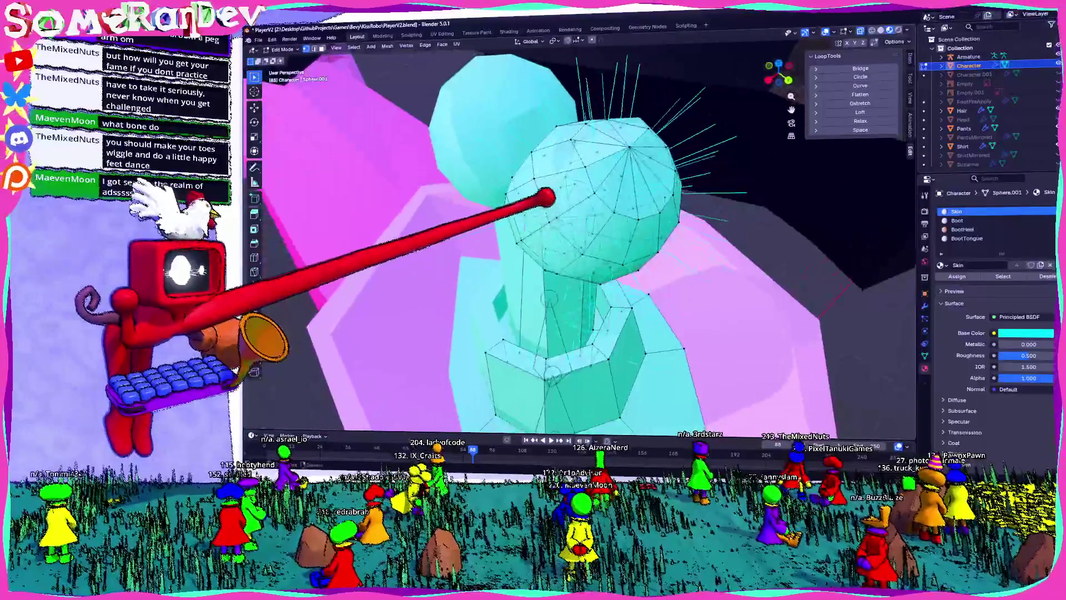
mouse_move(532, 160)
middle_mouse_down()
mouse_move(624, 152)
mouse_move(600, 138)
mouse_move(610, 116)
middle_mouse_up()
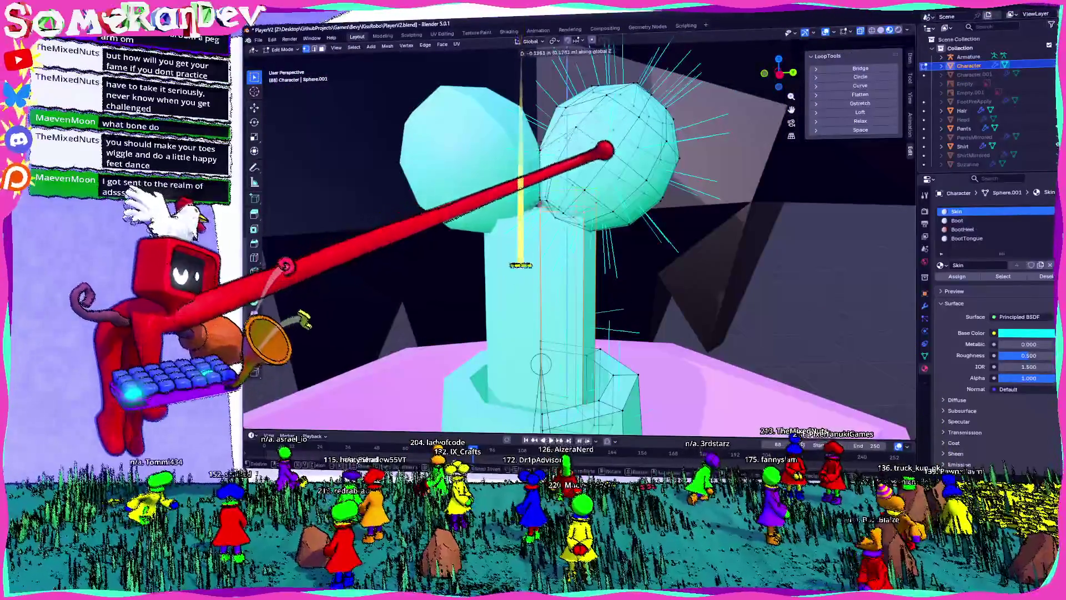
scroll(578, 233, "up", 3)
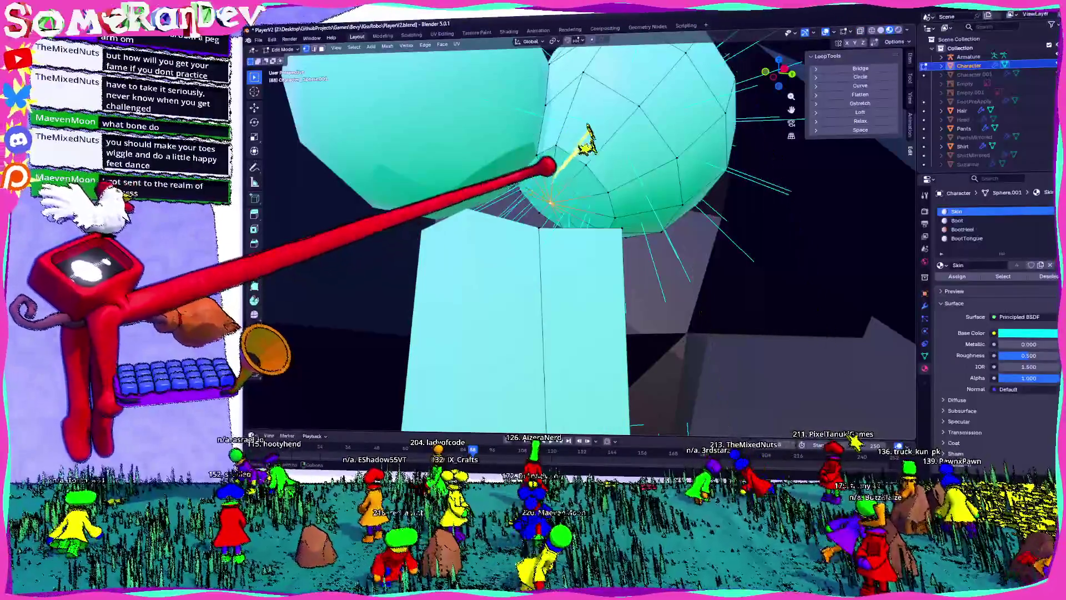
left_click(513, 183)
middle_click_drag(513, 184, 539, 161)
mouse_move(703, 114)
middle_mouse_down()
mouse_move(699, 100)
mouse_move(542, 211)
middle_mouse_up()
middle_click_drag(550, 143, 562, 207)
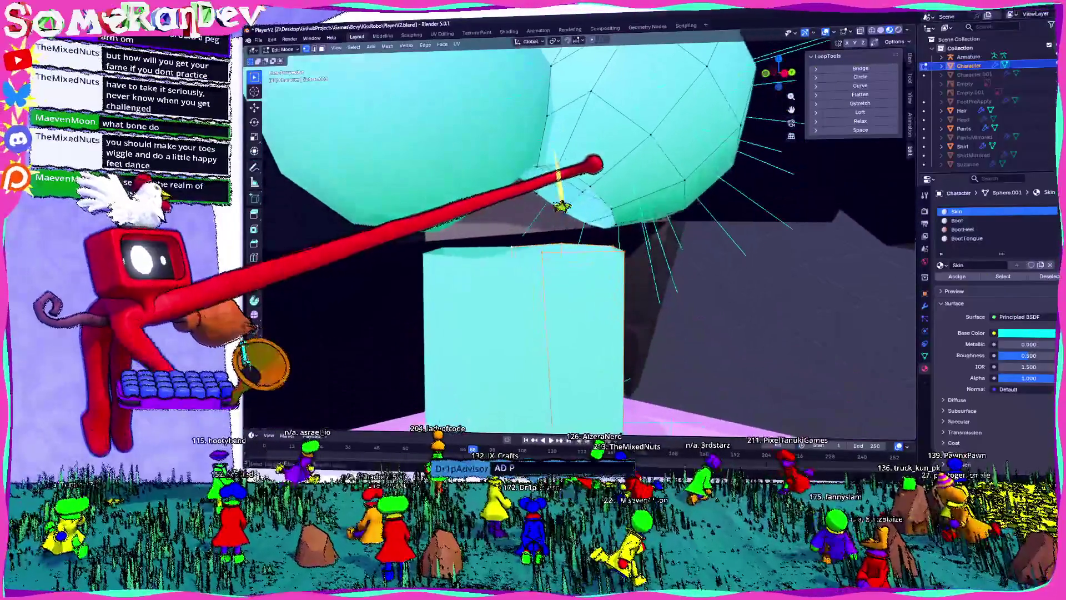
middle_click_drag(646, 55, 681, 92)
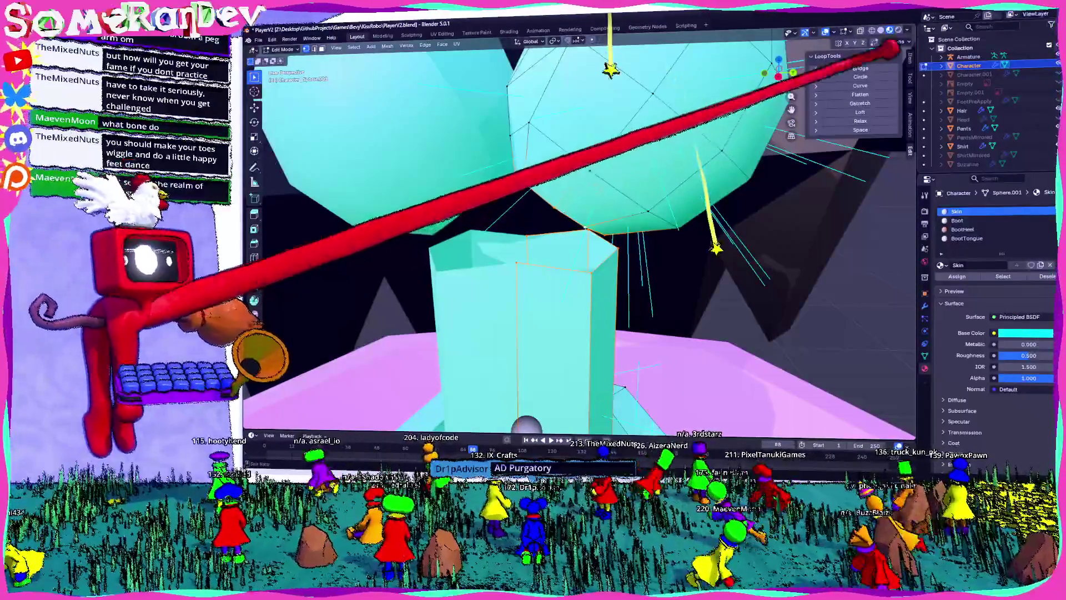
mouse_move(767, 72)
middle_mouse_down()
mouse_move(614, 126)
mouse_move(618, 138)
mouse_move(642, 143)
mouse_move(583, 155)
mouse_move(578, 172)
mouse_move(552, 142)
mouse_move(542, 145)
mouse_move(560, 174)
mouse_move(543, 169)
mouse_move(533, 131)
mouse_move(518, 201)
middle_mouse_up()
- Shift the selected head vertices along the X axis
key("g")
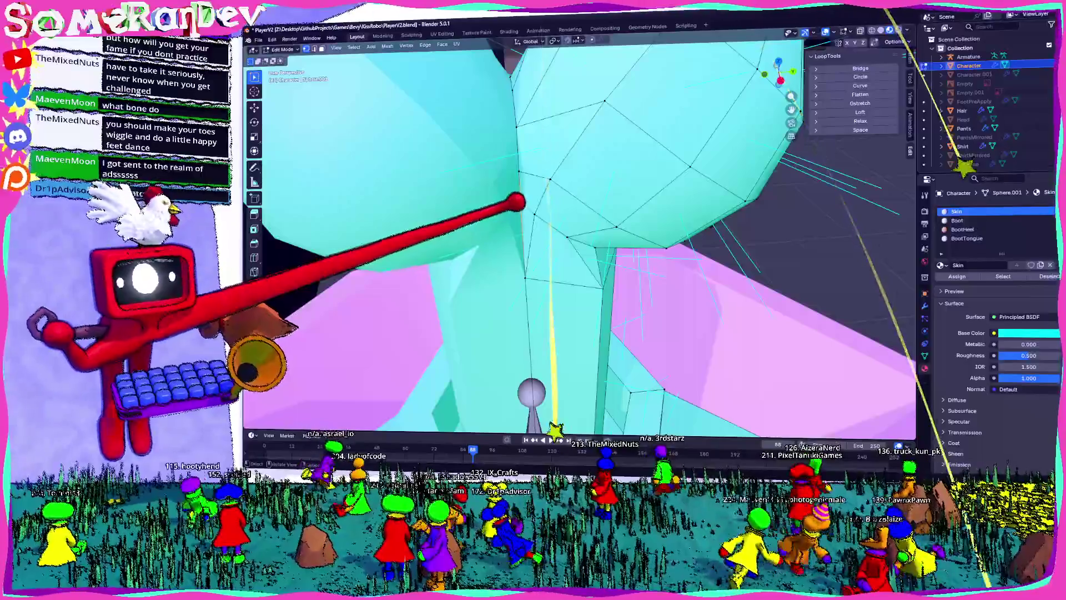
key("x")
left_click(519, 221)
mouse_move(520, 221)
middle_mouse_down()
mouse_move(683, 200)
mouse_move(647, 174)
middle_mouse_up()
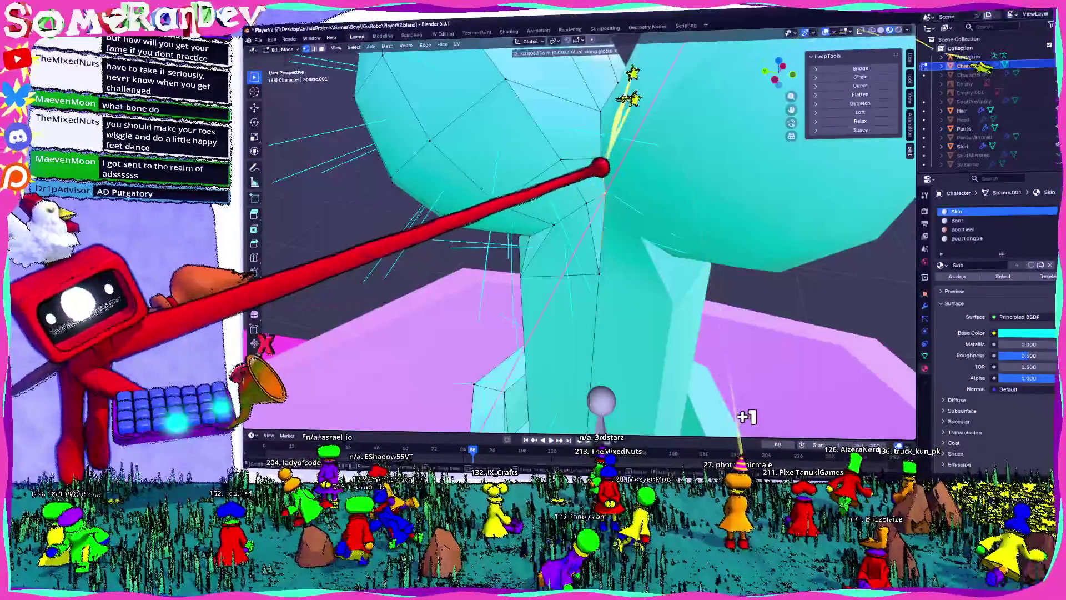
left_click(563, 424)
mouse_move(564, 424)
middle_mouse_down()
mouse_move(911, 424)
mouse_move(862, 411)
mouse_move(778, 361)
mouse_move(643, 238)
mouse_move(726, 178)
mouse_move(811, 267)
mouse_move(900, 467)
mouse_move(880, 399)
middle_mouse_up()
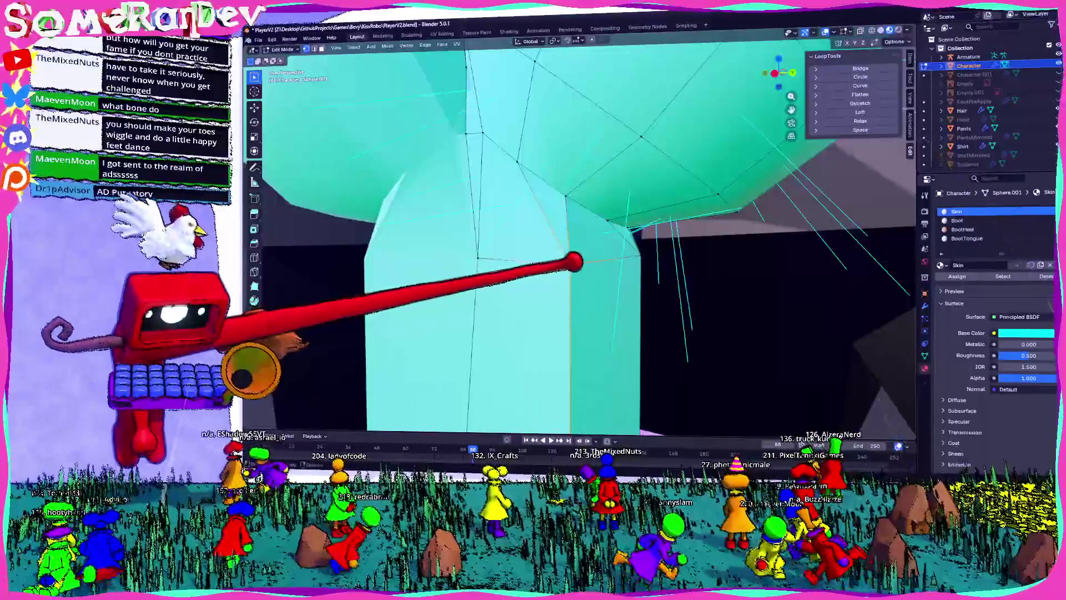
mouse_move(577, 222)
middle_mouse_down()
mouse_move(519, 228)
mouse_move(562, 234)
middle_mouse_up()
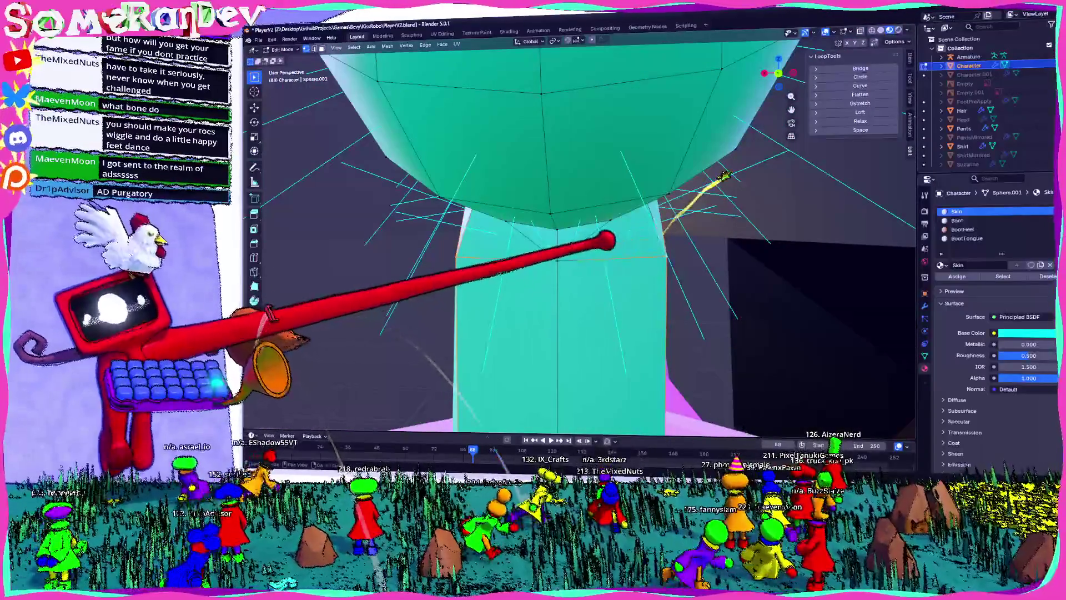
middle_click_drag(724, 177, 861, 147)
mouse_move(570, 206)
middle_mouse_down()
mouse_move(586, 73)
mouse_move(606, 183)
middle_mouse_up()
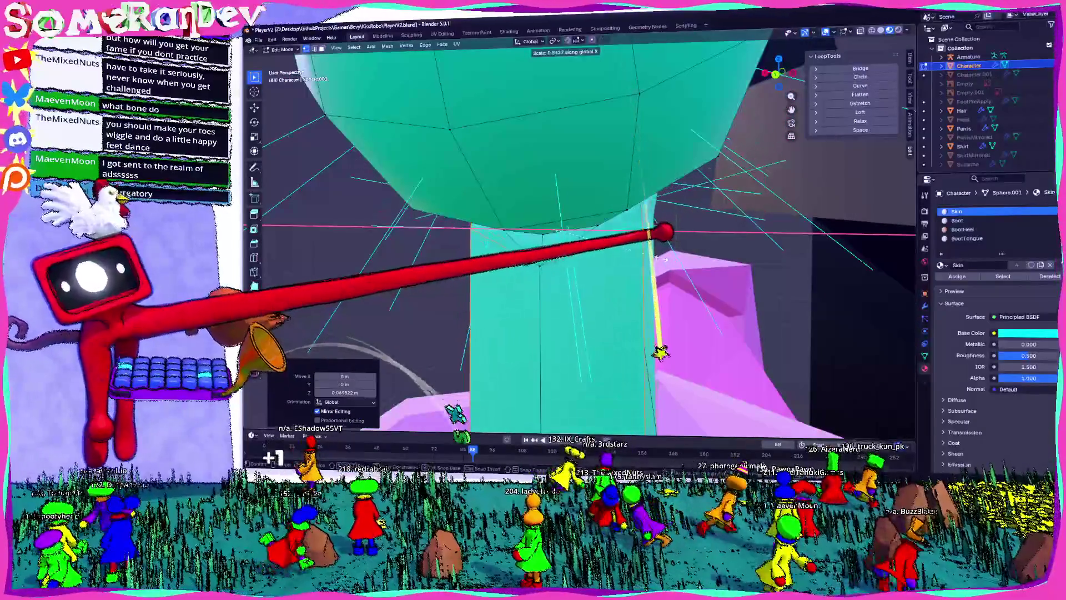
mouse_move(694, 172)
middle_mouse_down()
mouse_move(810, 71)
mouse_move(1047, 136)
middle_mouse_up()
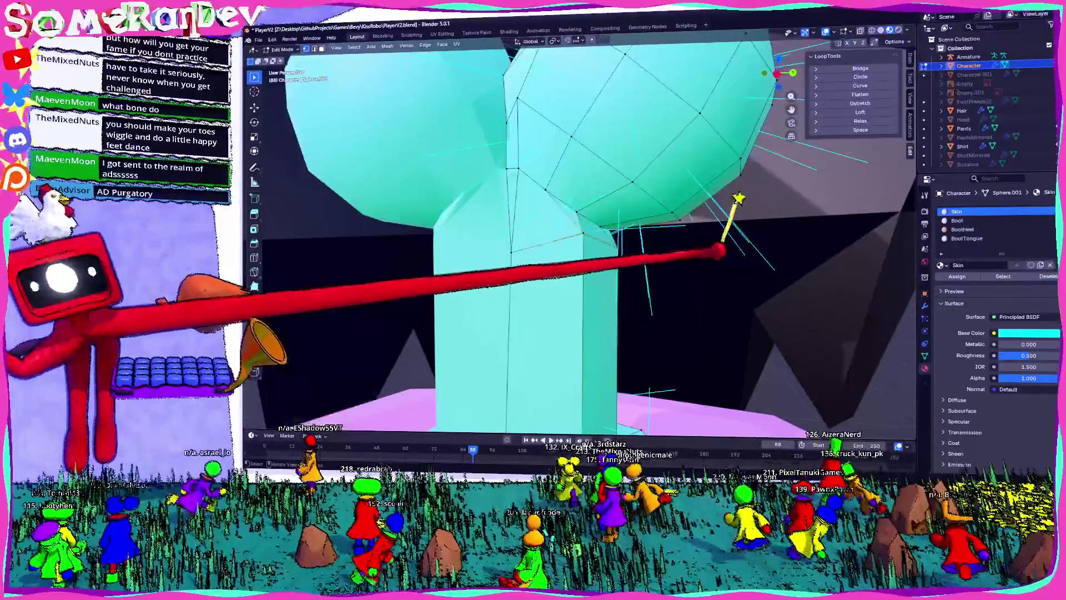
- Preview the head, then scale the selected vertices slightly narrower along X
key("Tab")
scroll(821, 178, "up", 5)
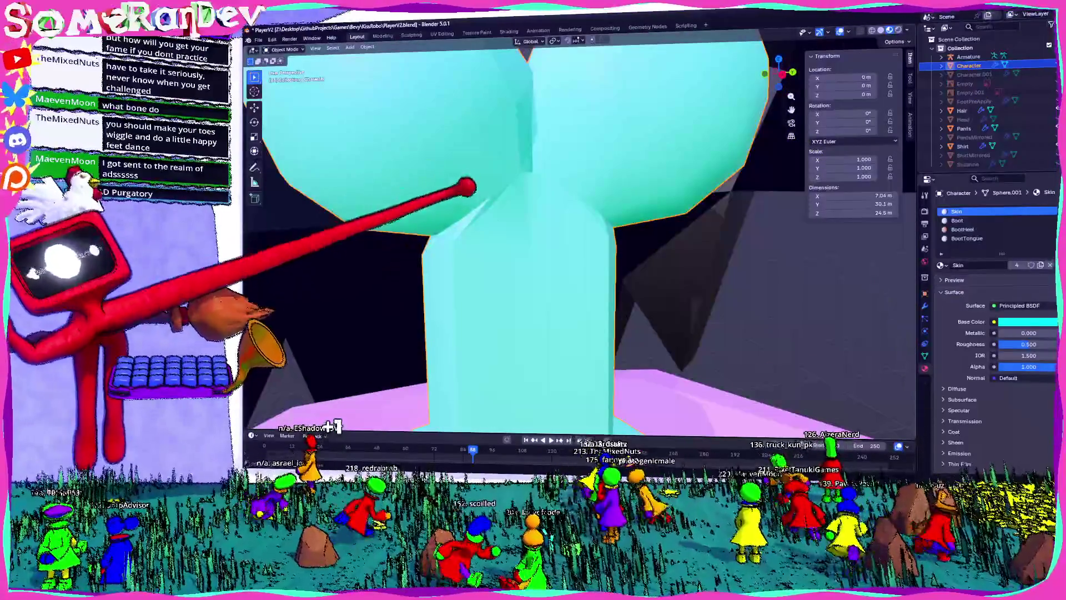
key("Tab")
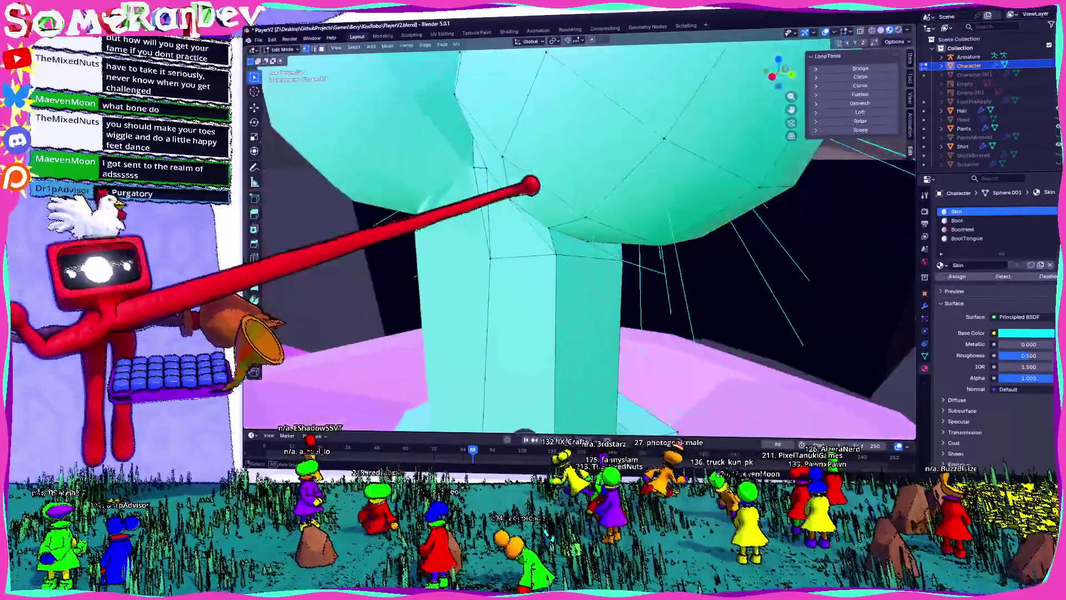
mouse_move(556, 250)
middle_mouse_down()
mouse_move(639, 239)
mouse_move(608, 245)
middle_mouse_up()
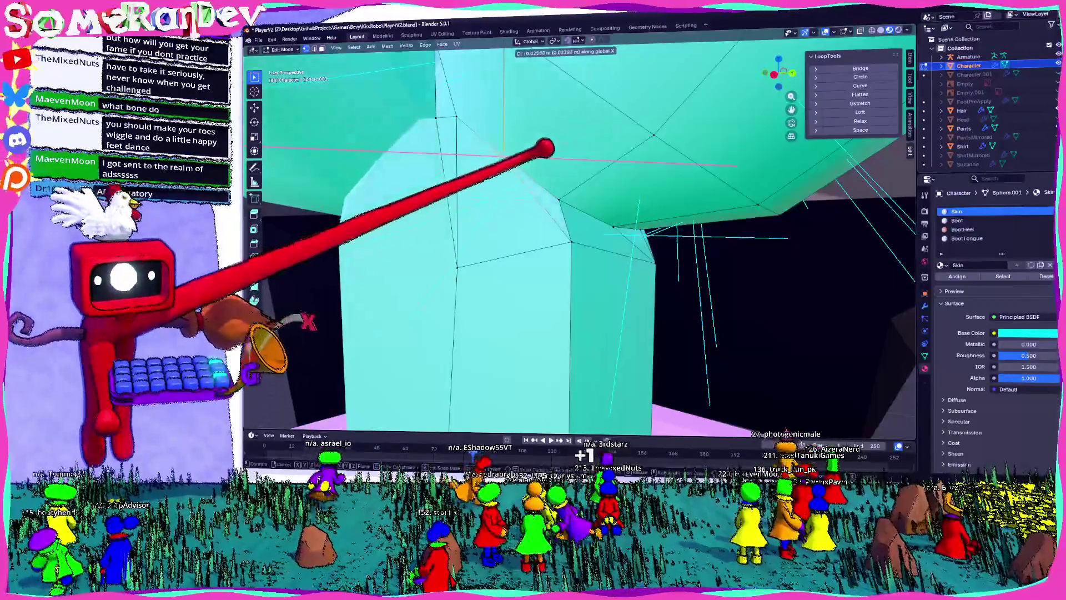
mouse_move(608, 245)
middle_mouse_down()
mouse_move(617, 273)
mouse_move(694, 302)
middle_mouse_up()
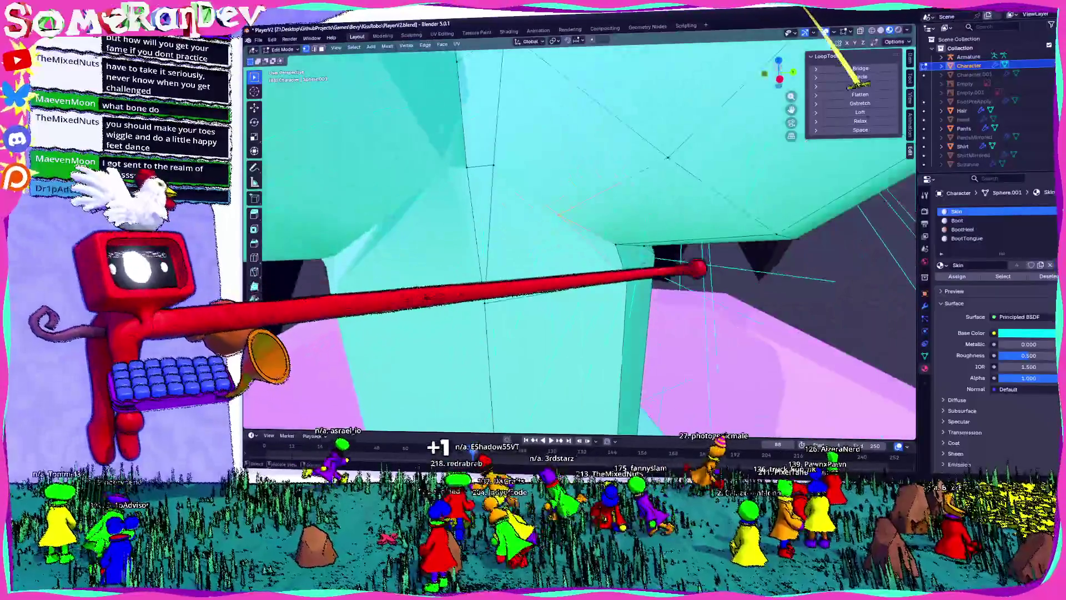
key("s")
key("x")
scroll(578, 239, "down", 5)
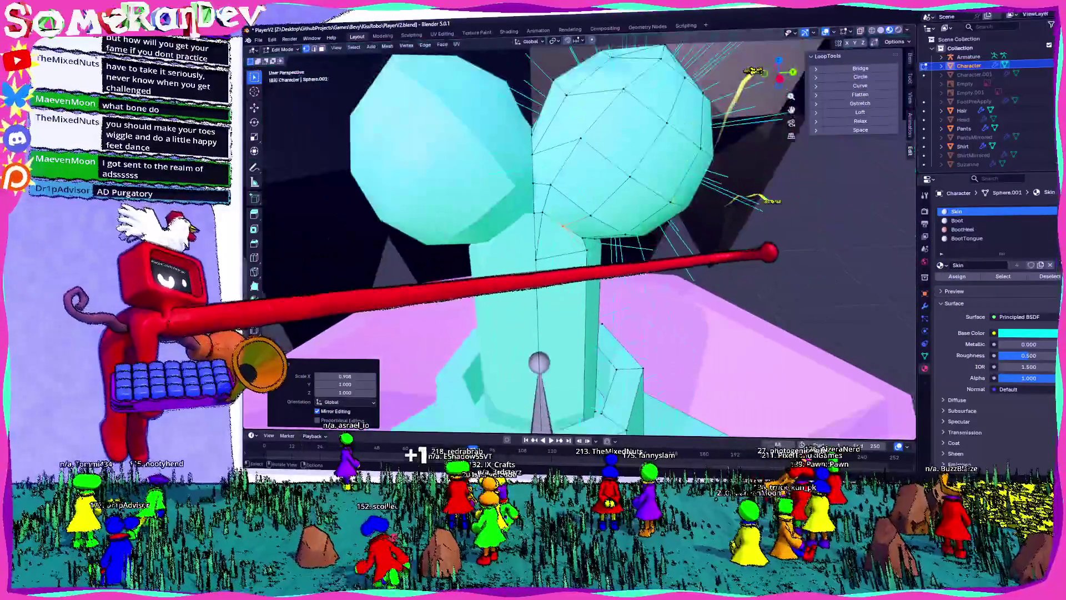
- Check the reshaped head, select all its vertices, and add a new material slot
key("Tab")
mouse_move(578, 239)
middle_mouse_down()
mouse_move(578, 222)
mouse_move(600, 234)
mouse_move(628, 222)
middle_mouse_up()
scroll(578, 239, "up", 3)
key("Tab")
scroll(577, 238, "up", 2)
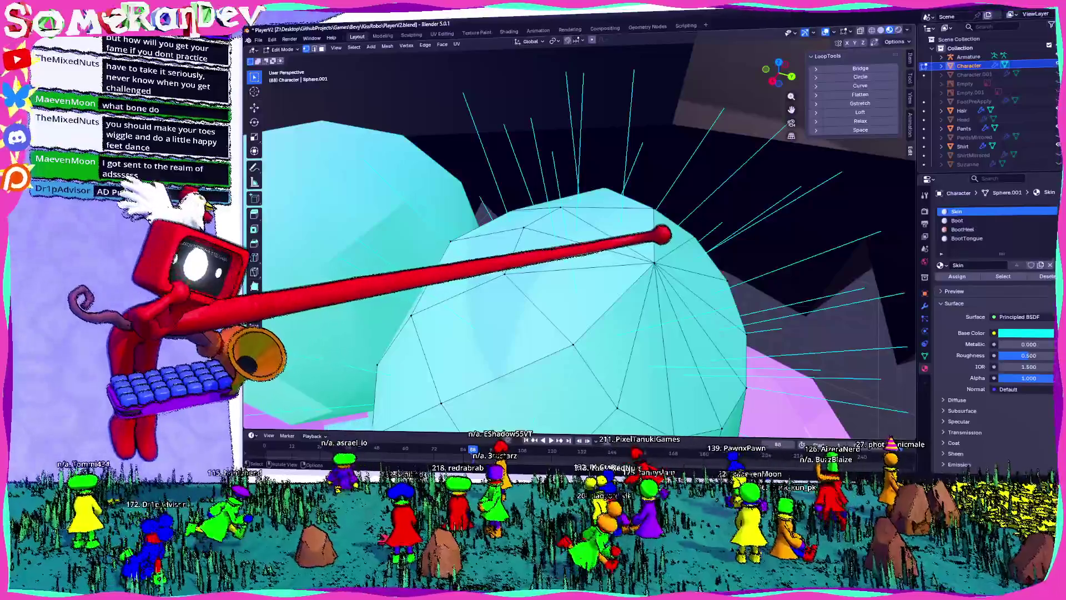
mouse_move(632, 413)
middle_mouse_down()
mouse_move(572, 333)
mouse_move(572, 311)
middle_mouse_up()
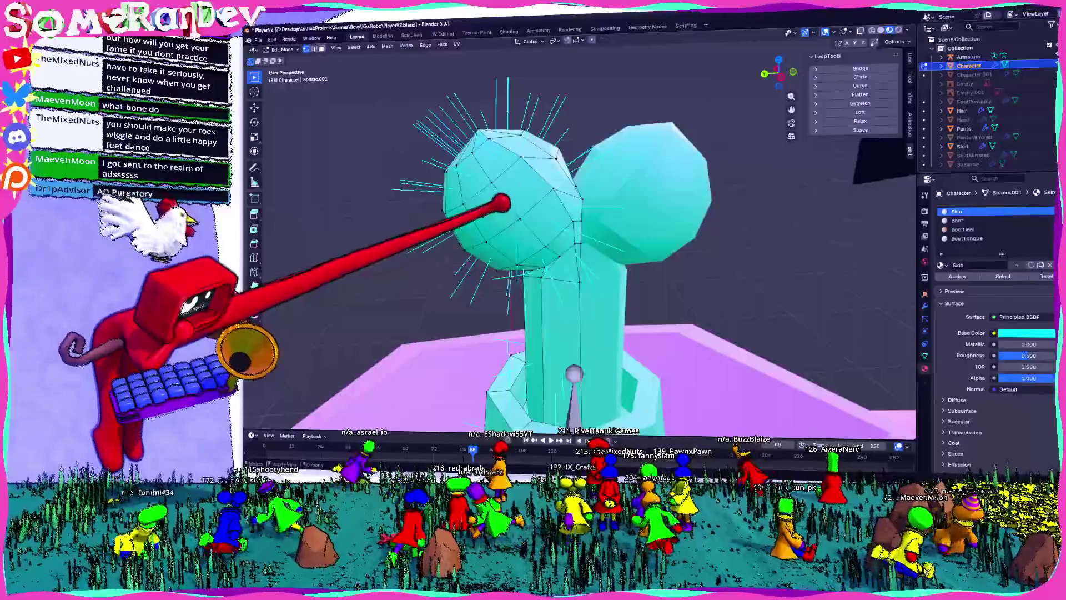
mouse_move(455, 205)
middle_mouse_down()
mouse_move(555, 161)
mouse_move(555, 226)
mouse_move(798, 185)
mouse_move(730, 288)
mouse_move(666, 181)
mouse_move(647, 209)
mouse_move(826, 41)
middle_mouse_up()
key("KP_3")
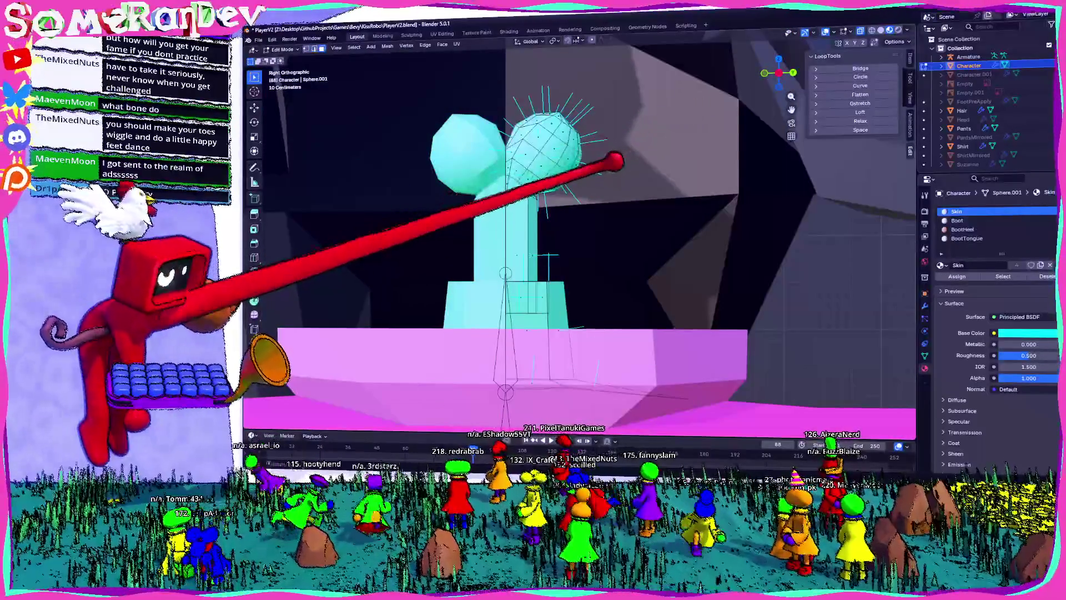
key("a")
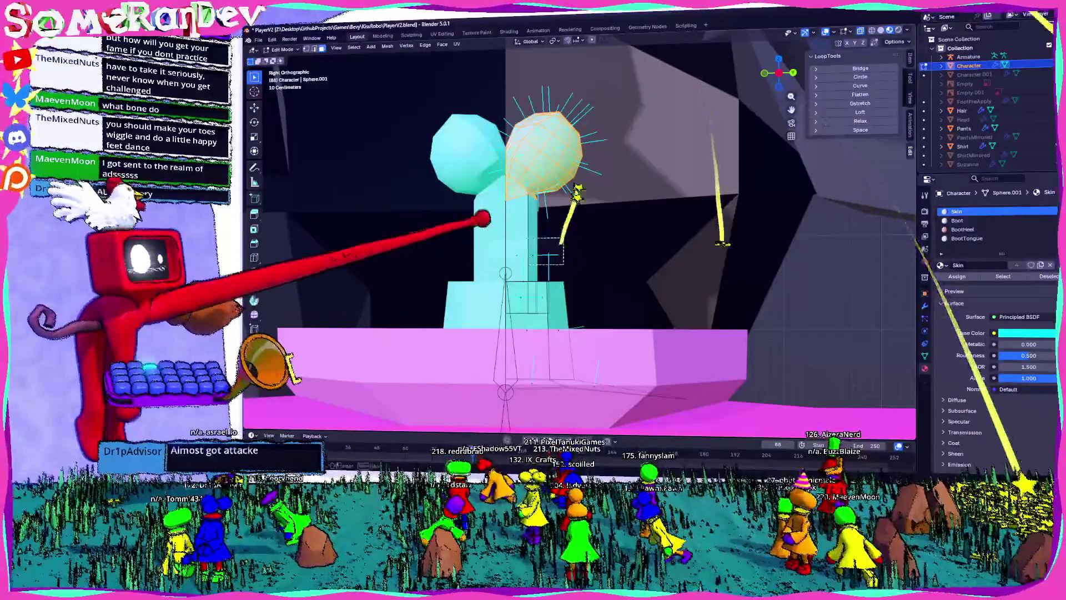
middle_click_drag(544, 181, 542, 231)
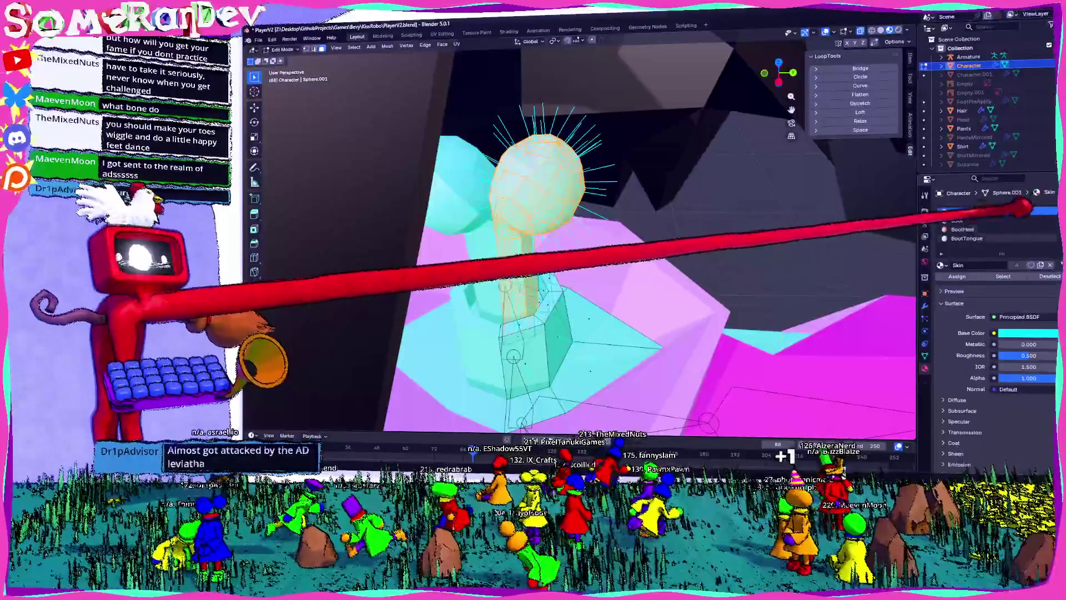
left_click(1049, 221)
- Create a new material named Bone and assign it to the head lobe
left_click(1030, 228)
type("Bone")
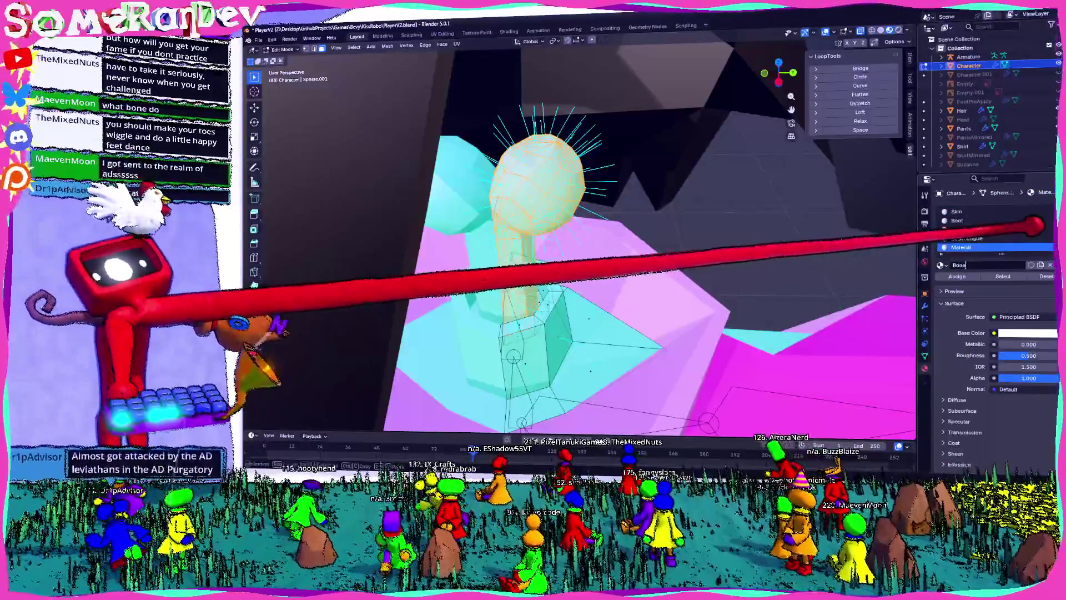
key("Return")
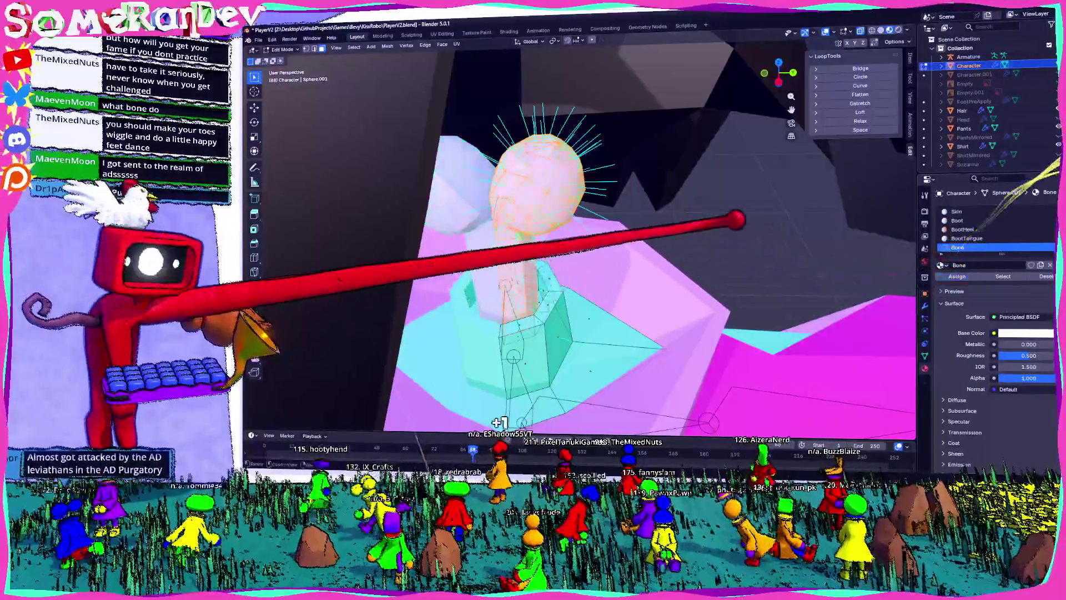
left_click(957, 276)
key("Tab")
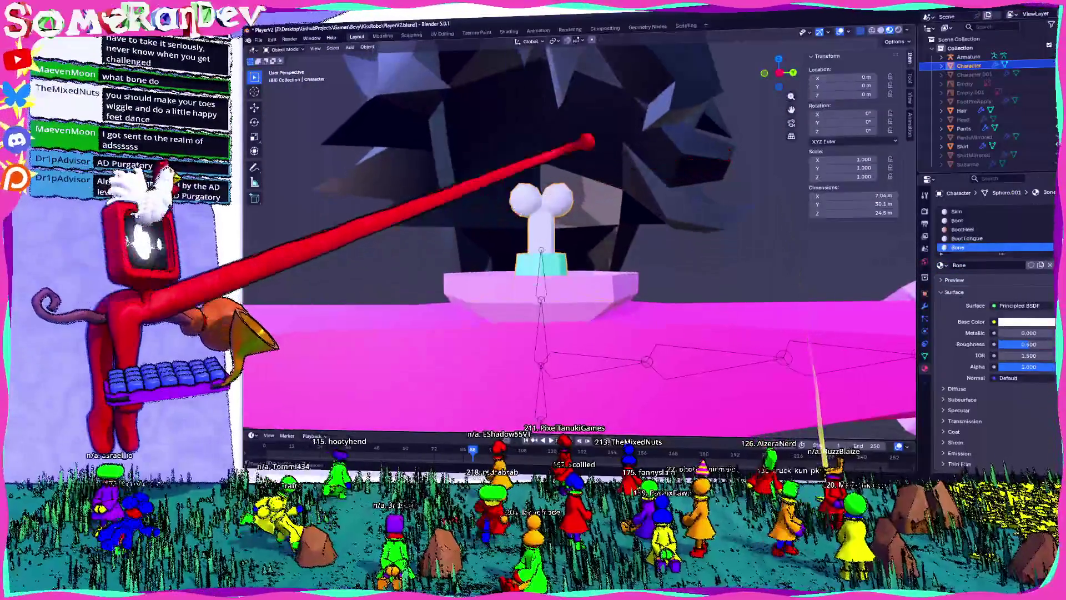
scroll(578, 238, "up", 3)
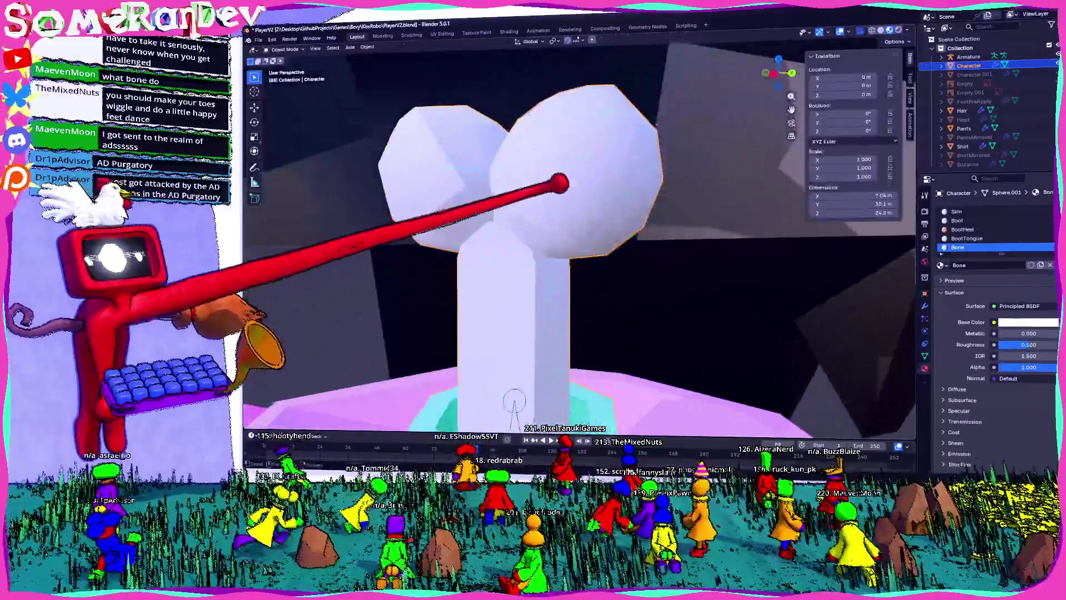
- Shrink the selected sphere slightly, previewing the shape in Object Mode
key("Tab")
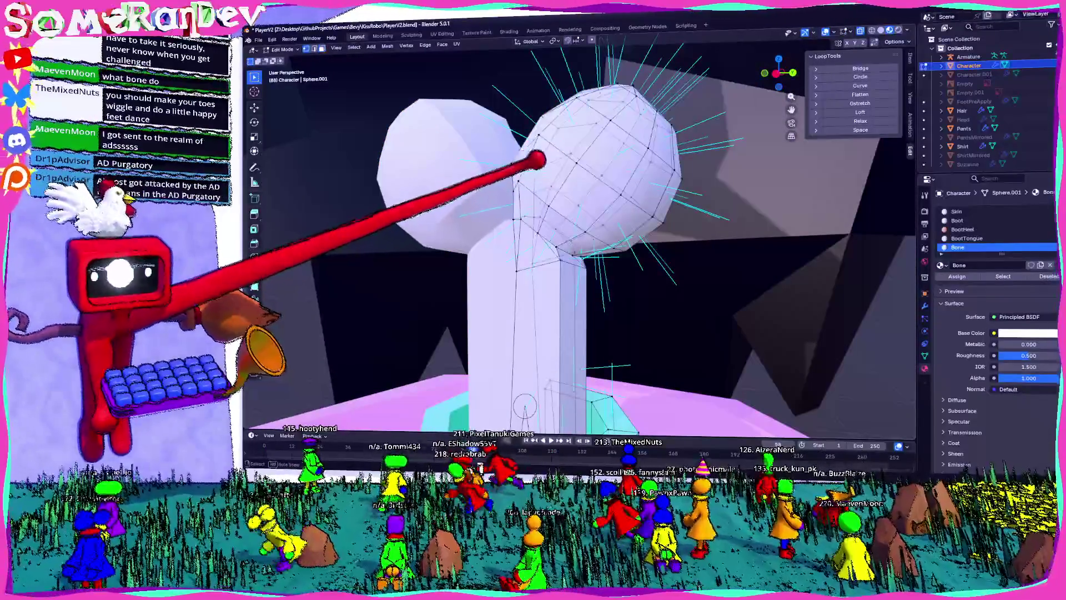
key("Tab")
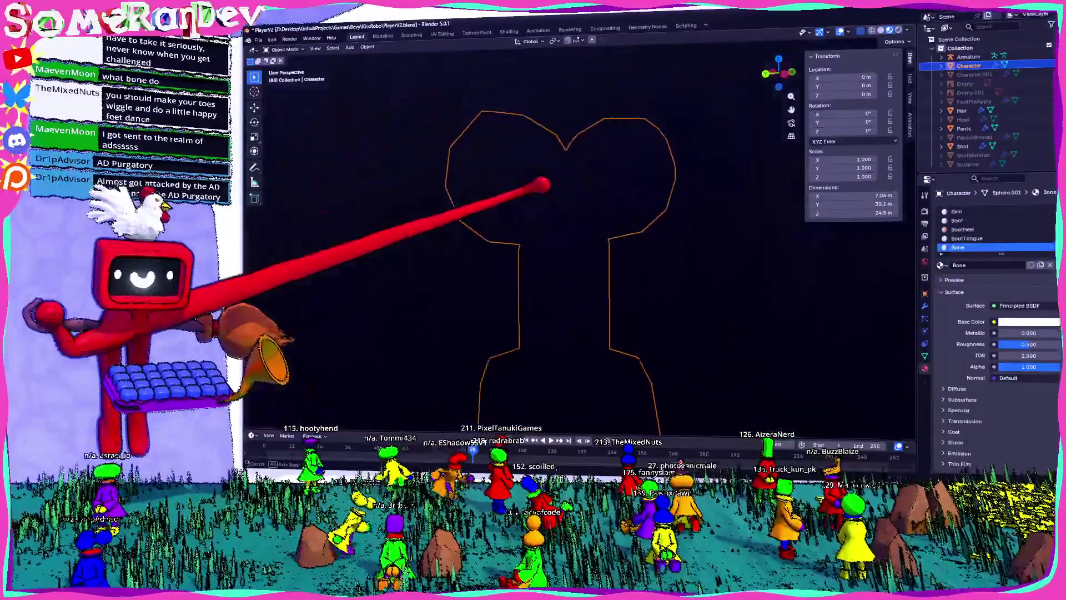
key("Tab")
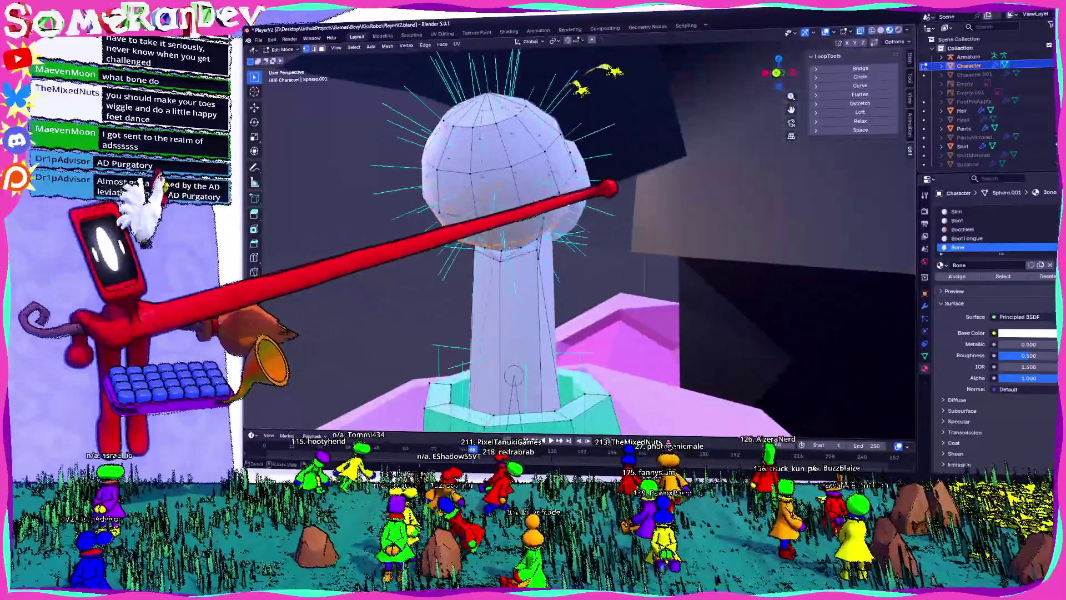
left_click(600, 220)
mouse_move(600, 220)
middle_mouse_down()
mouse_move(533, 225)
mouse_move(572, 221)
middle_mouse_up()
key("Tab")
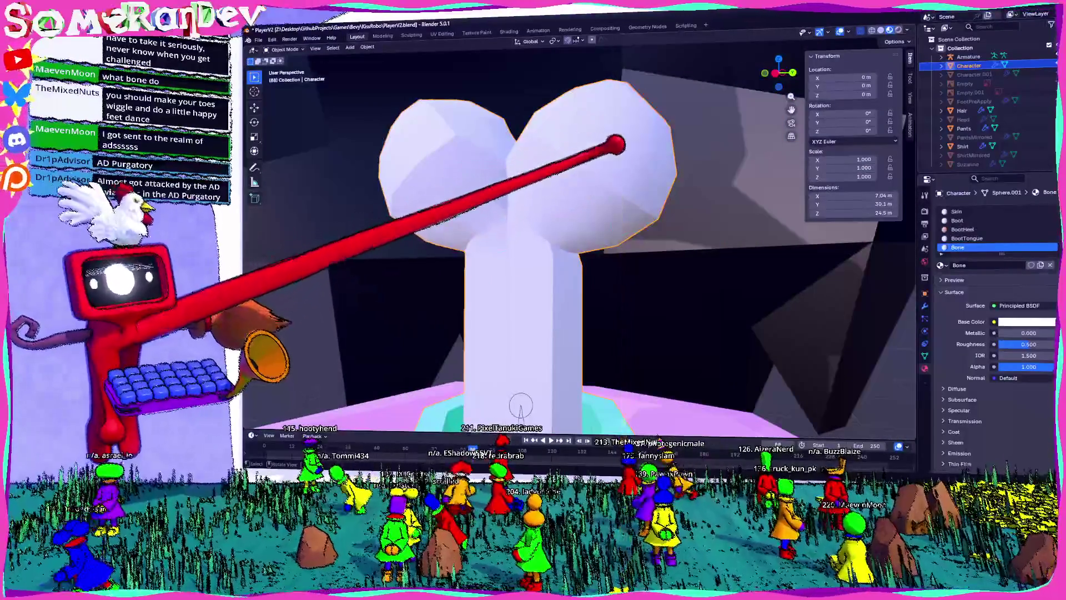
key("Tab")
left_click(692, 226)
middle_click_drag(691, 226, 627, 230)
key("s")
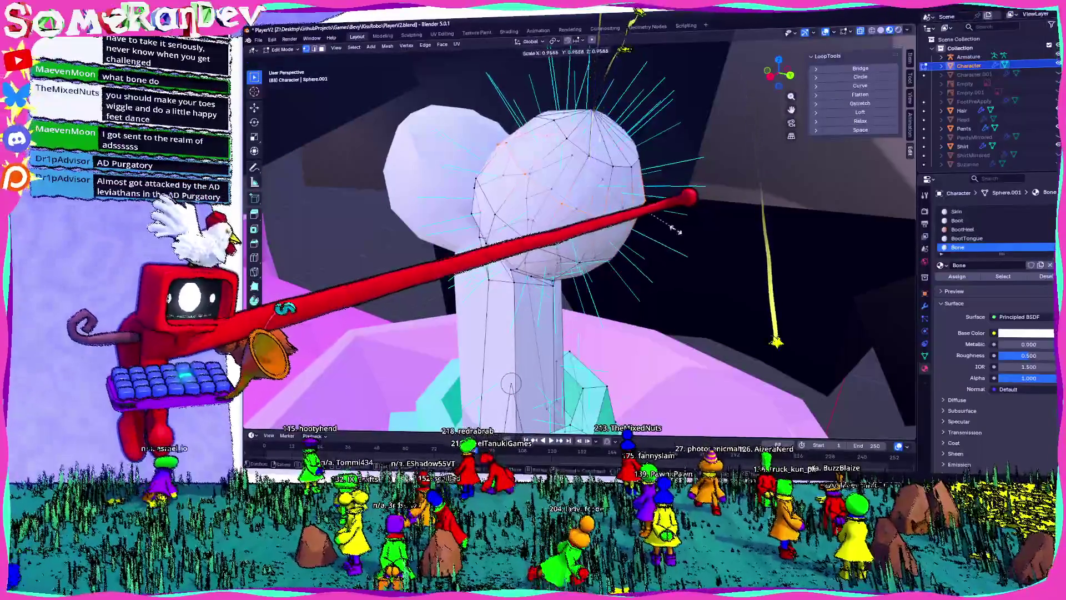
key("s")
key("Return")
- Lower the sphere a little from the right side view and return to Object Mode
key("KP_3")
key("g")
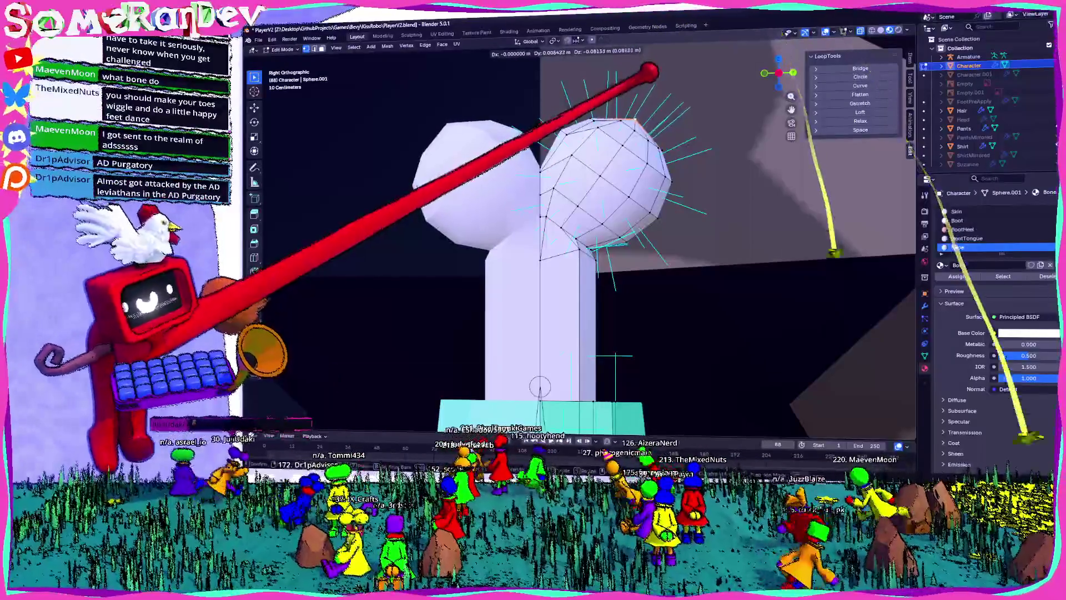
left_click(648, 71)
scroll(661, 111, "down", 3)
key("Tab")
mouse_move(671, 138)
middle_mouse_down()
mouse_move(697, 174)
mouse_move(752, 210)
mouse_move(738, 223)
mouse_move(713, 208)
middle_mouse_up()
- Unhide the head with Alt+H and frame the shoulders and head
scroll(561, 261, "up", 2)
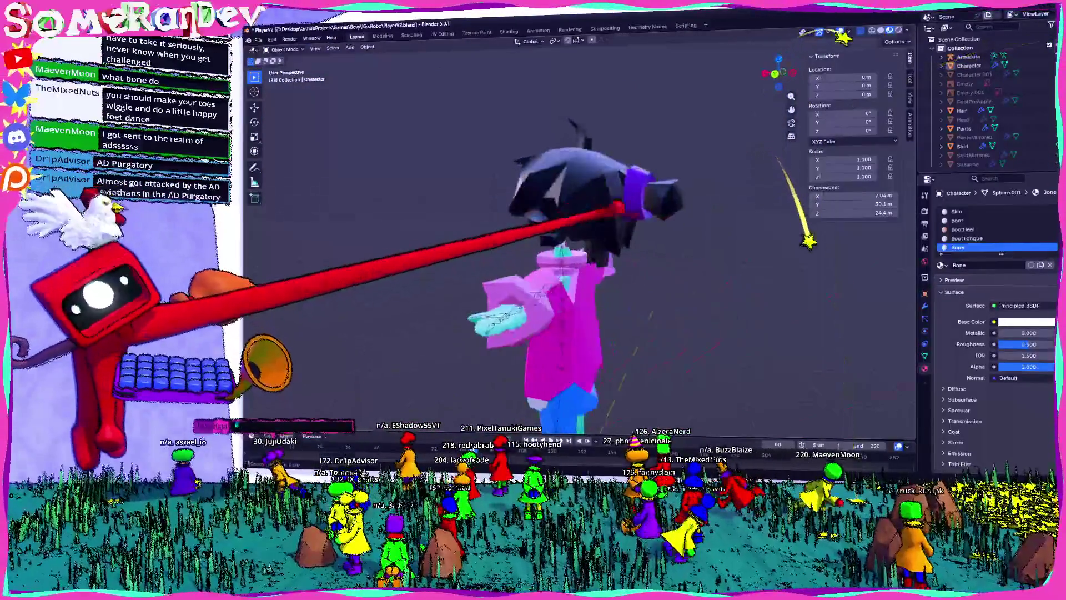
scroll(561, 261, "down", 4)
scroll(561, 261, "up", 8)
scroll(561, 261, "down", 2)
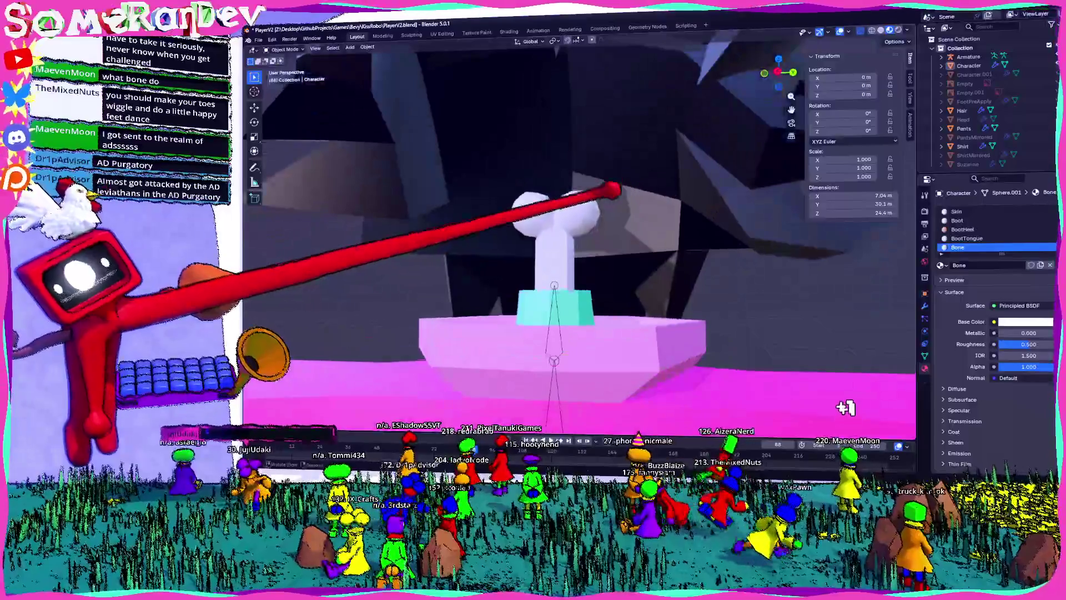
middle_click_drag(561, 261, 560, 222)
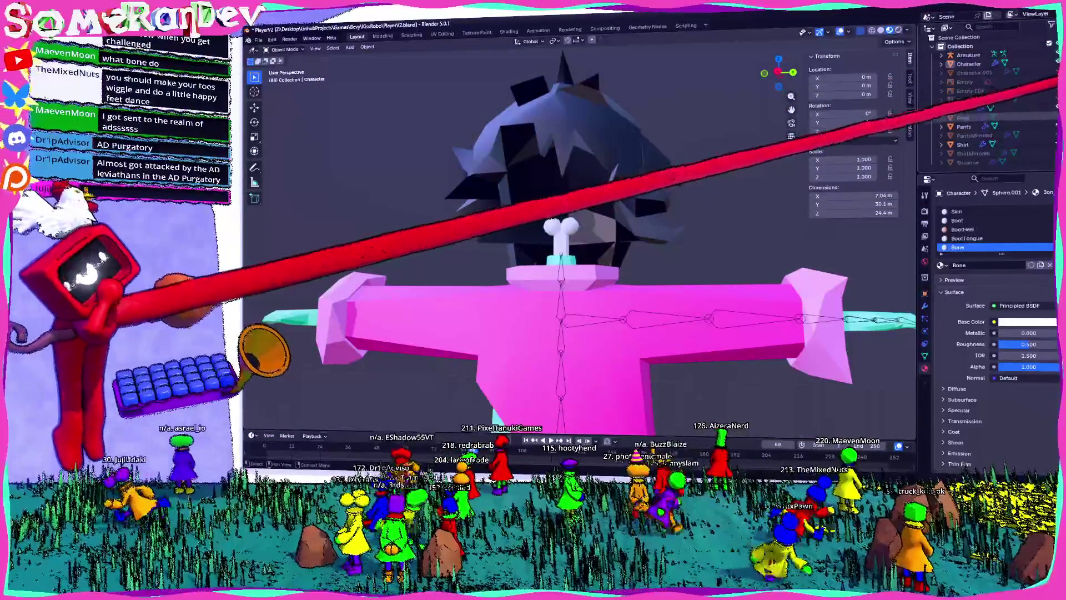
key("alt+h")
middle_click_drag(561, 222, 616, 216)
scroll(561, 261, "down", 3)
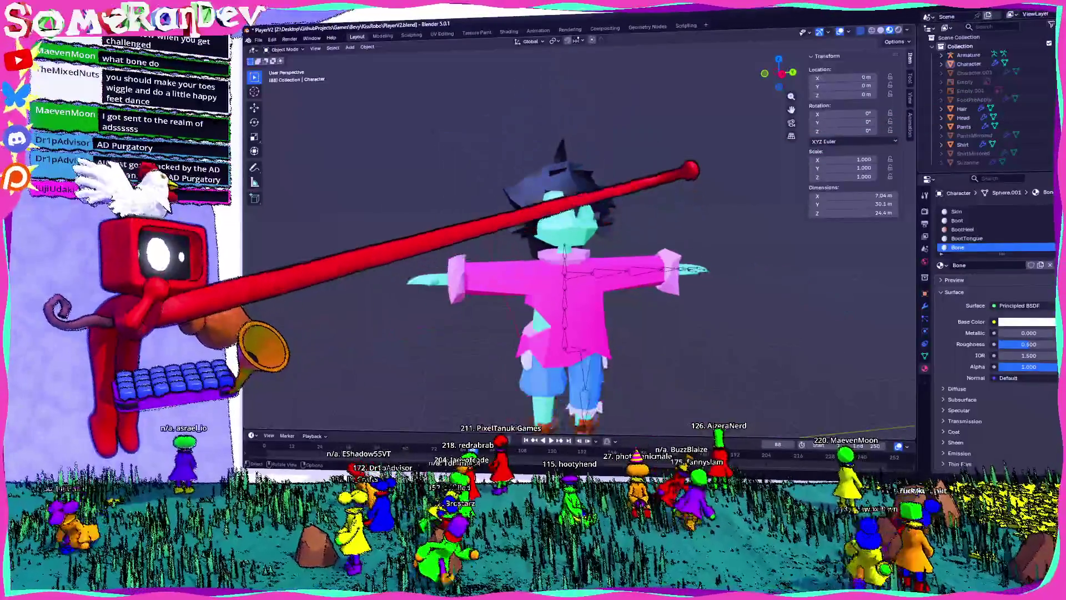
scroll(561, 261, "up", 4)
mouse_move(561, 238)
middle_mouse_down()
mouse_move(567, 261)
mouse_move(611, 256)
mouse_move(572, 260)
mouse_move(572, 250)
mouse_move(572, 267)
mouse_move(561, 255)
middle_mouse_up()
- Select the armature, then the shirt, and enter Edit Mode on the shirt mesh
scroll(600, 256, "down", 3)
scroll(572, 260, "up", 3)
scroll(572, 250, "down", 4)
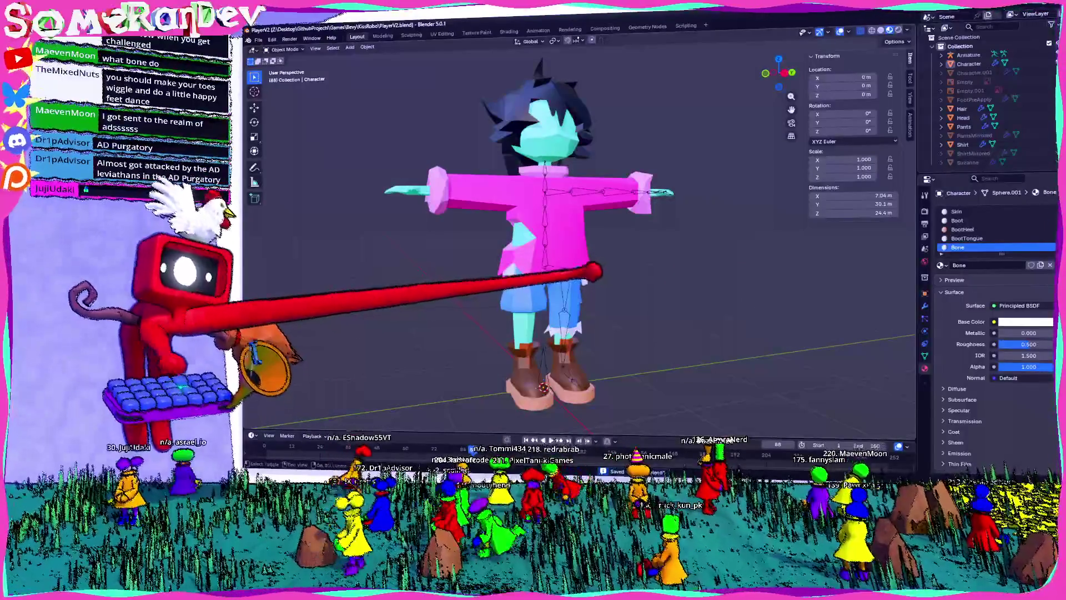
scroll(561, 256, "up", 2)
left_click(545, 167)
scroll(545, 166, "up", 2)
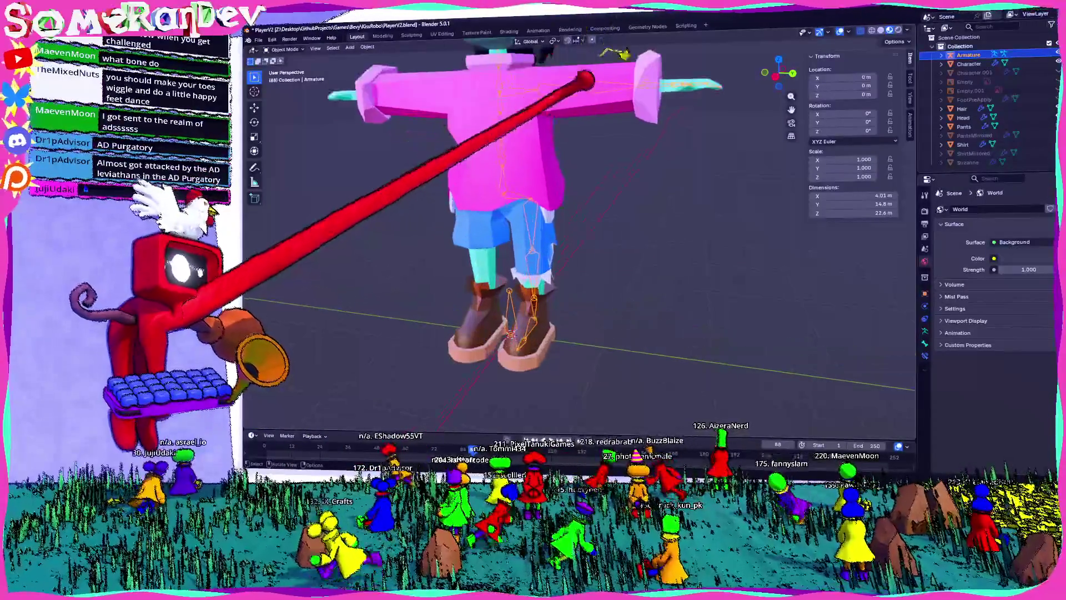
left_click(500, 167)
key("Tab")
scroll(572, 250, "up", 3)
mouse_move(374, 287)
middle_mouse_down()
mouse_move(389, 267)
mouse_move(489, 254)
middle_mouse_up()
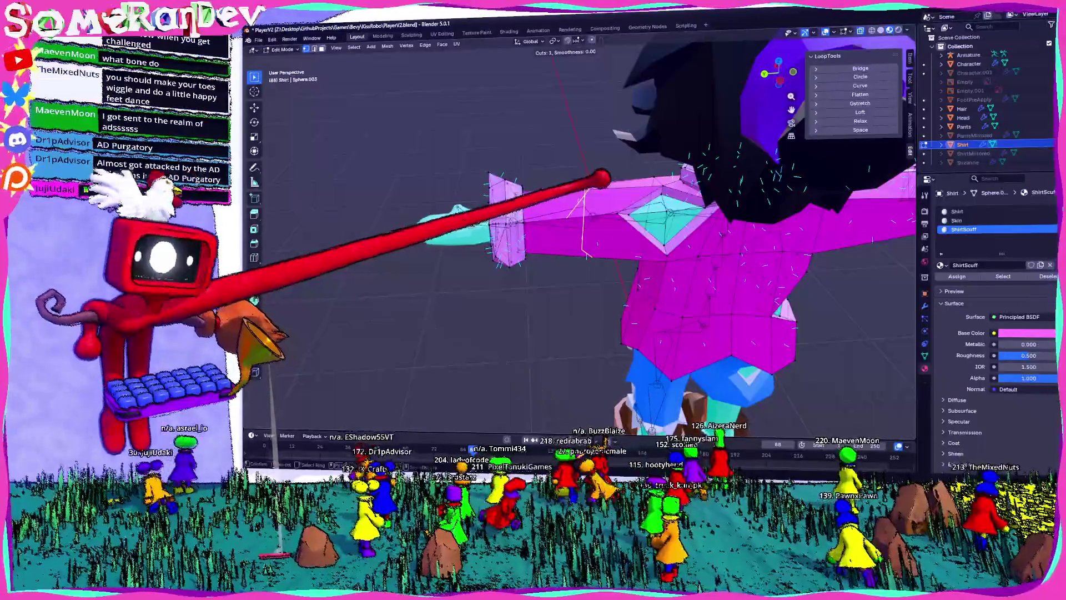
- Play and stop the animation to test the deformation
key("space")
left_click(781, 81)
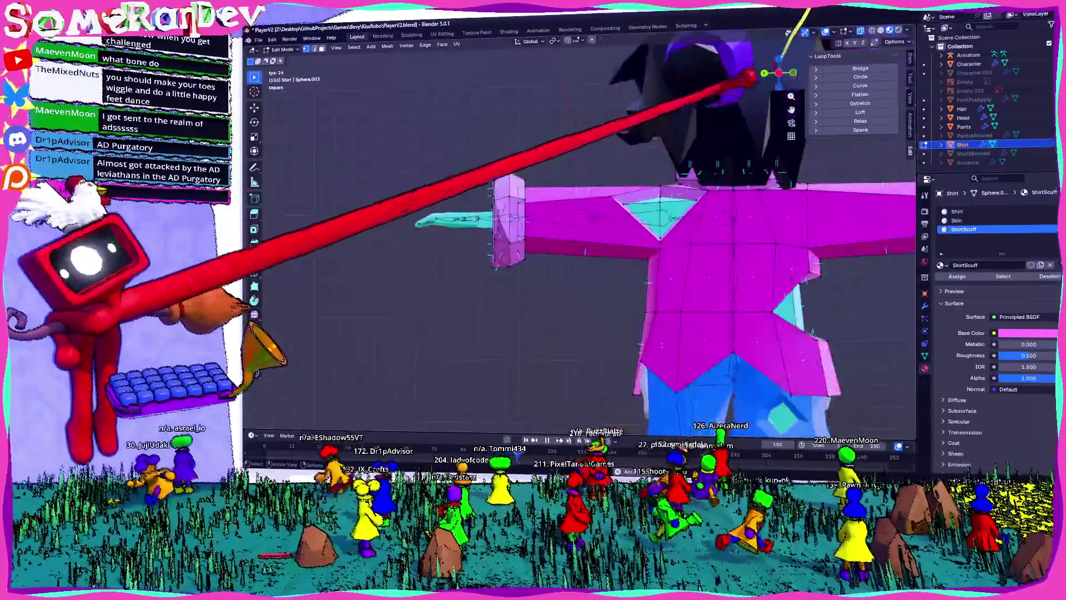
key("space")
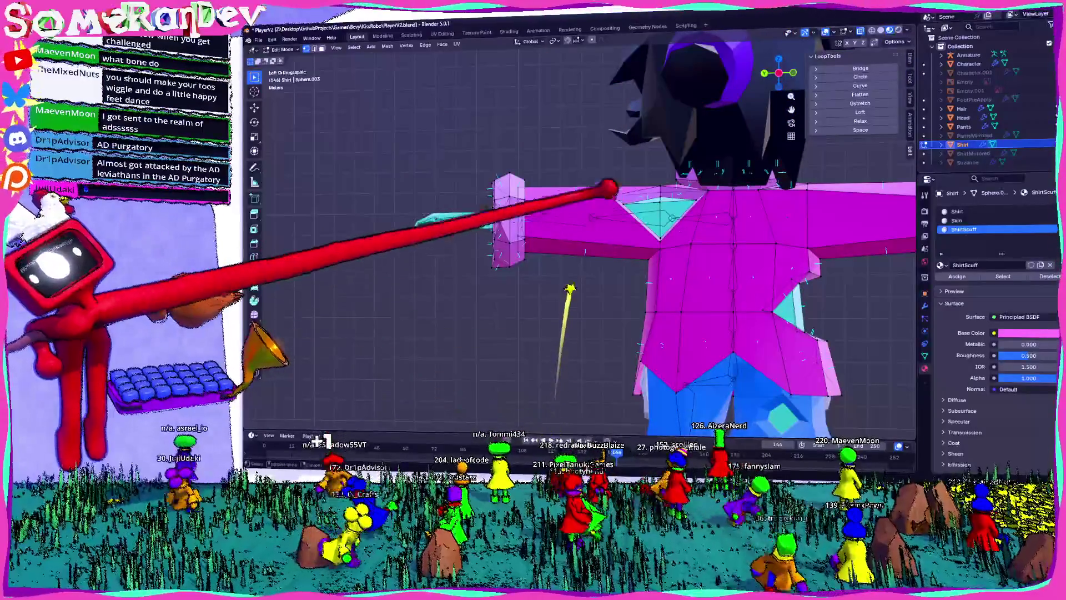
- Add a centred edge loop across the sleeve and flatten it with S Y 0
left_click(593, 214)
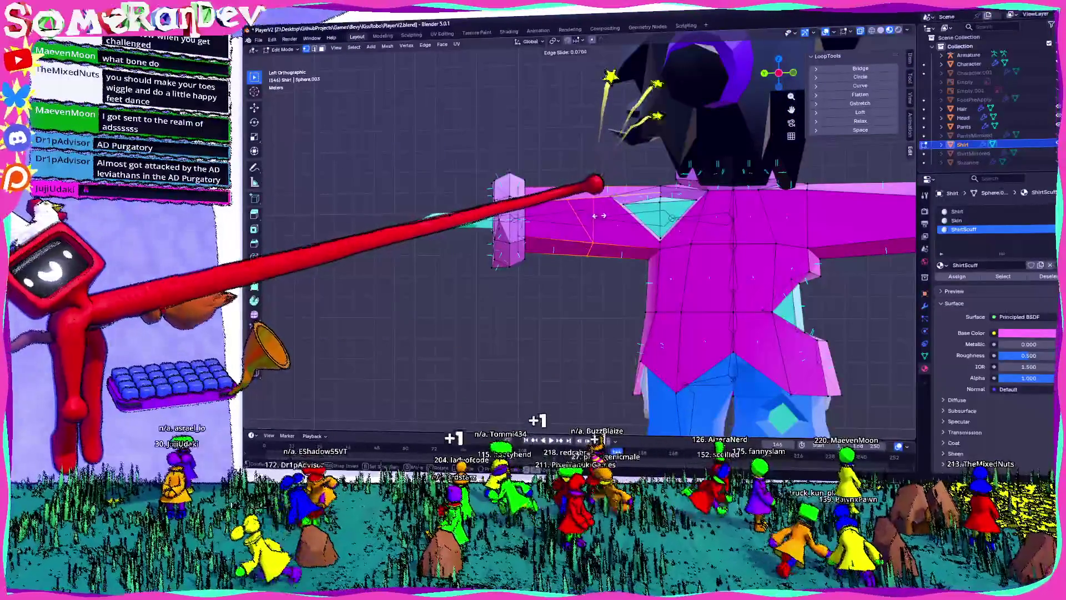
right_click(597, 216)
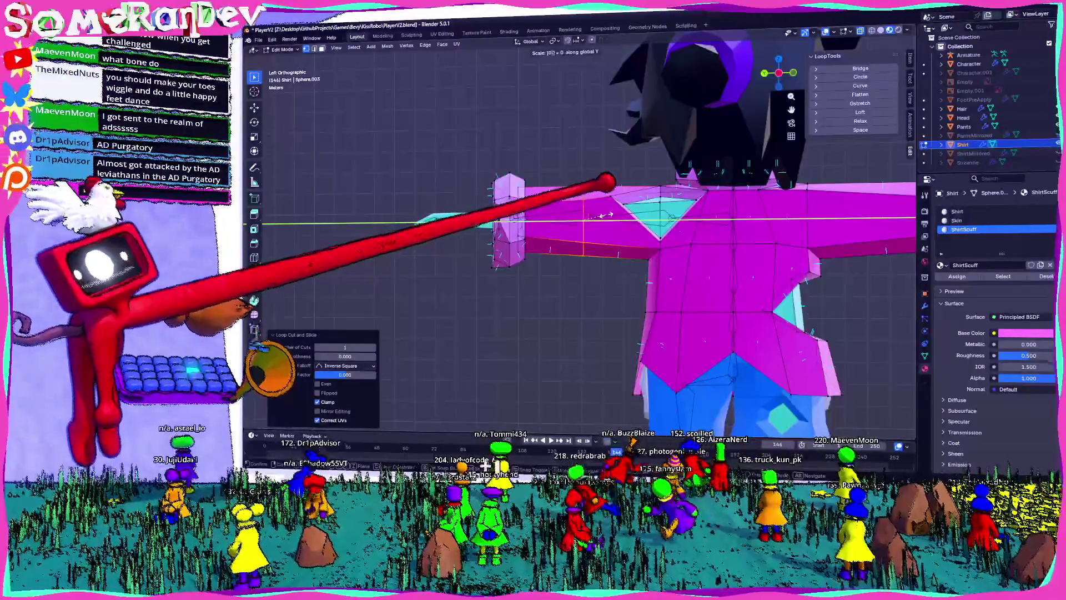
mouse_move(583, 250)
middle_mouse_down()
mouse_move(544, 211)
mouse_move(589, 245)
mouse_move(596, 223)
middle_mouse_up()
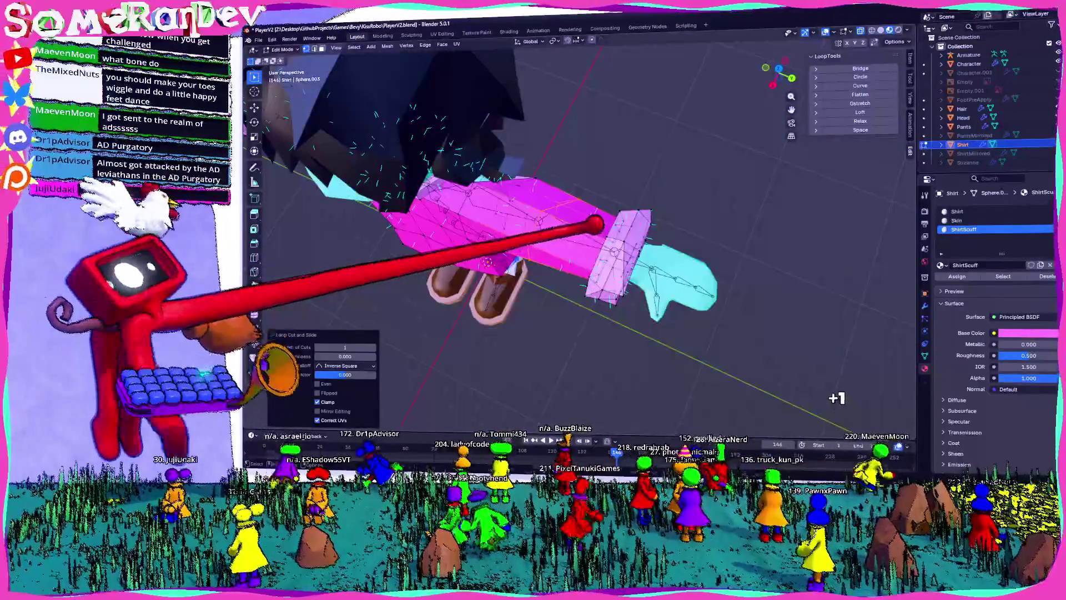
key("KP_3")
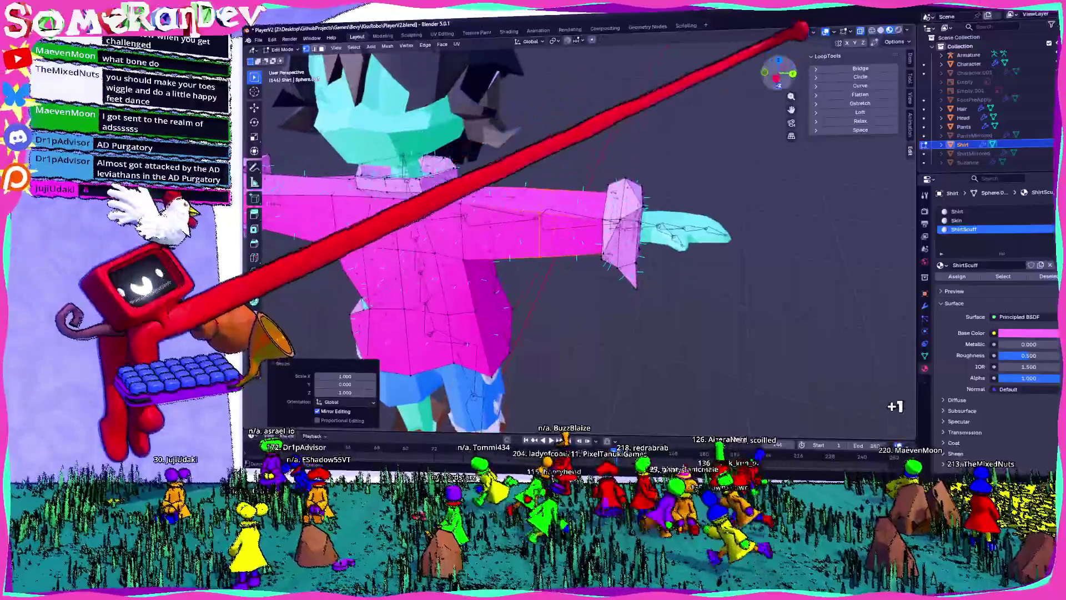
key("s")
key("y")
key("0")
key("Return")
middle_click_drag(522, 178, 849, 175, "shift")
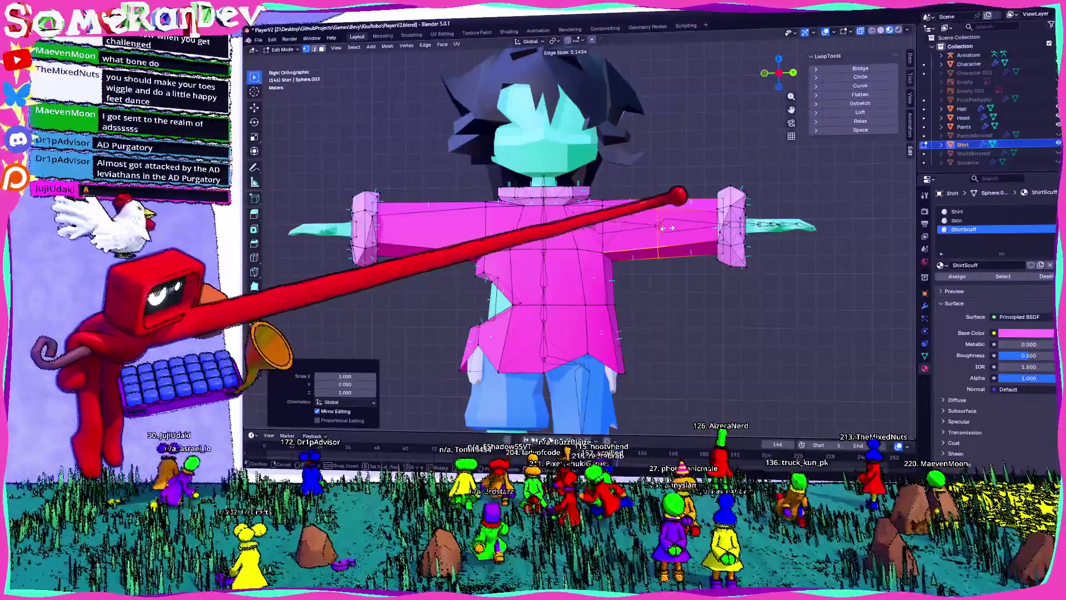
- Add another centred edge loop on the sleeve
left_click(661, 222, "ctrl")
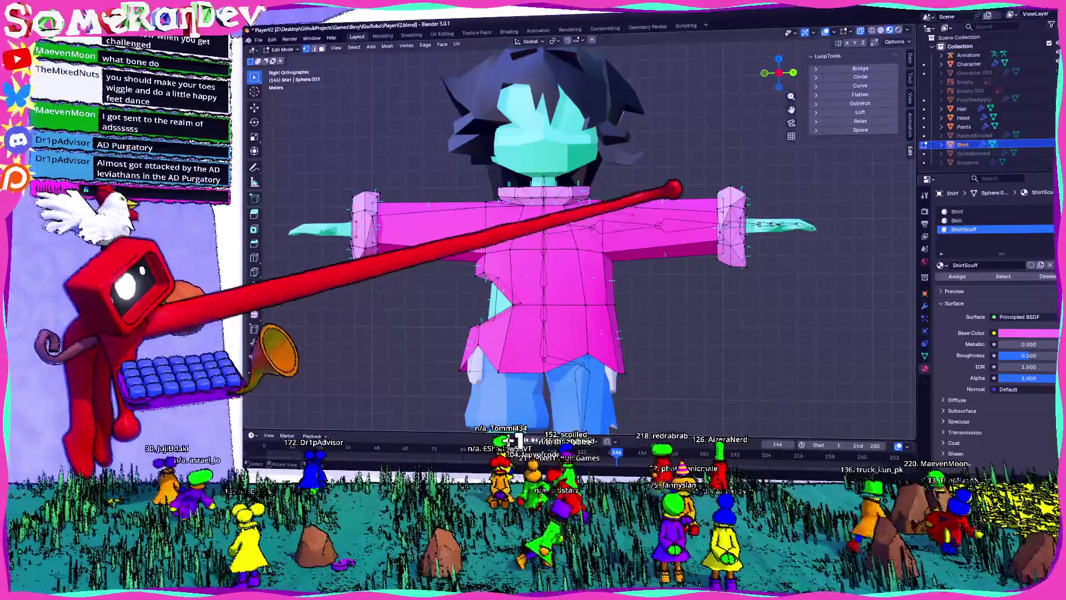
left_click(664, 222)
right_click(663, 222)
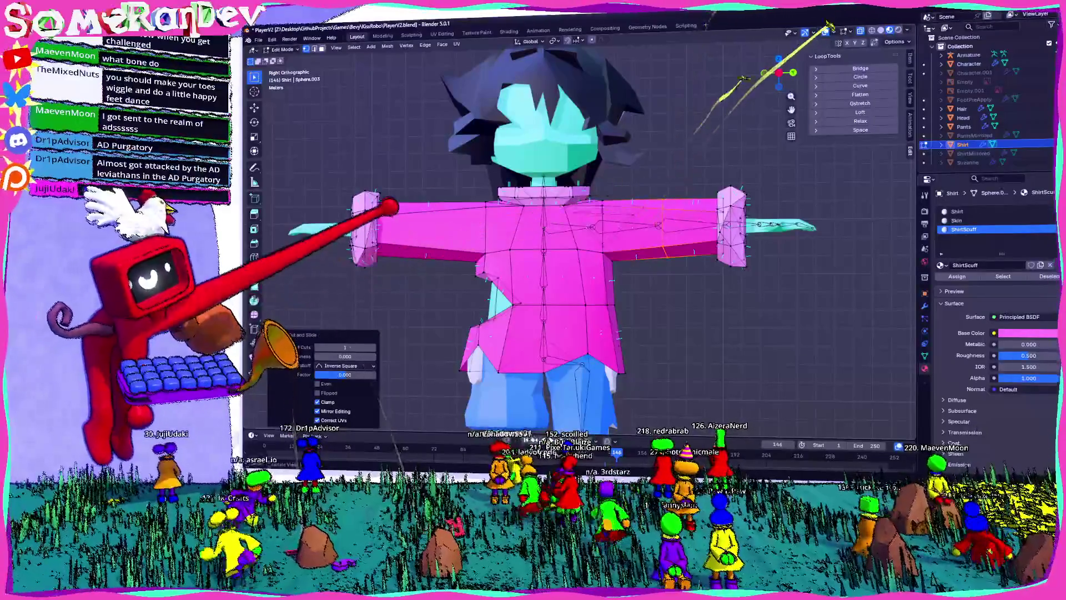
mouse_move(422, 198)
middle_mouse_down()
mouse_move(461, 184)
mouse_move(500, 261)
mouse_move(656, 278)
middle_mouse_up()
- Add a centred loop cut on the arm and scale it along Y
left_click(661, 271, "alt")
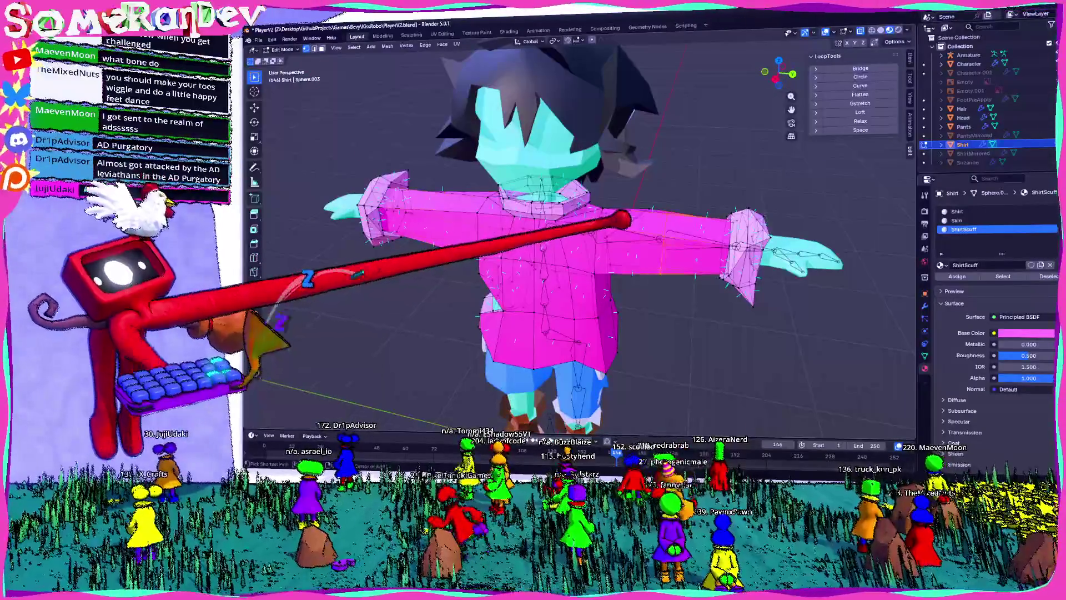
middle_click_drag(661, 238, 666, 245)
key("ctrl+r")
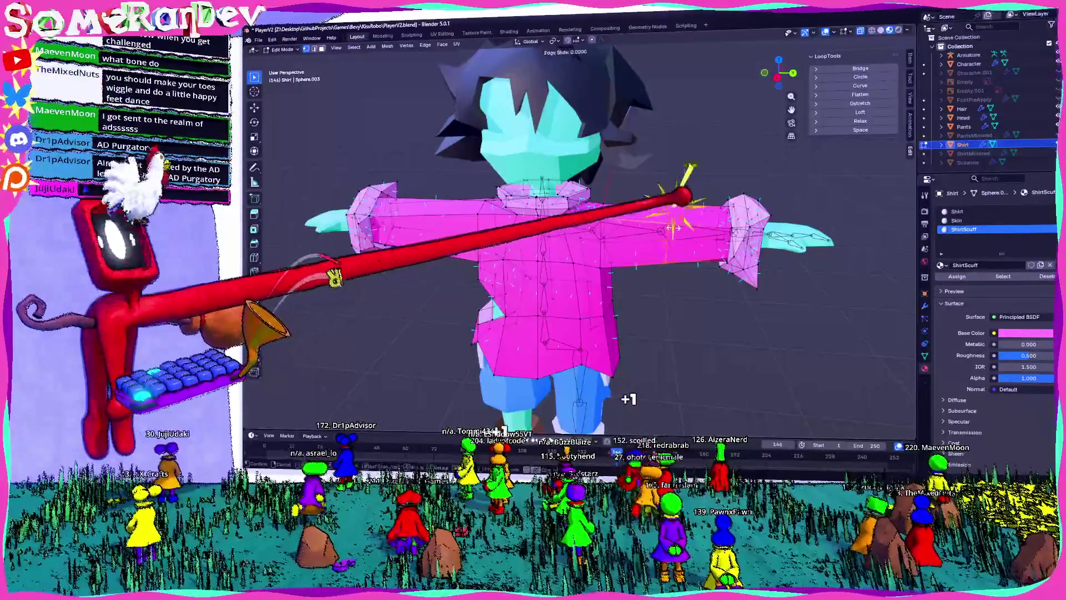
right_click(674, 228)
key("s")
key("y")
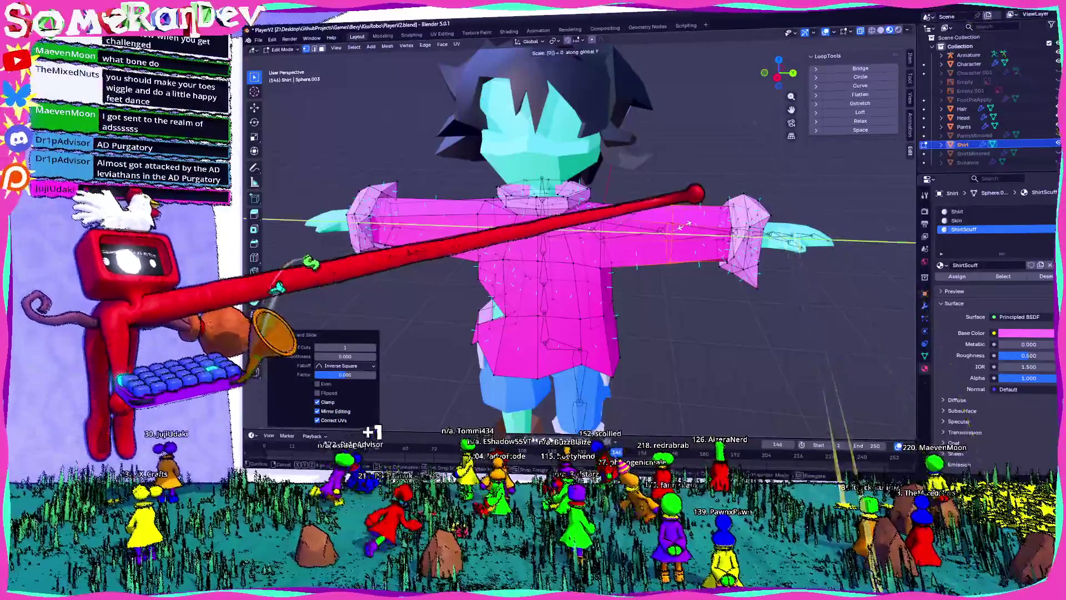
key("Return")
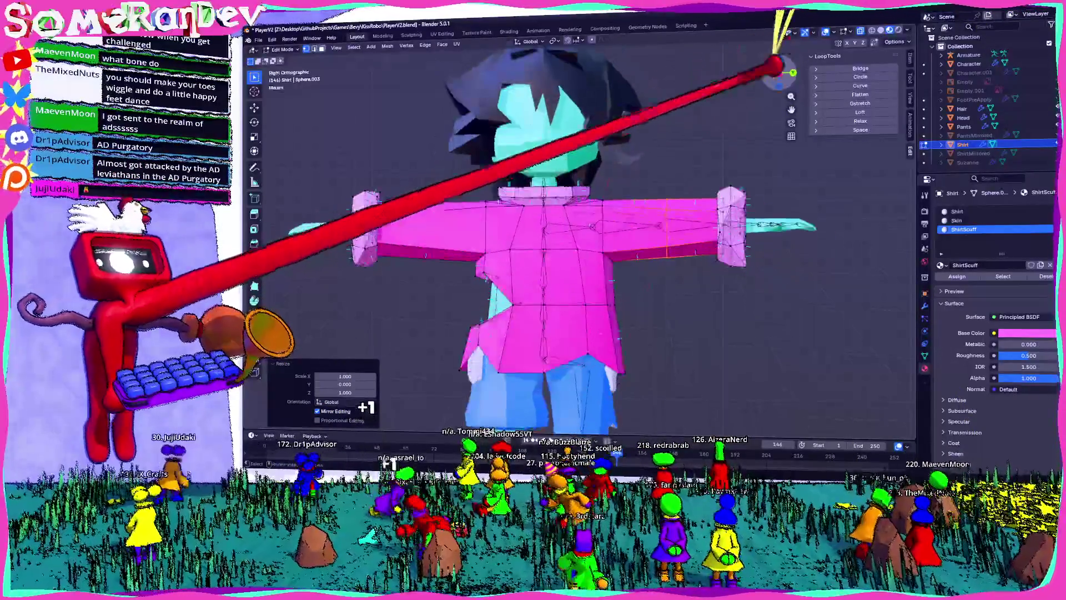
- Slide the new edge loop along the sleeve from the left side view
mouse_move(767, 186)
middle_mouse_down()
mouse_move(575, 241)
mouse_move(488, 233)
mouse_move(507, 209)
mouse_move(475, 232)
middle_mouse_up()
scroll(491, 233, "up", 5)
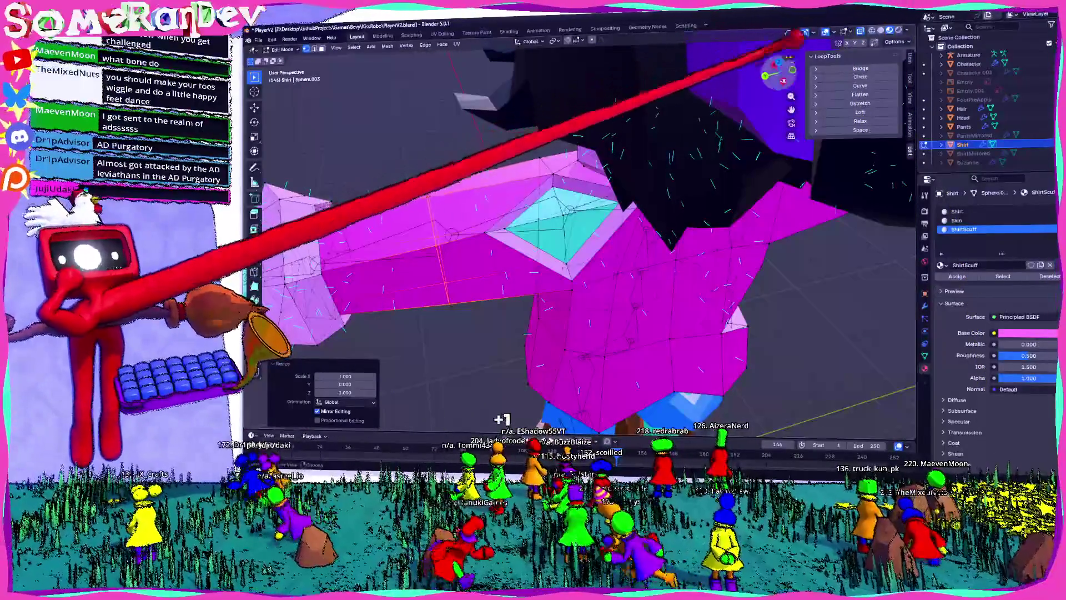
left_click(780, 72)
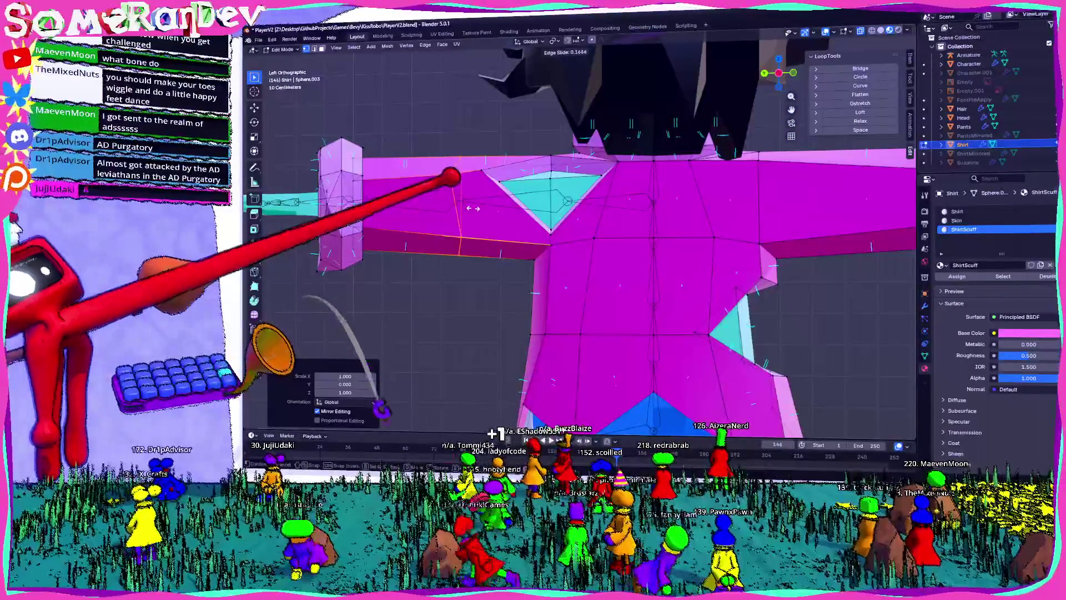
left_click(472, 209)
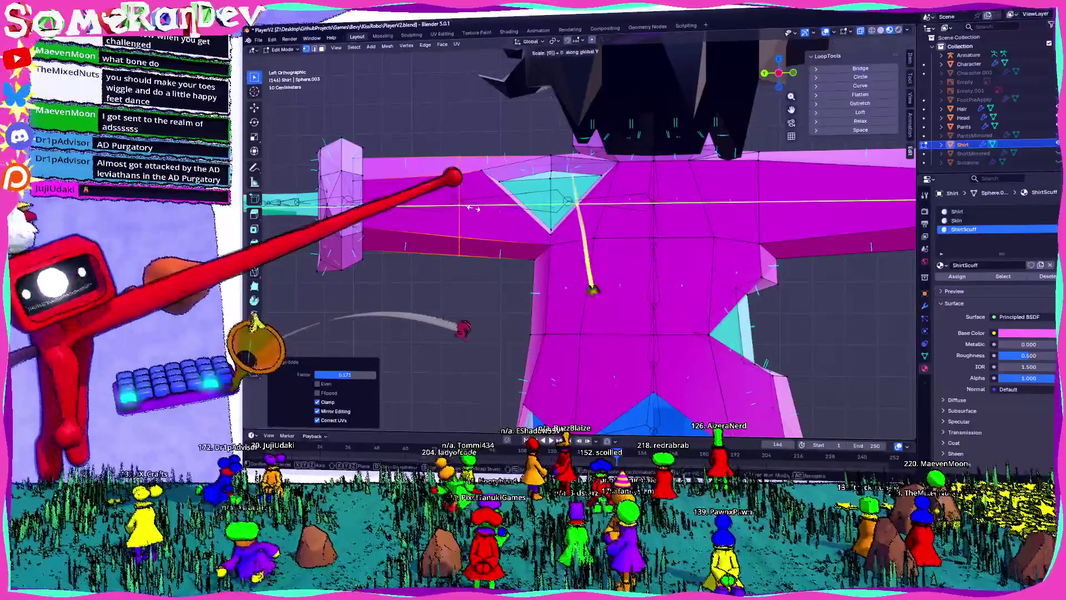
key("Return")
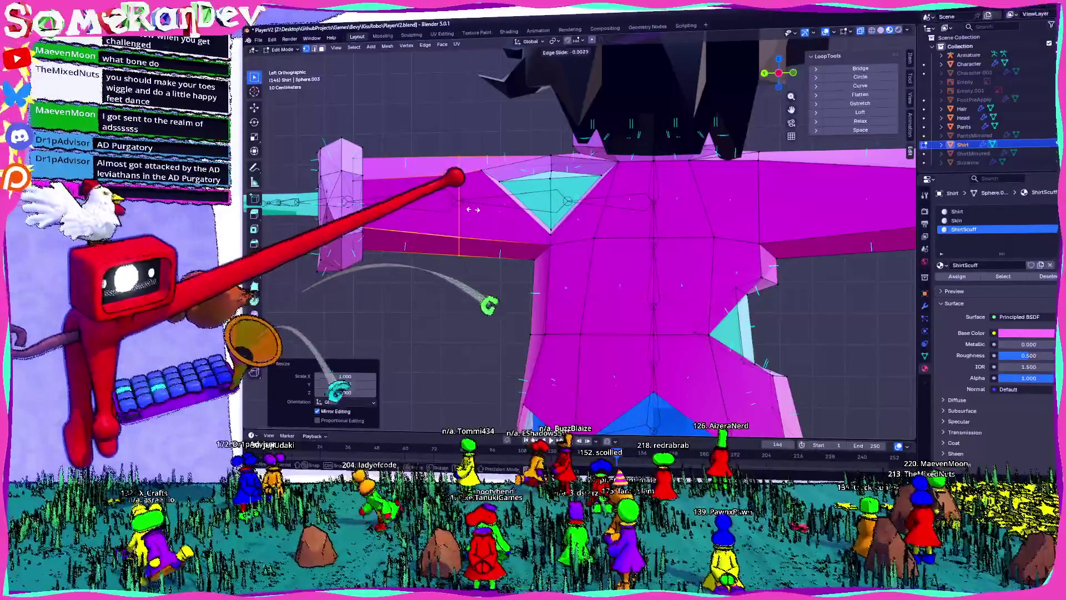
left_click(473, 209)
mouse_move(473, 210)
middle_mouse_down()
mouse_move(522, 304)
mouse_move(547, 252)
middle_mouse_up()
mouse_move(585, 221)
middle_mouse_down()
mouse_move(622, 225)
mouse_move(583, 245)
mouse_move(473, 260)
mouse_move(408, 228)
middle_mouse_up()
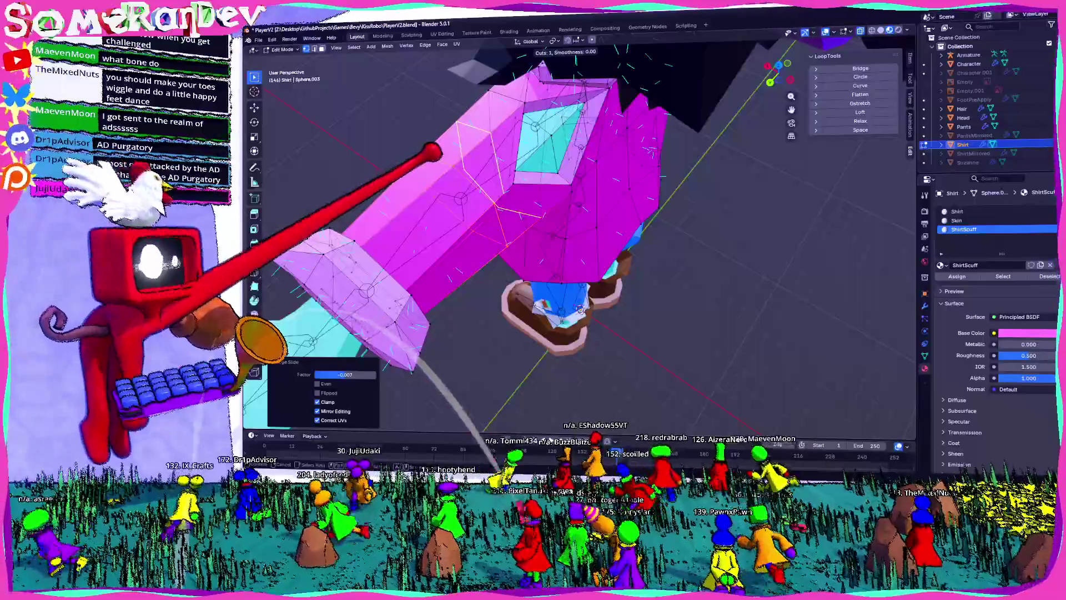
left_click(426, 208)
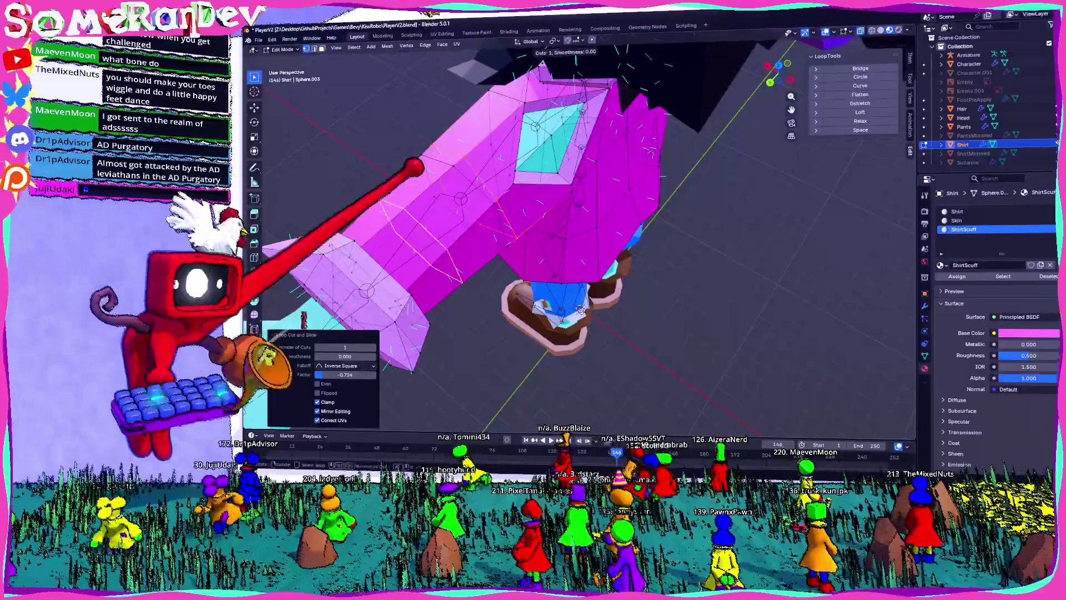
- Pick the Shirt material slot, toggle X-ray, and merge two vertex sets At Center
mouse_move(464, 143)
middle_mouse_down()
mouse_move(576, 123)
mouse_move(571, 186)
mouse_move(631, 219)
middle_mouse_up()
left_click(638, 203)
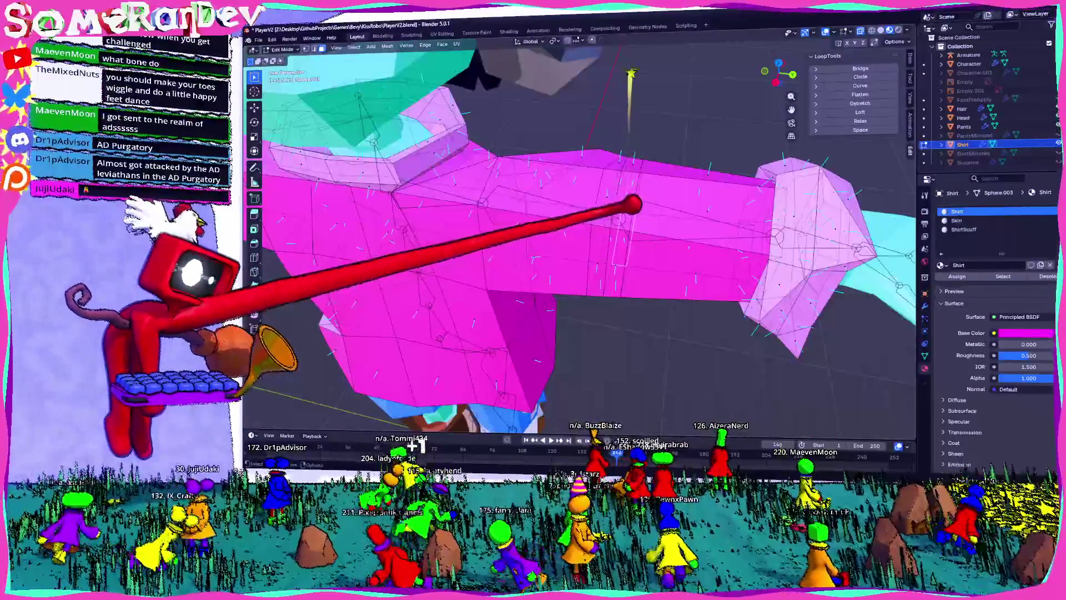
key("alt+z")
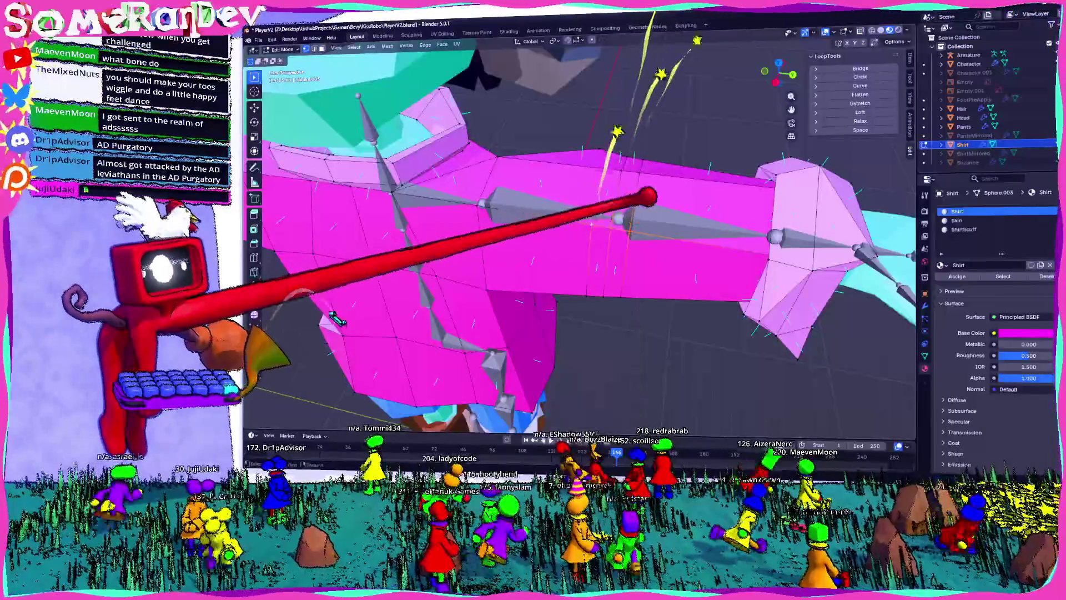
middle_click_drag(649, 196, 648, 222)
key("m")
left_click(561, 210)
middle_click_drag(561, 210, 550, 156)
key("alt+a")
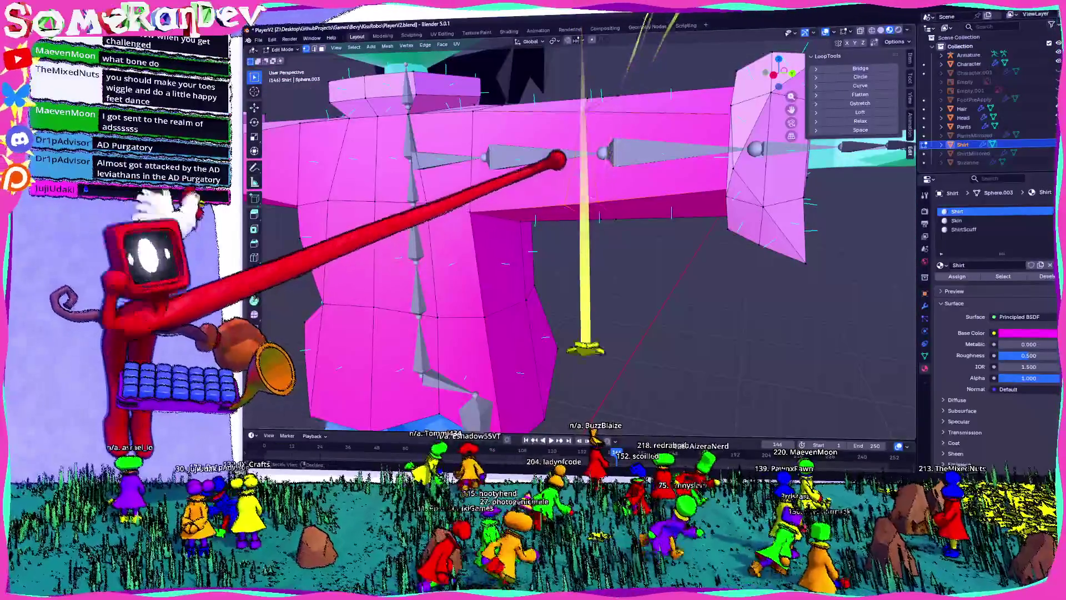
left_click(522, 197)
mouse_move(522, 198)
middle_mouse_down()
mouse_move(434, 196)
mouse_move(393, 208)
mouse_move(453, 228)
middle_mouse_up()
- Slide a vertex and stretch the selection to 1.637 along Y
middle_click_drag(611, 333, 626, 361)
left_click(515, 175)
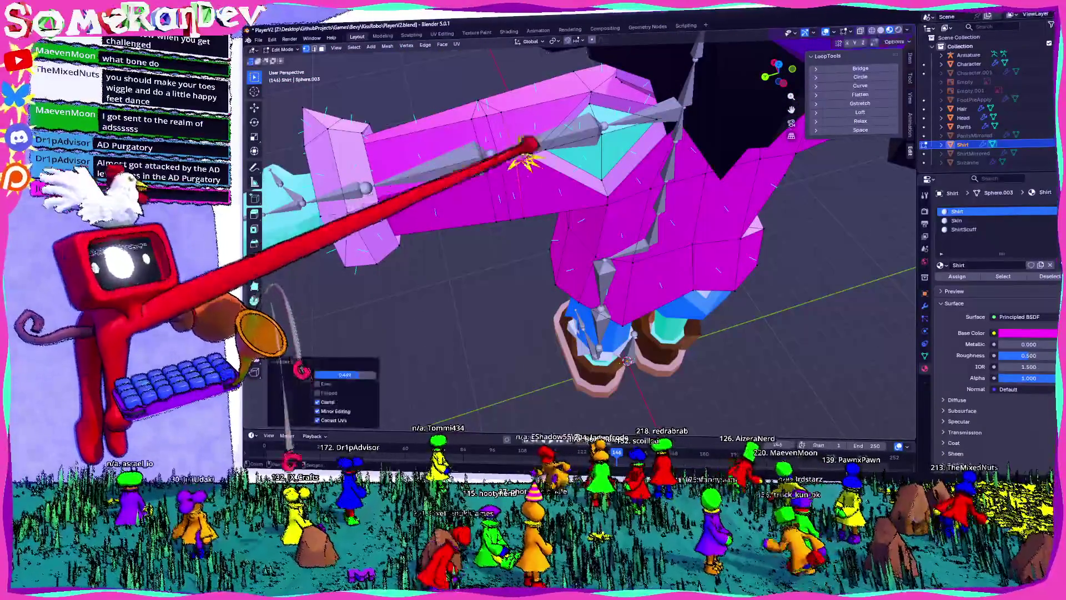
mouse_move(522, 148)
middle_mouse_down()
mouse_move(488, 250)
mouse_move(595, 191)
mouse_move(638, 186)
mouse_move(687, 222)
mouse_move(638, 219)
mouse_move(643, 238)
mouse_move(555, 278)
mouse_move(511, 270)
mouse_move(531, 247)
mouse_move(564, 272)
mouse_move(562, 330)
middle_mouse_up()
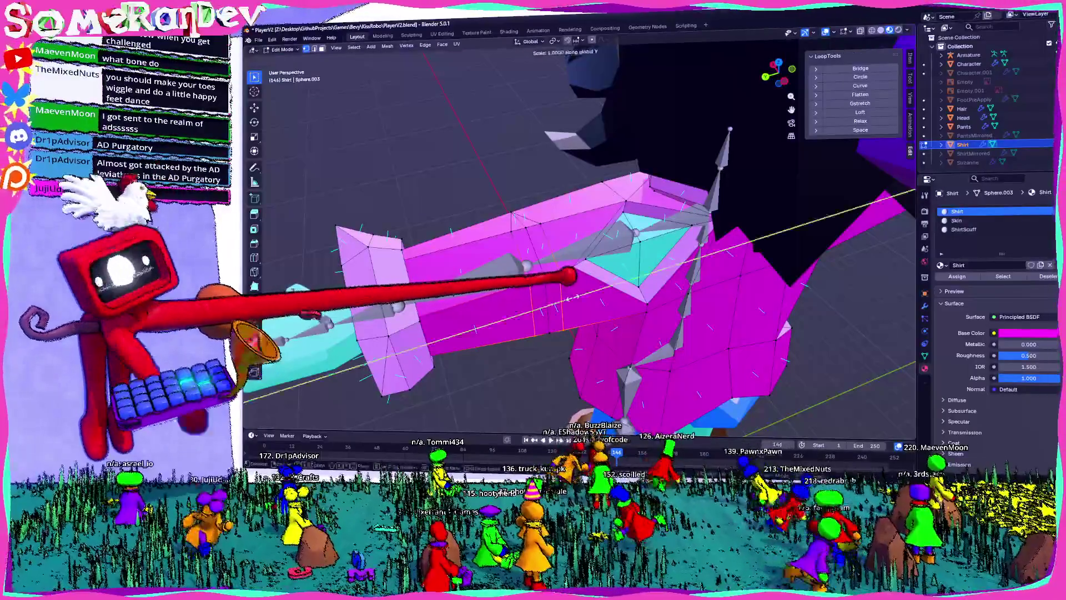
left_click(590, 294)
mouse_move(591, 294)
middle_mouse_down()
mouse_move(528, 317)
mouse_move(538, 389)
middle_mouse_up()
scroll(527, 317, "down", 3)
middle_click_drag(646, 306, 654, 377)
mouse_move(629, 253)
middle_mouse_down()
mouse_move(611, 267)
mouse_move(583, 261)
middle_mouse_up()
- Add one more loop cut on the shirt and return to Object Mode
key("ctrl+r")
left_click(572, 255)
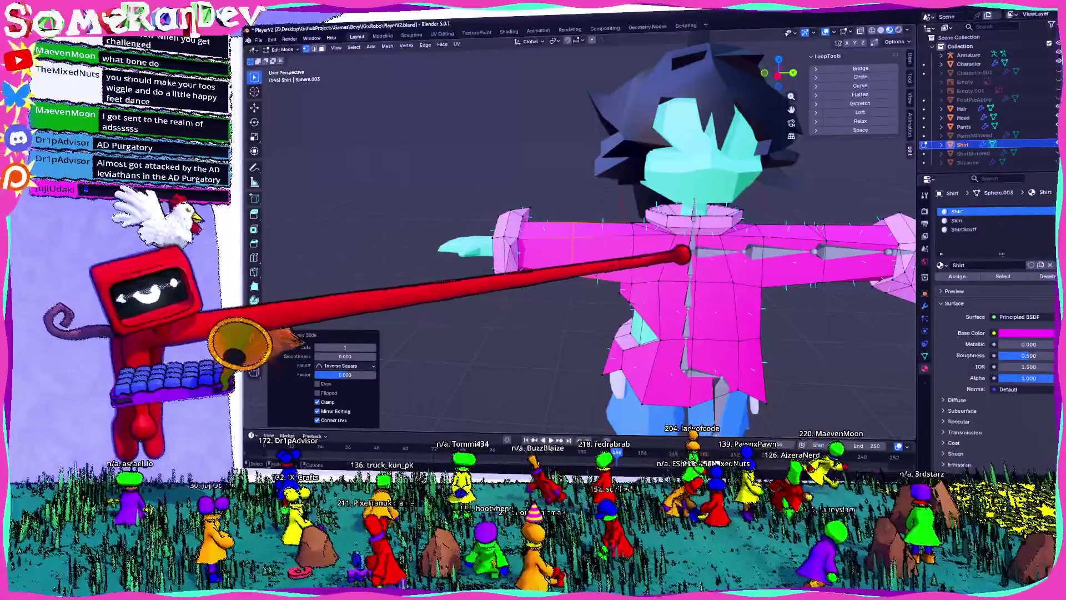
key("Tab")
left_click(728, 235)
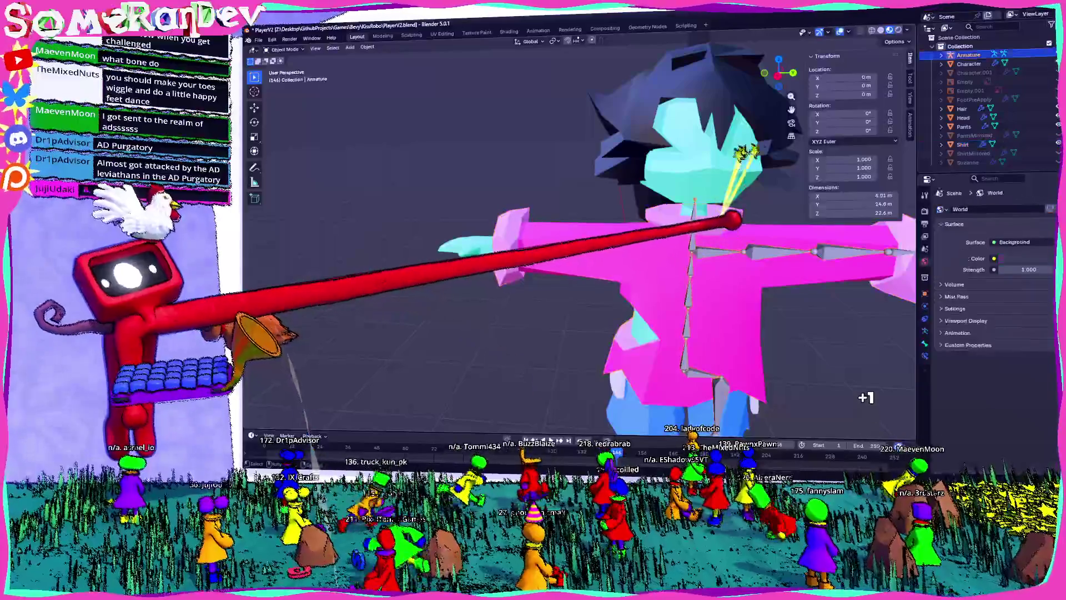
- Browse the armature's object context menu and dismiss it without changes
right_click(726, 233)
mouse_move(689, 337)
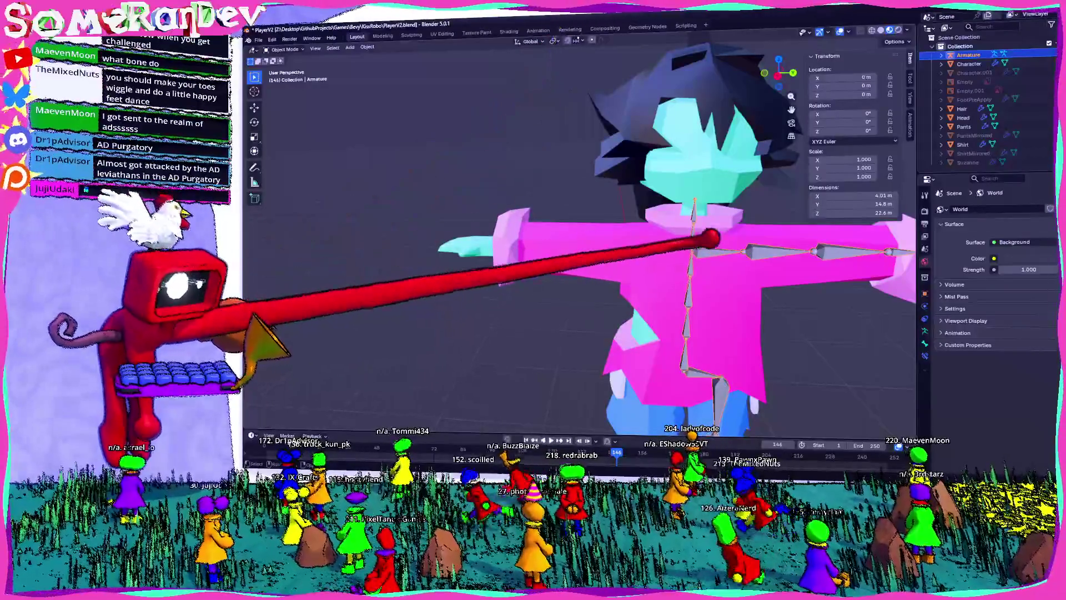
left_click(368, 47)
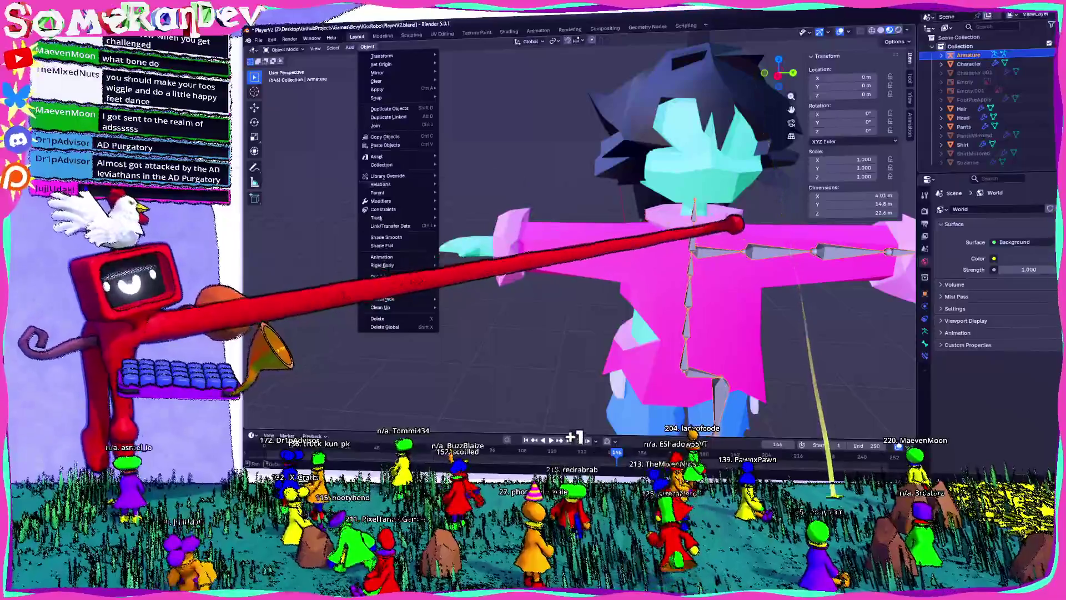
right_click(627, 242)
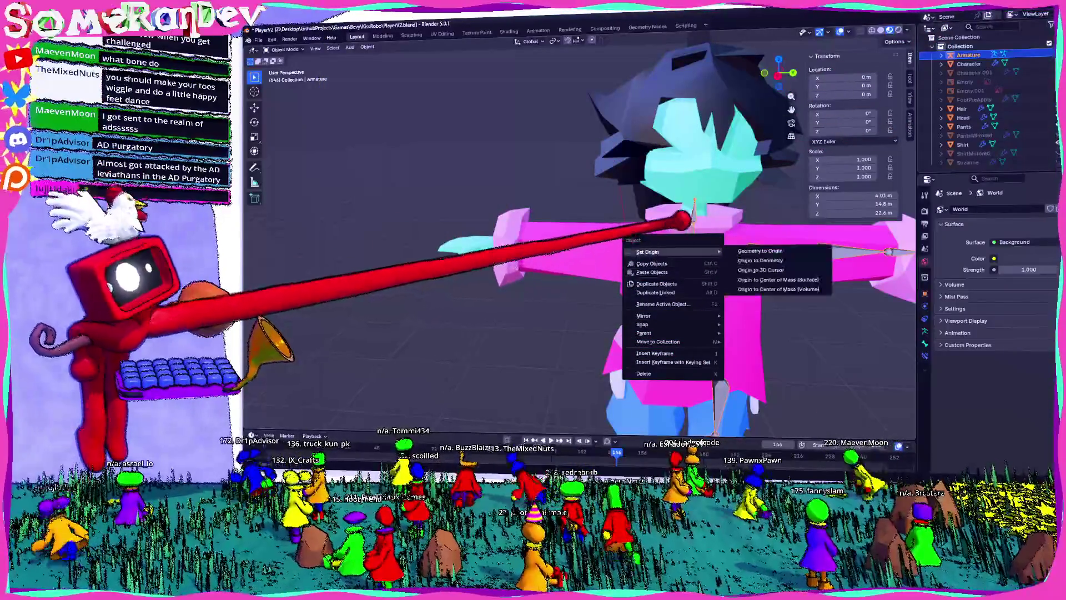
mouse_move(673, 332)
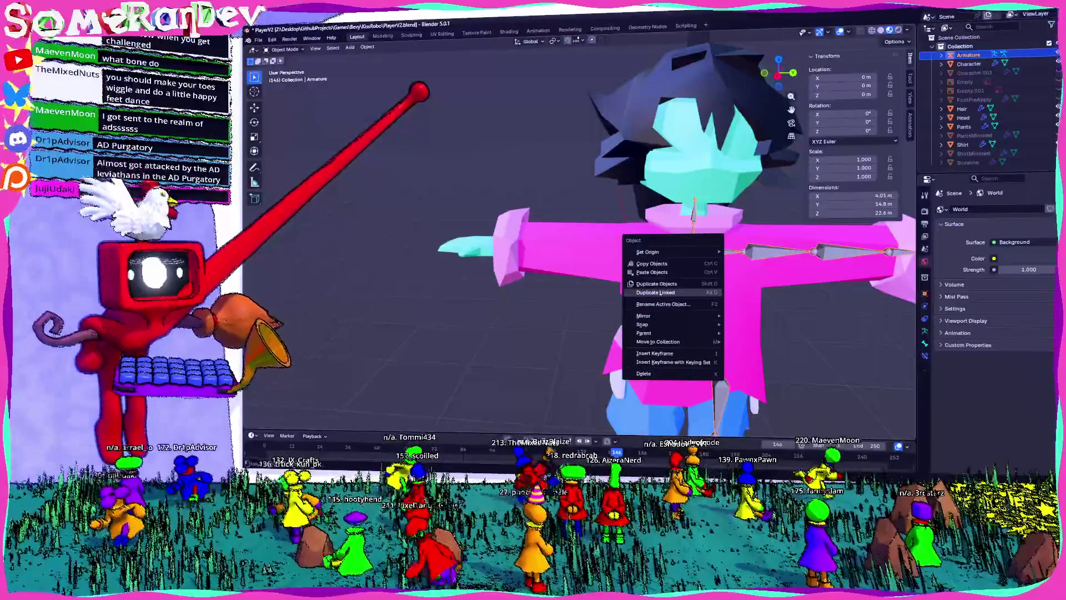
key("Escape")
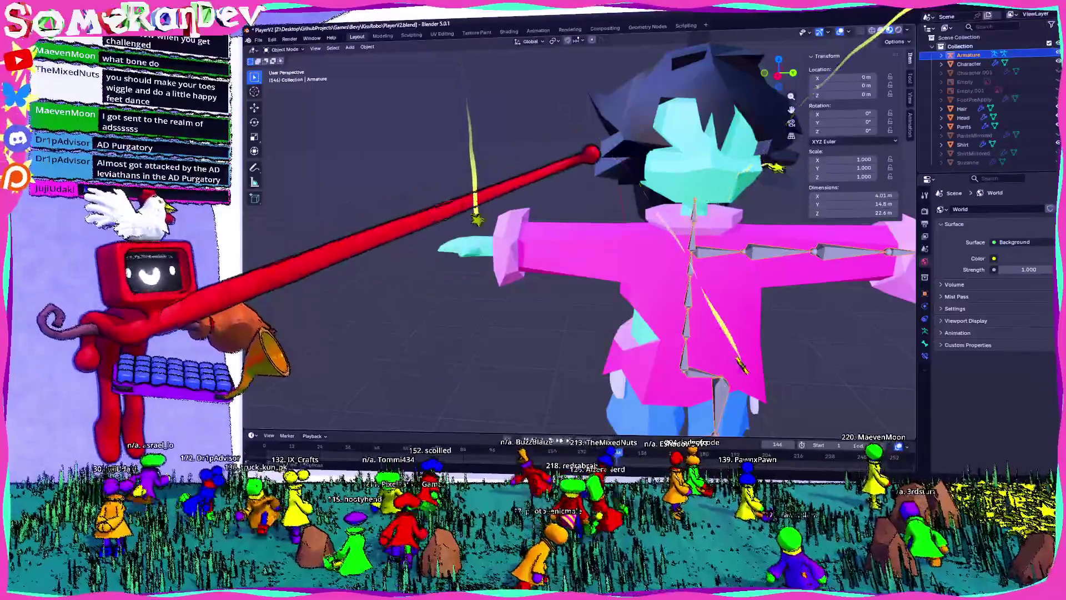
- In armature Edit Mode, symmetrize the bones from -X to +X and check the front view
key("Tab")
right_click(708, 223)
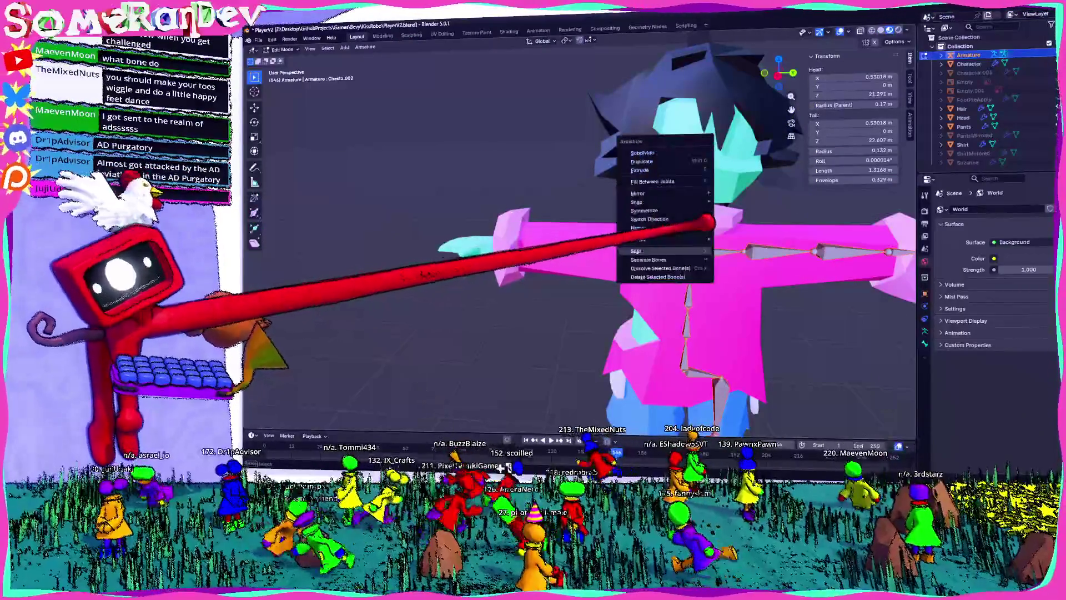
left_click(678, 211)
mouse_move(708, 225)
middle_mouse_down()
mouse_move(689, 311)
mouse_move(336, 366)
middle_mouse_up()
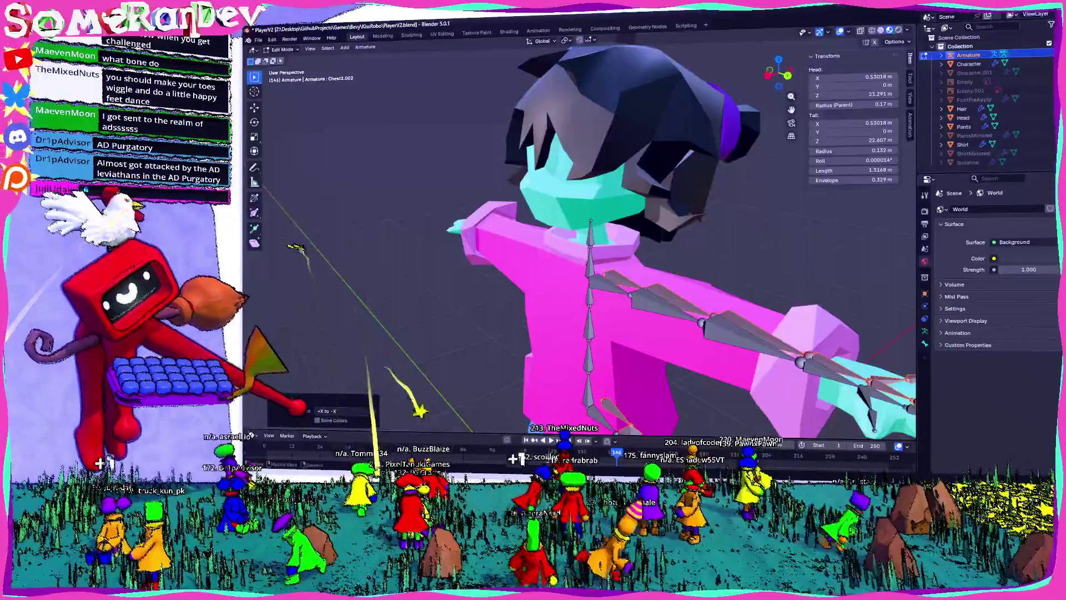
middle_click_drag(427, 402, 223, 419)
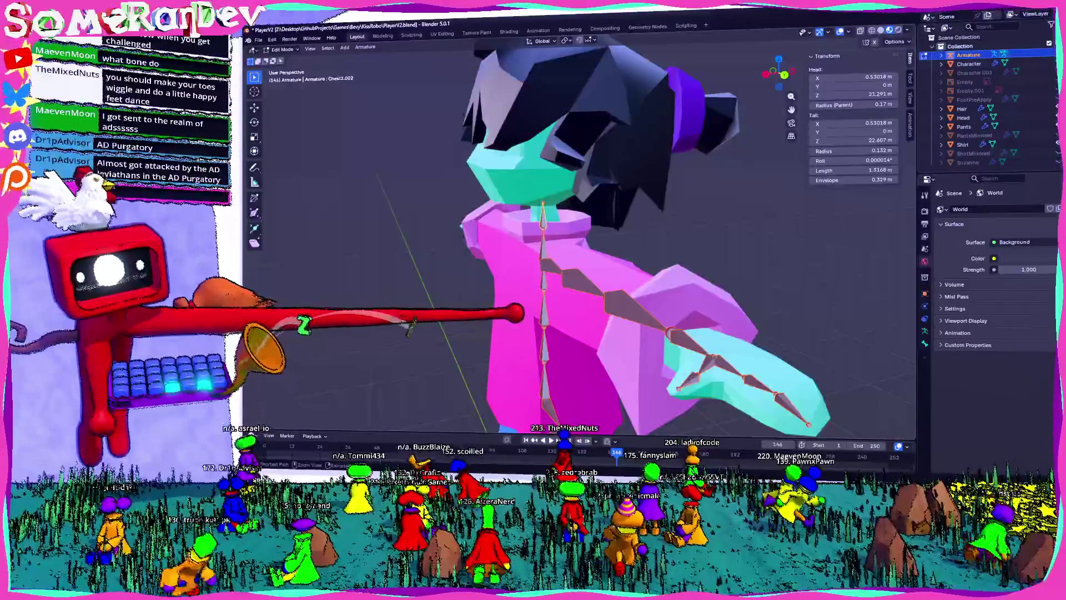
key("KP_1")
scroll(581, 238, "down", 3)
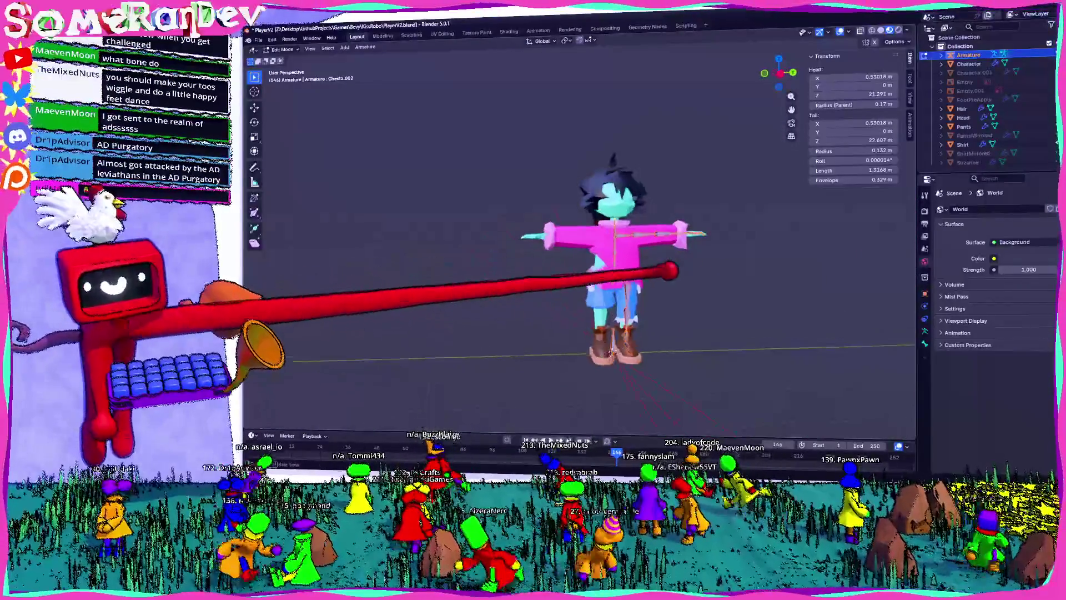
- Select all objects and rotate them -90° about Z in top view
middle_click_drag(595, 227, 641, 295)
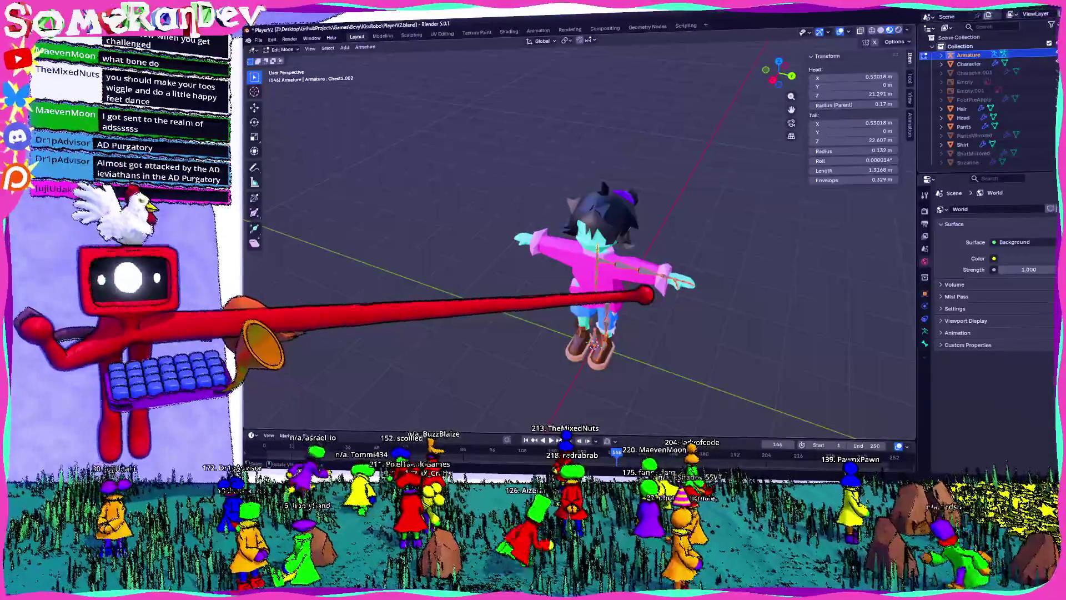
key("Tab")
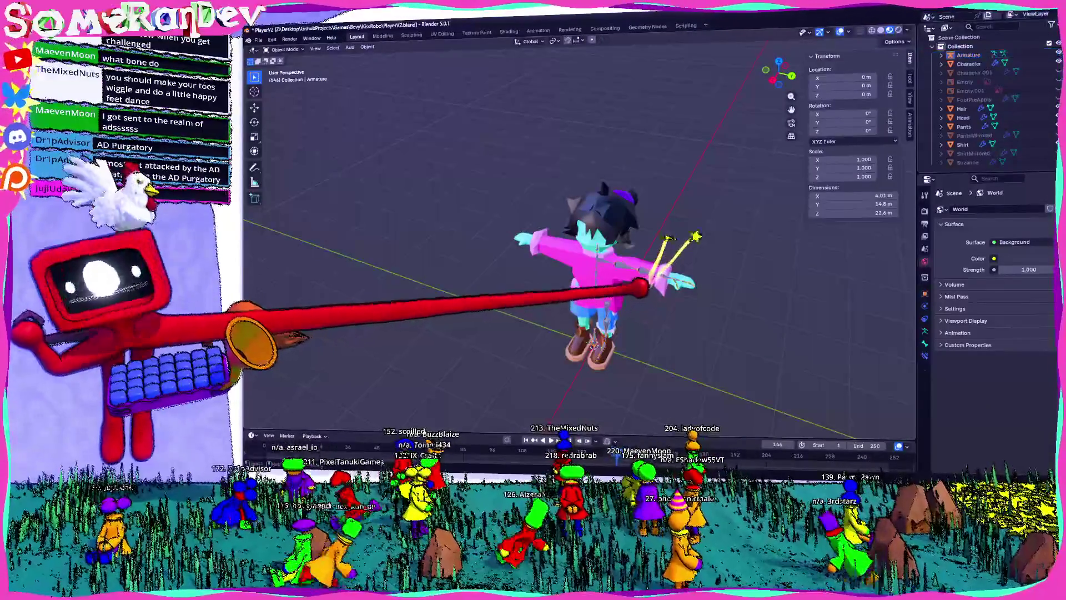
left_click(969, 55)
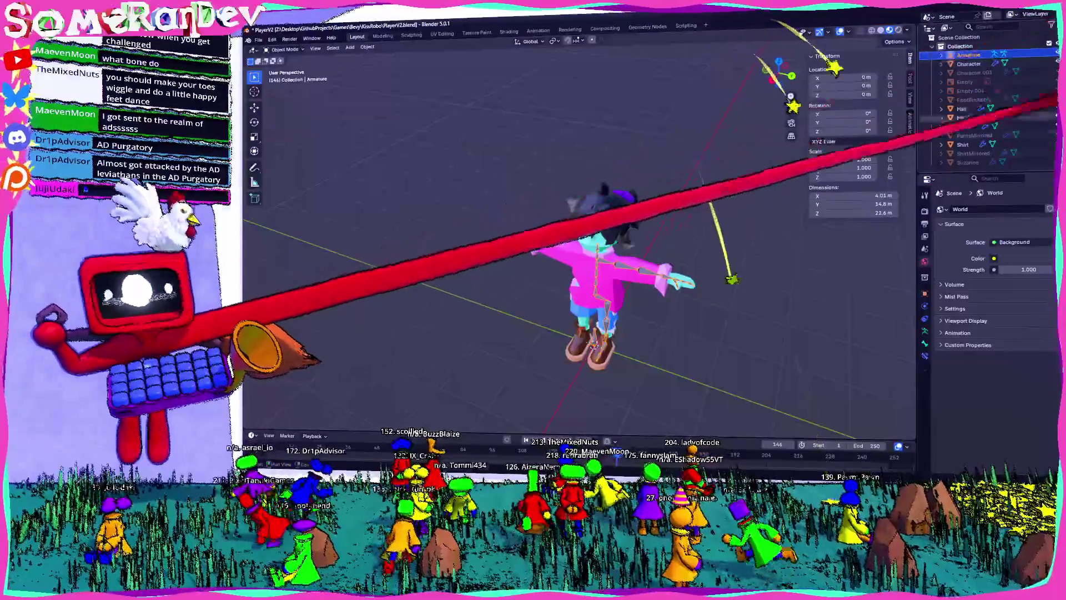
key("a")
left_click(779, 60)
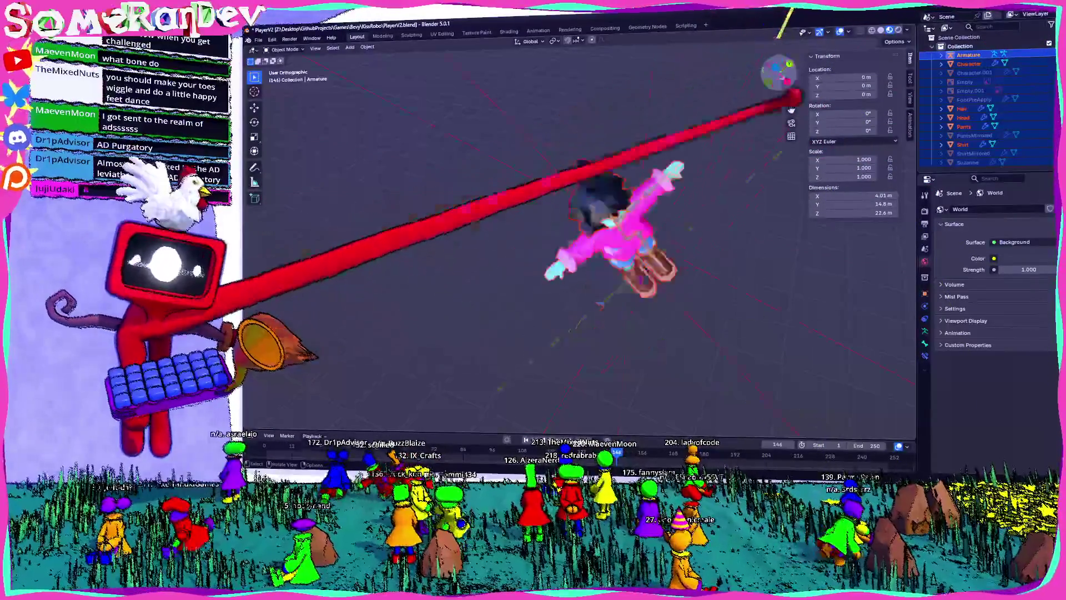
key("r")
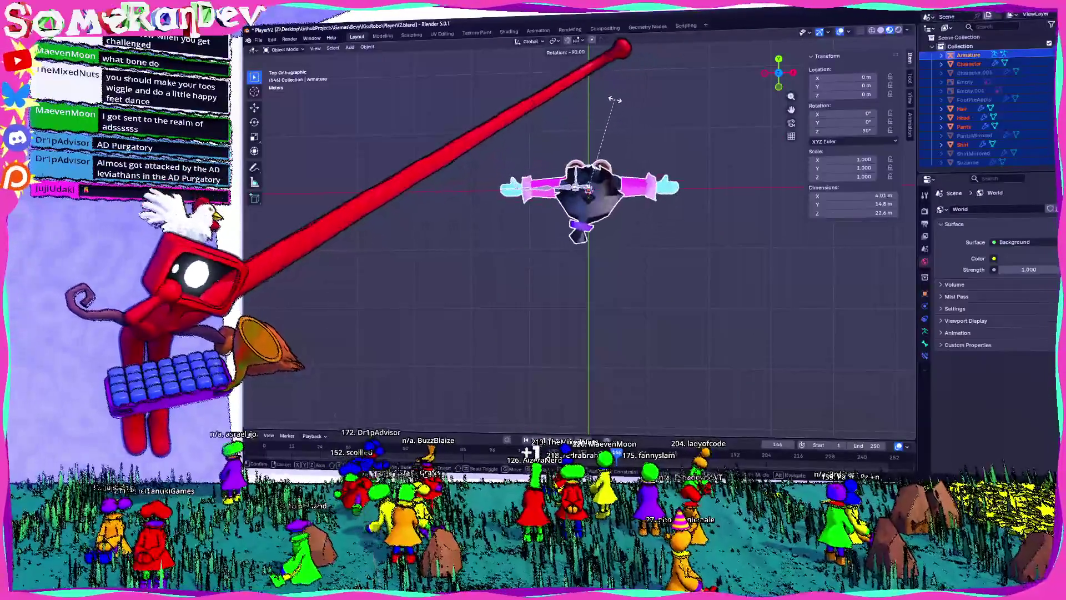
left_click(612, 101)
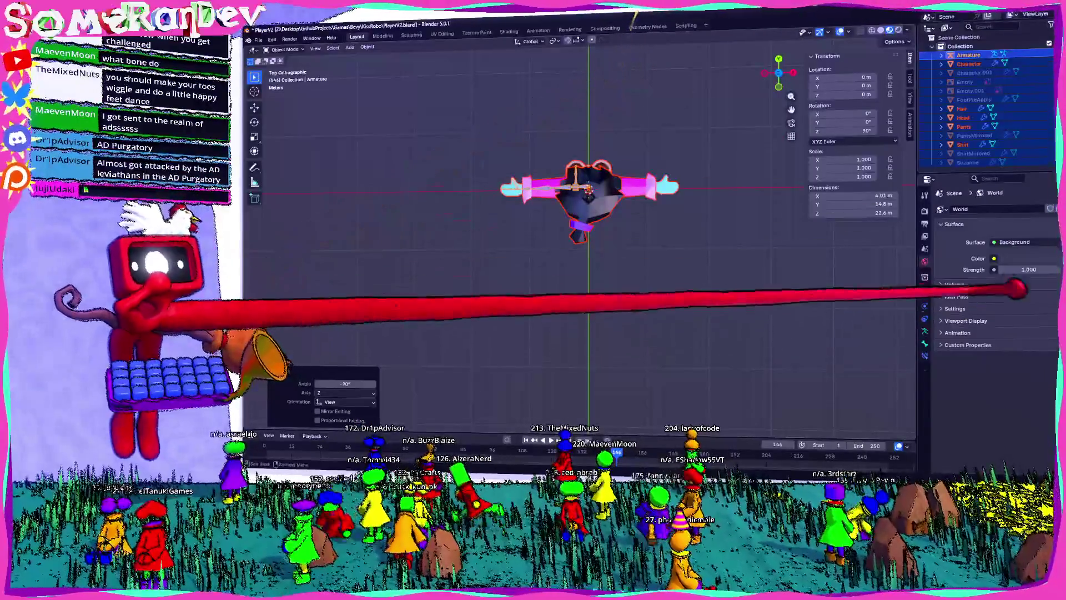
- Apply the rotation with Ctrl+A, then undo it
key("ctrl+a")
left_click(577, 275)
mouse_move(614, 243)
middle_mouse_down()
mouse_move(587, 171)
mouse_move(528, 160)
mouse_move(586, 254)
mouse_move(599, 252)
mouse_move(562, 253)
middle_mouse_up()
key("ctrl+z")
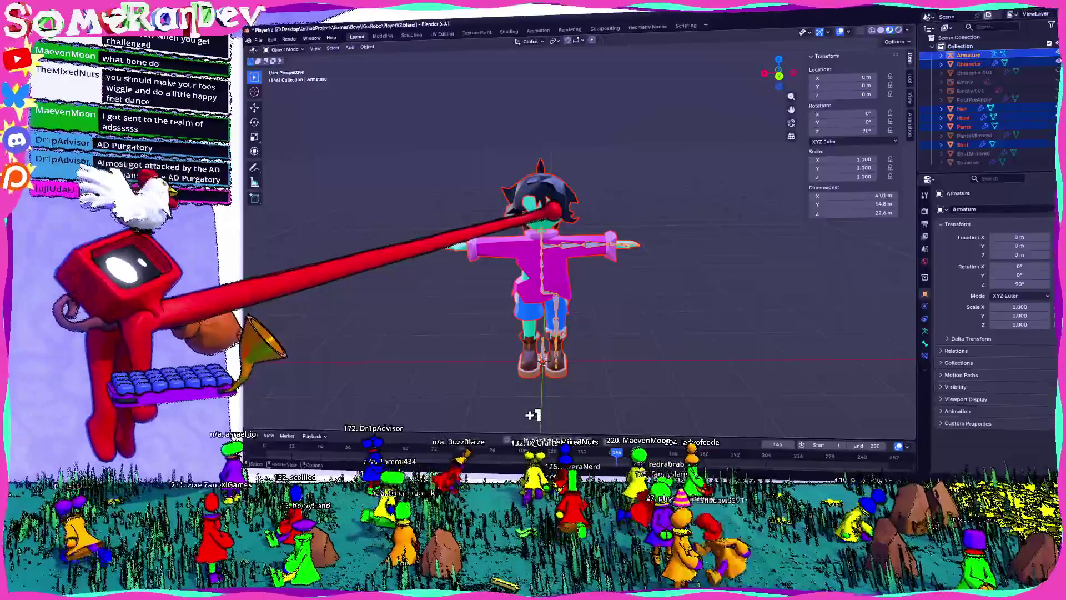
- Select the Head and view its Mirror and Smooth by Angle modifiers
scroll(553, 199, "up", 3)
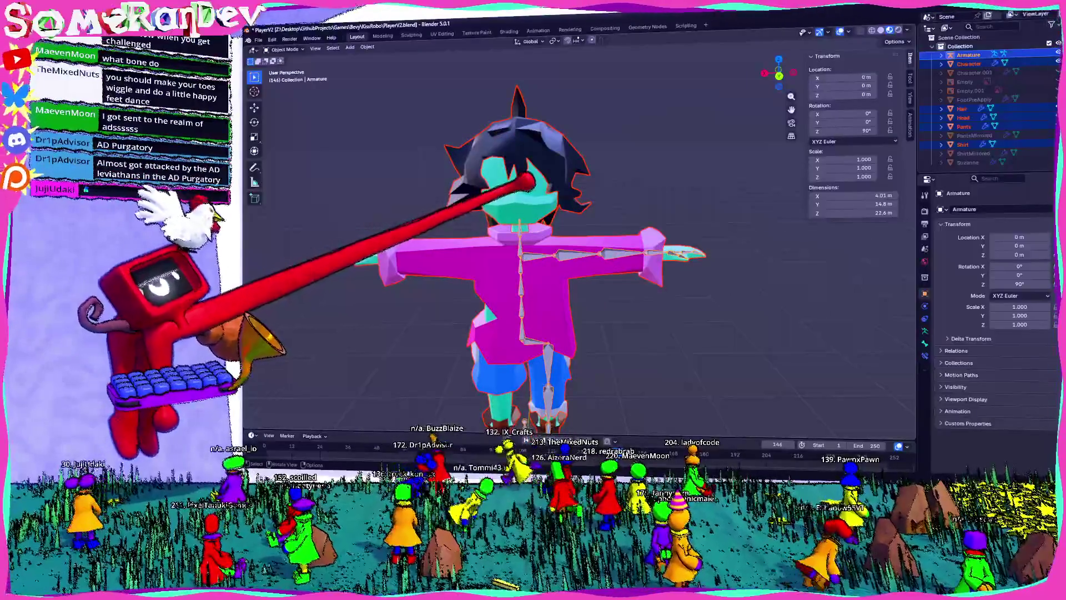
scroll(527, 181, "up", 2)
left_click(480, 216)
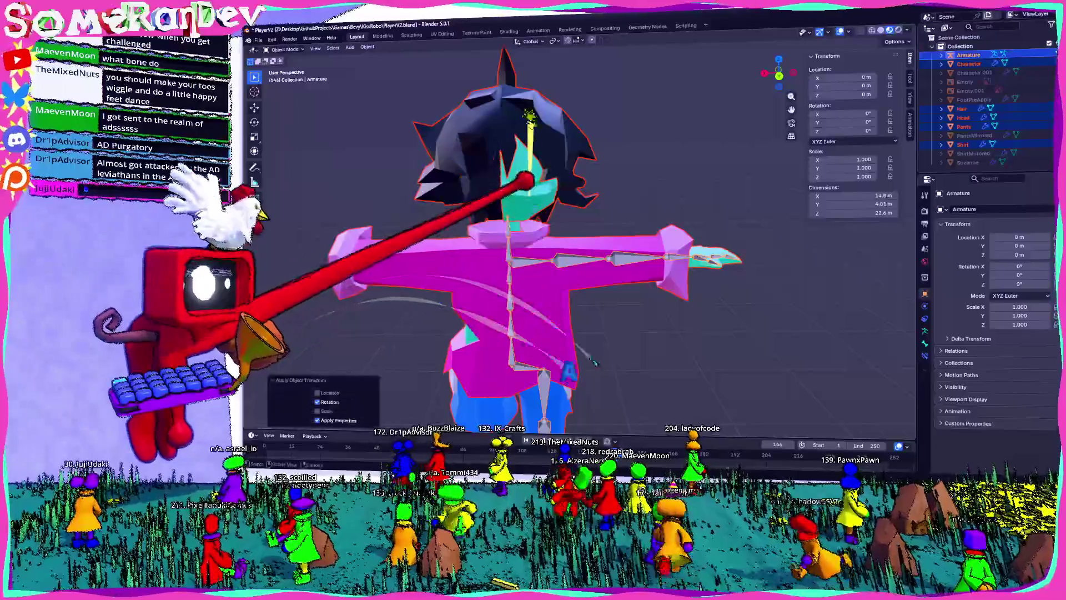
left_click(519, 178)
left_click(925, 306)
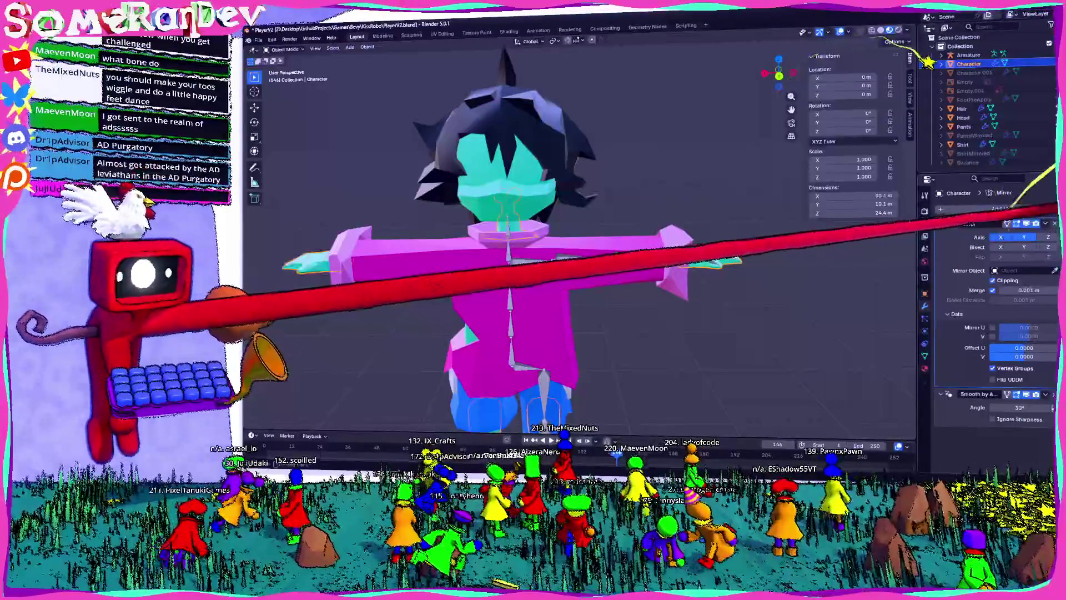
- Select the Shirt, Character, Pants and Hair objects in turn while framing the legs
left_click(963, 144)
middle_click_drag(500, 278, 647, 144, "shift")
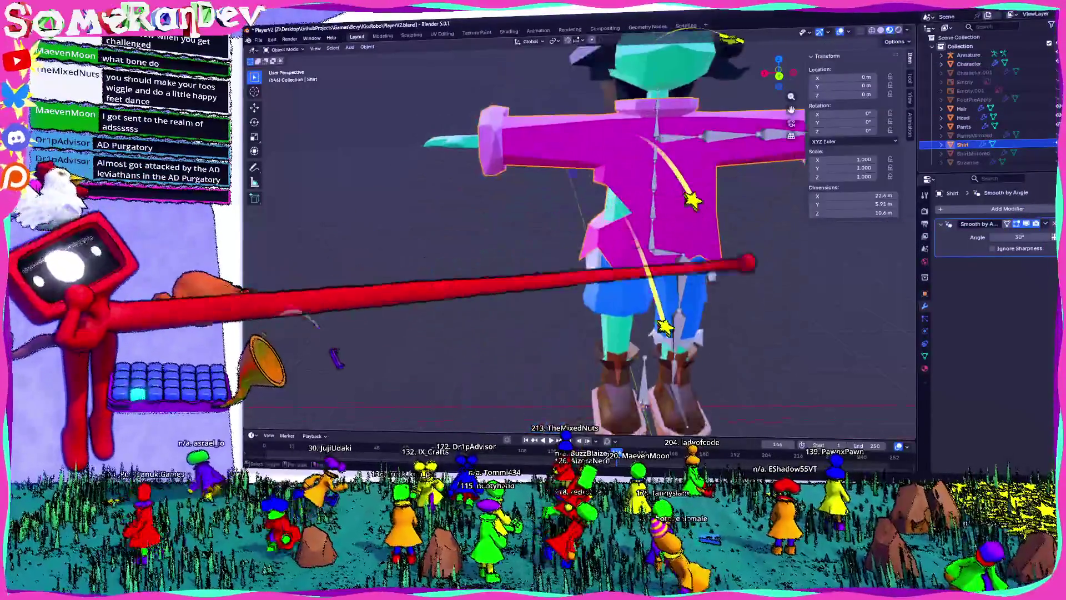
left_click(969, 64)
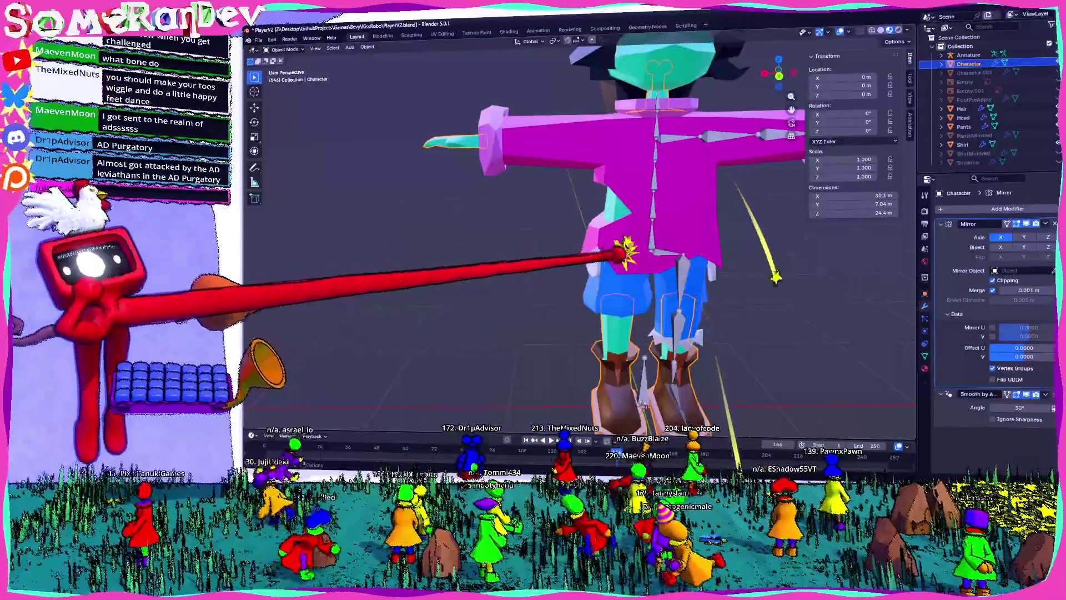
left_click(963, 144)
left_click(964, 126)
mouse_move(556, 250)
middle_mouse_down()
mouse_move(578, 234)
mouse_move(589, 189)
mouse_move(566, 266)
mouse_move(600, 239)
middle_mouse_up()
left_click(962, 109)
scroll(555, 250, "up", 3)
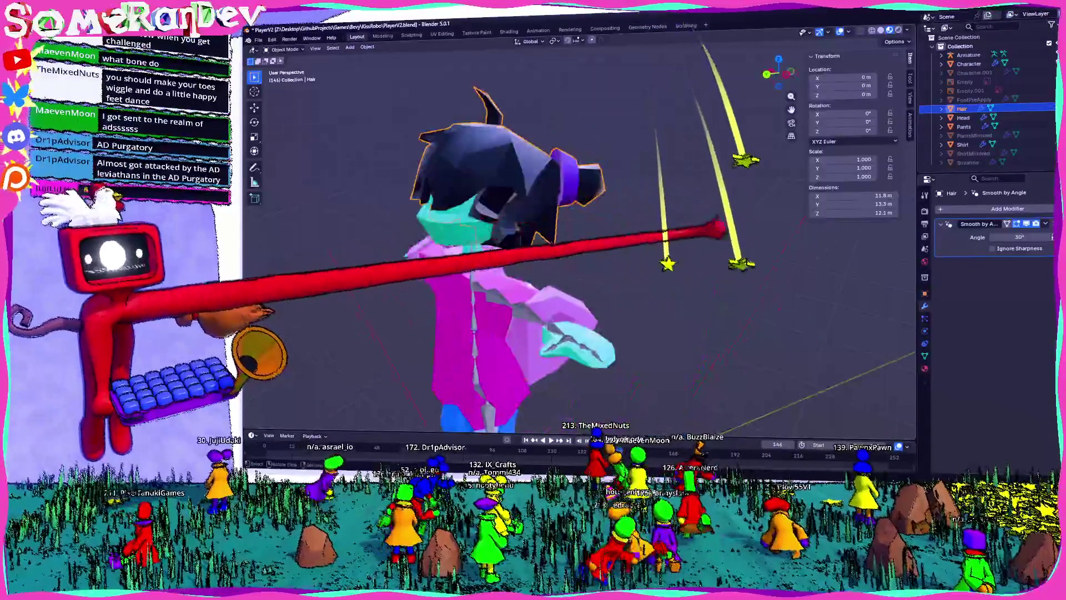
middle_click_drag(500, 250, 639, 239)
middle_click_drag(555, 333, 578, 167, "shift")
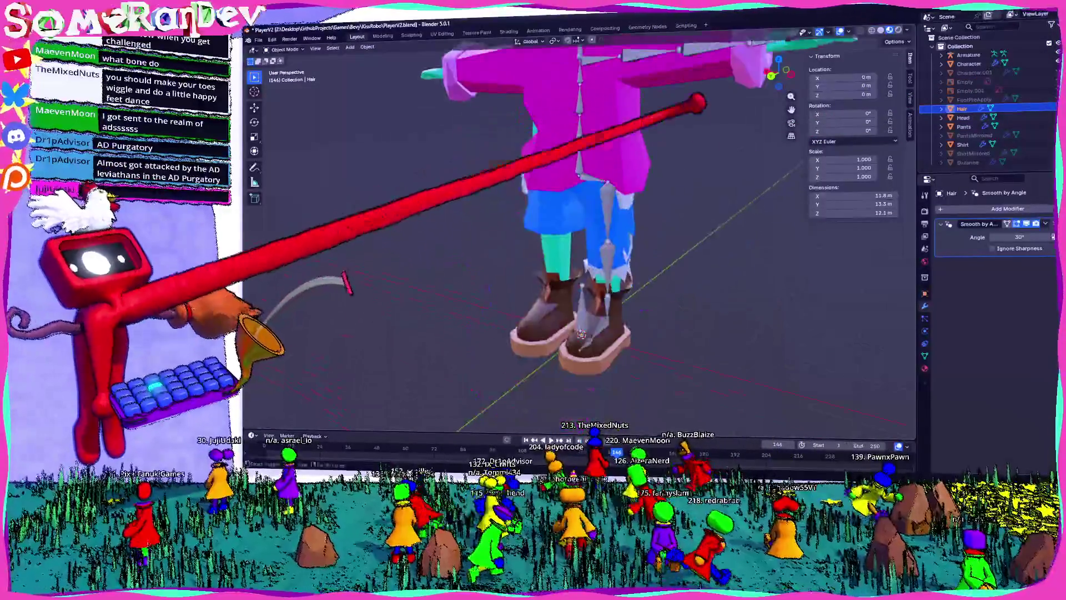
- Inspect FootPreApply, PantsMirrored, ShirtMirrored, Character.001 and Empty, ending on FootPreApply's Mirror modifier
left_click(973, 100)
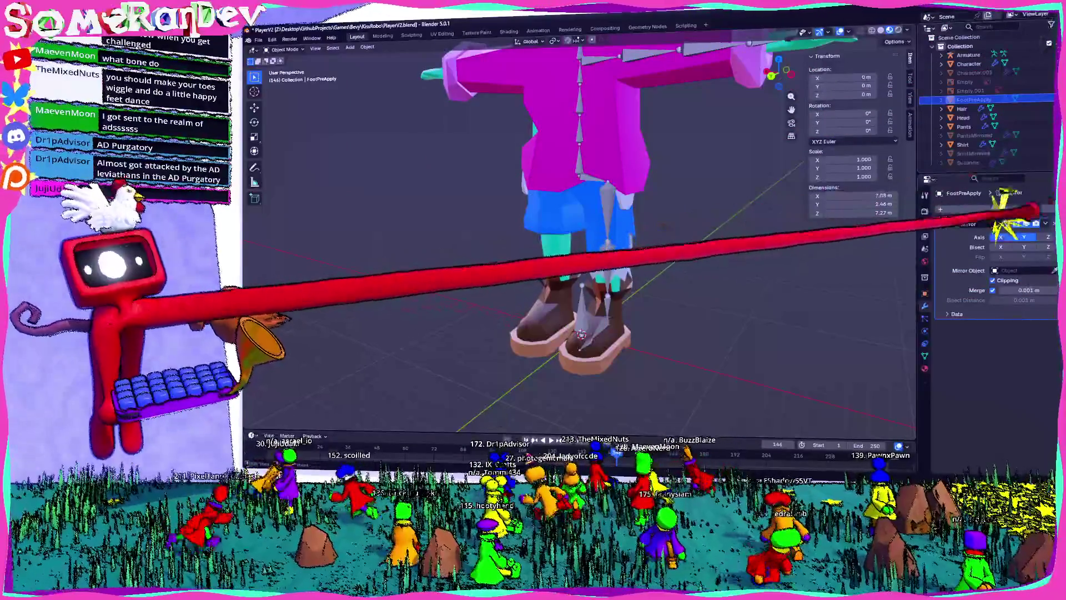
left_click(976, 136)
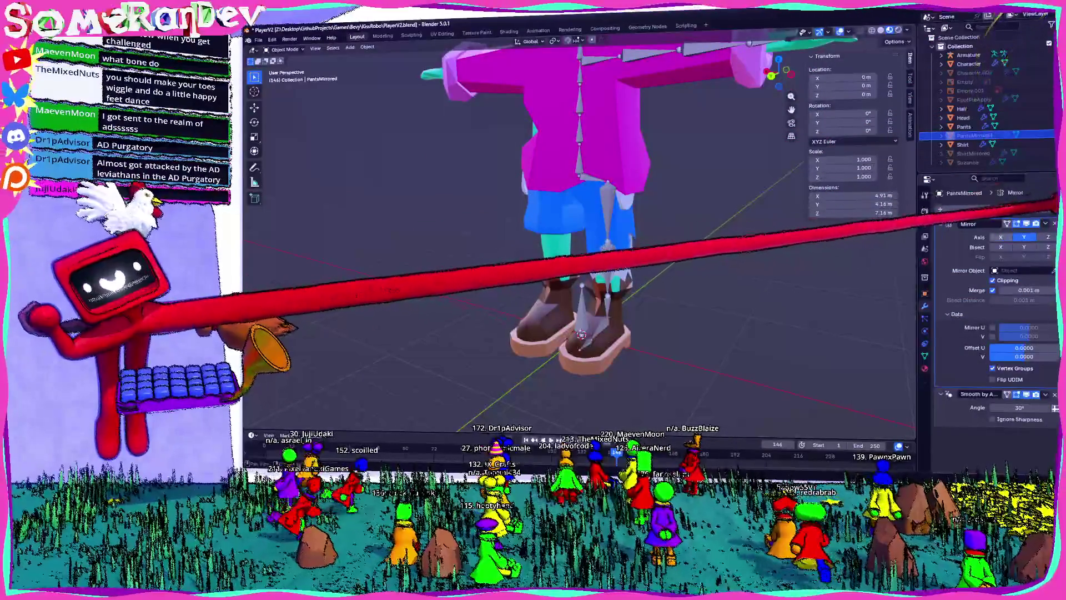
left_click(974, 153)
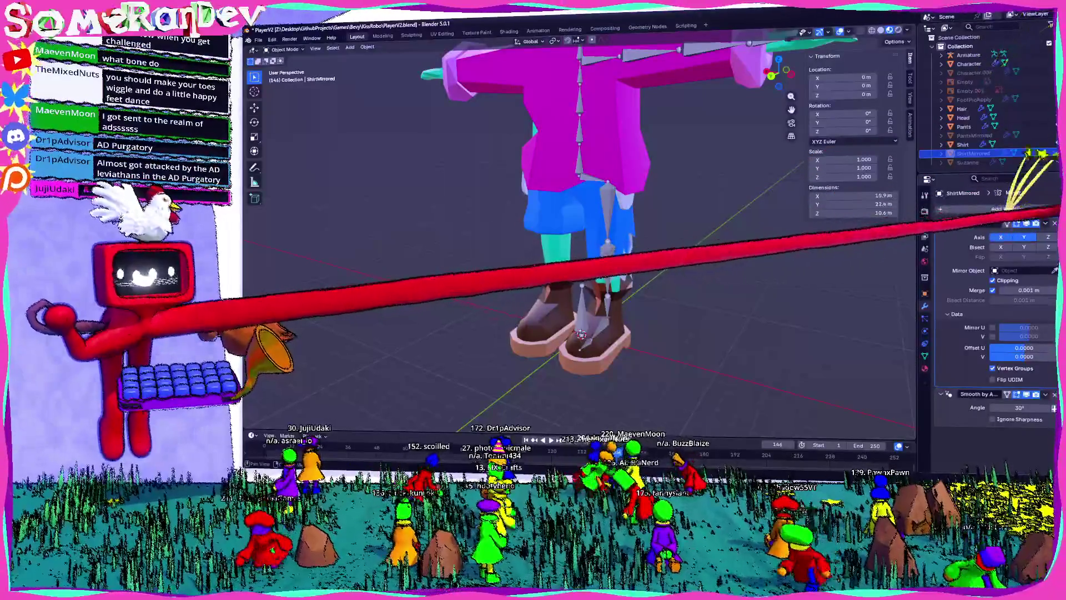
left_click(976, 73)
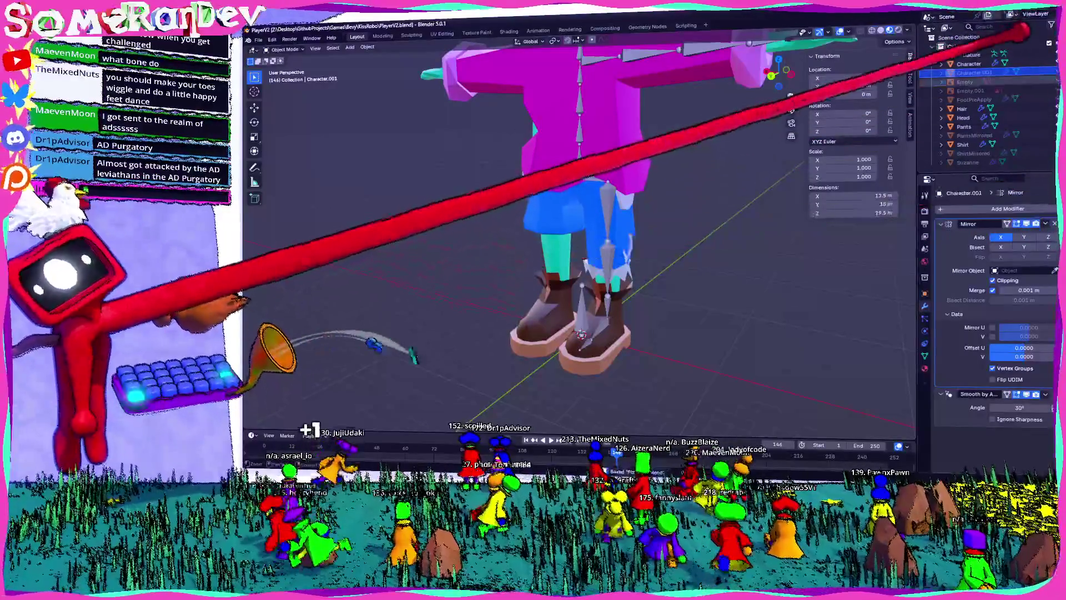
left_click(966, 82)
left_click(1016, 99)
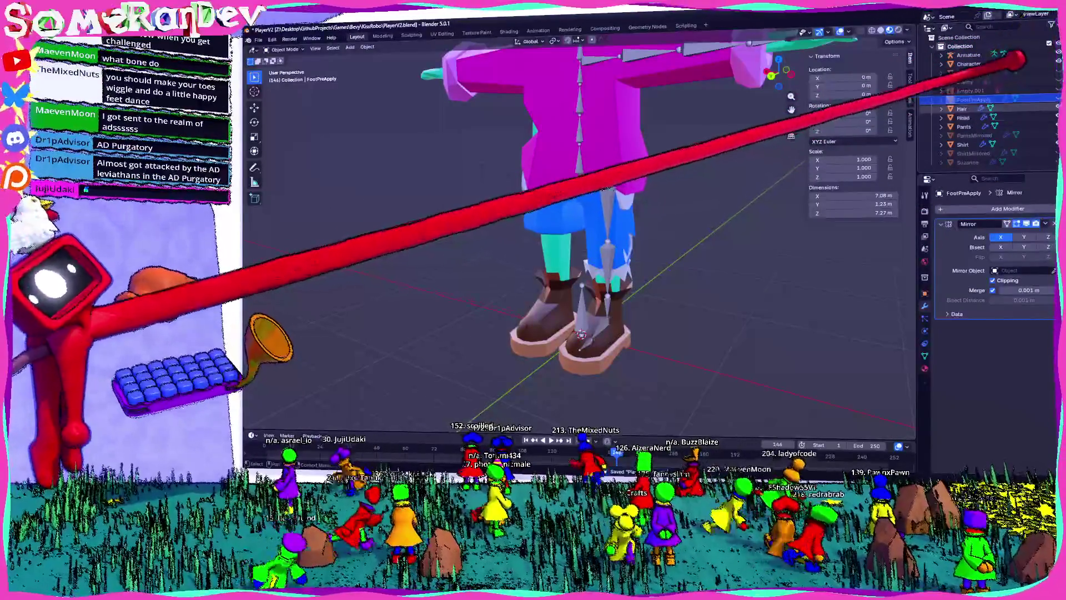
- View the character from behind and enter Edit Mode on the armature
middle_click_drag(956, 147, 644, 207)
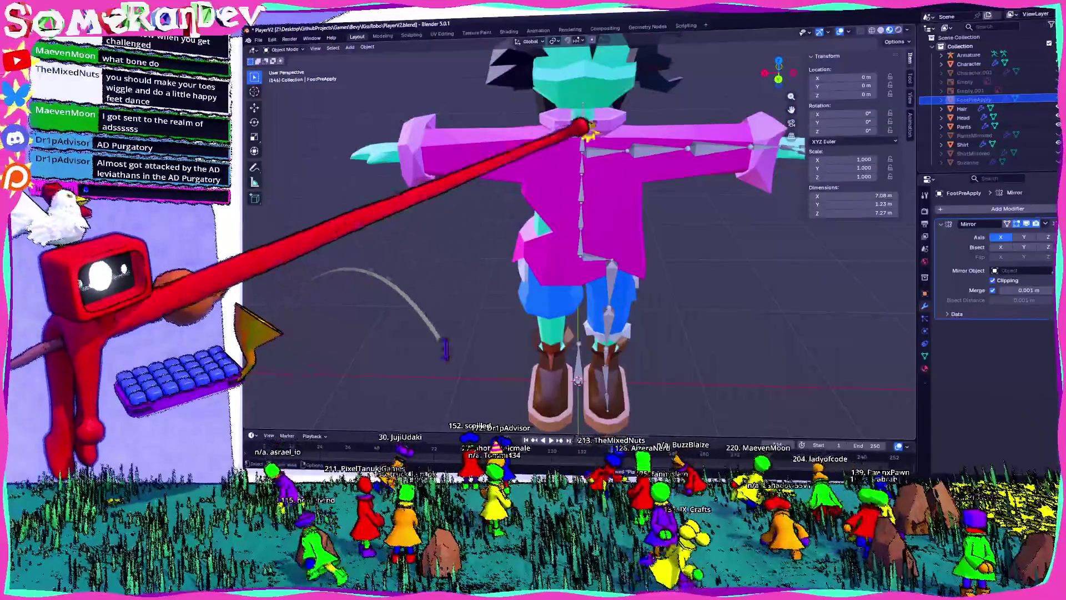
left_click(688, 149)
key("Tab")
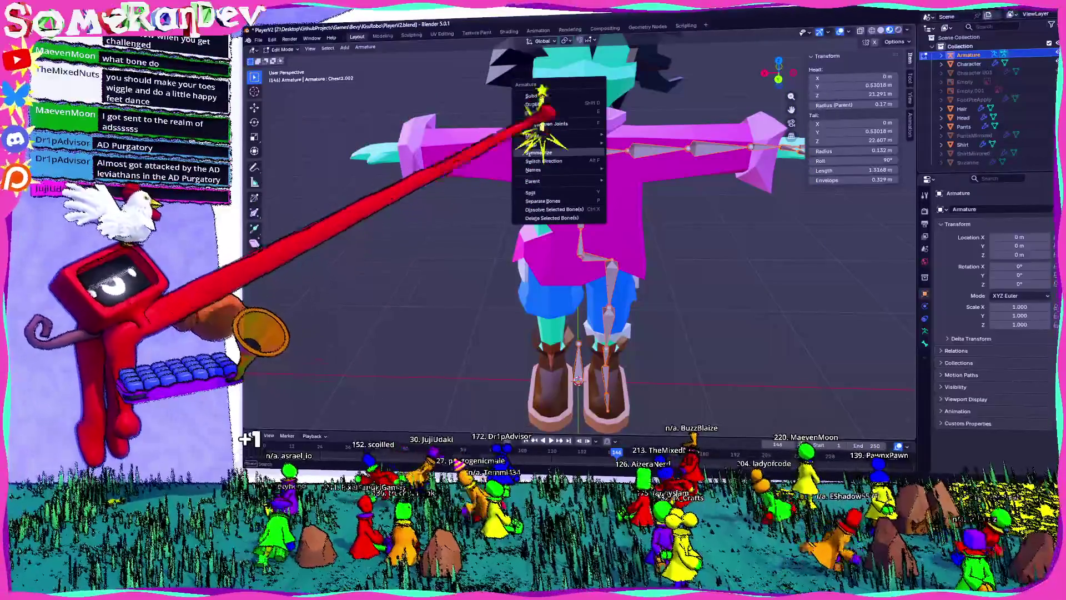
- Duplicate the armature and rename the copy ArmaturePreSym
key("Escape")
key("Tab")
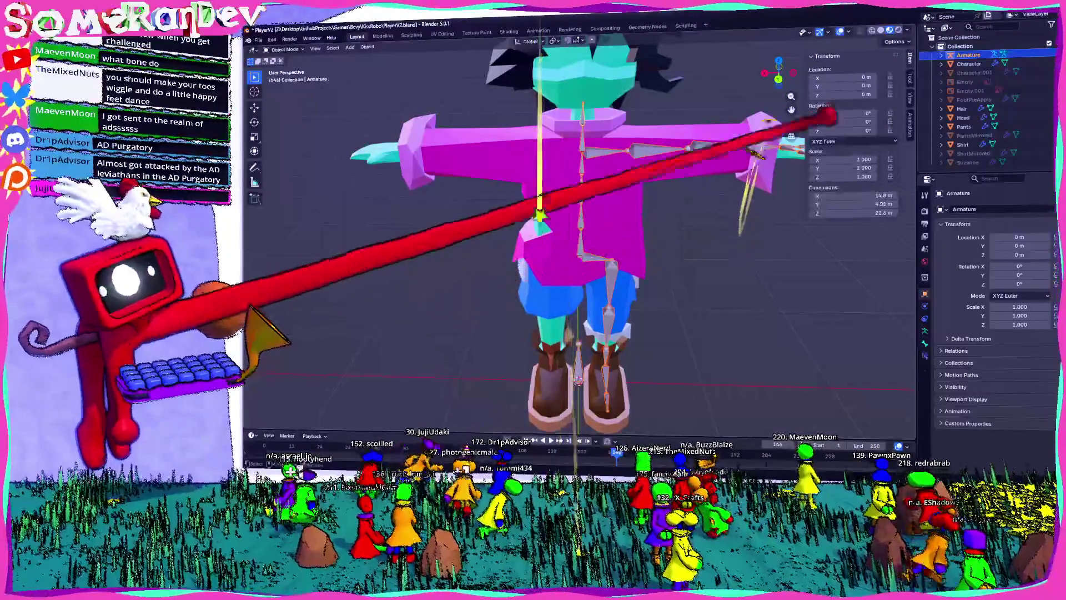
key("shift+d")
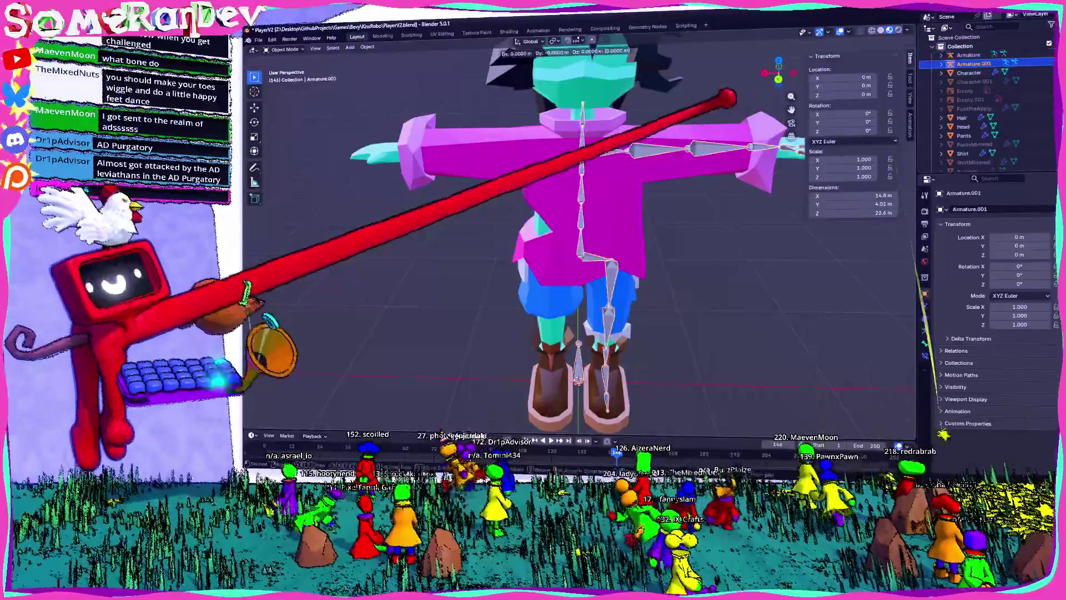
key("F2")
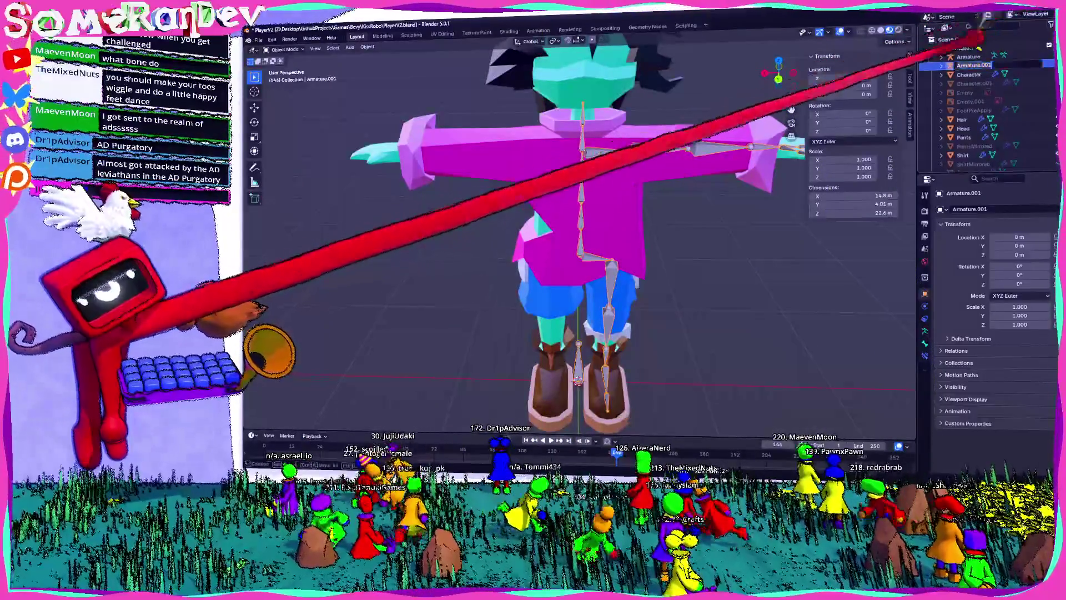
type("Armature")
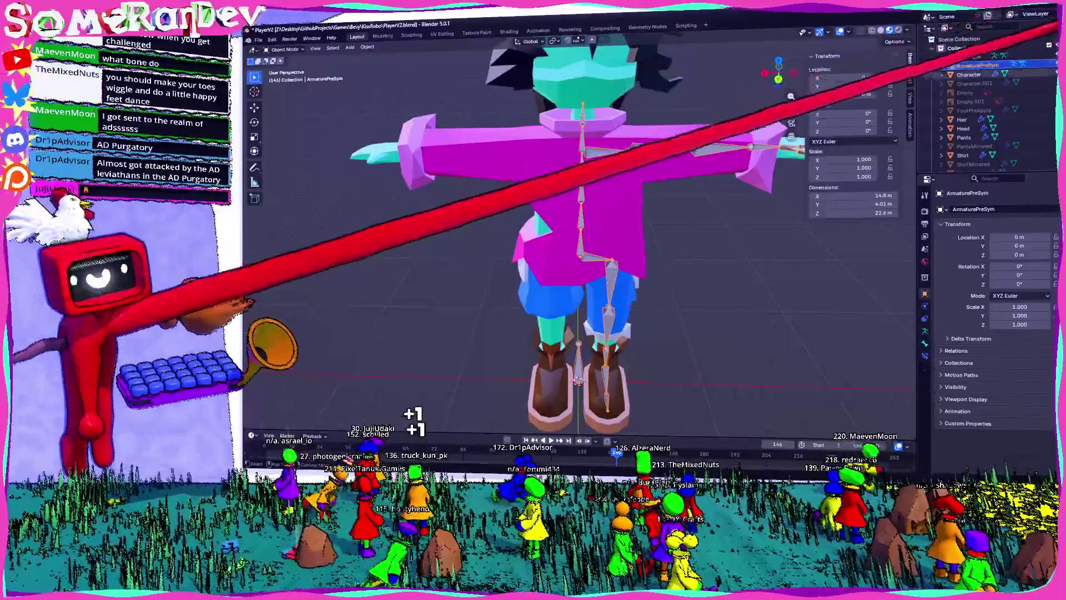
- Symmetrize the original Armature's bones in Edit Mode
left_click(968, 56)
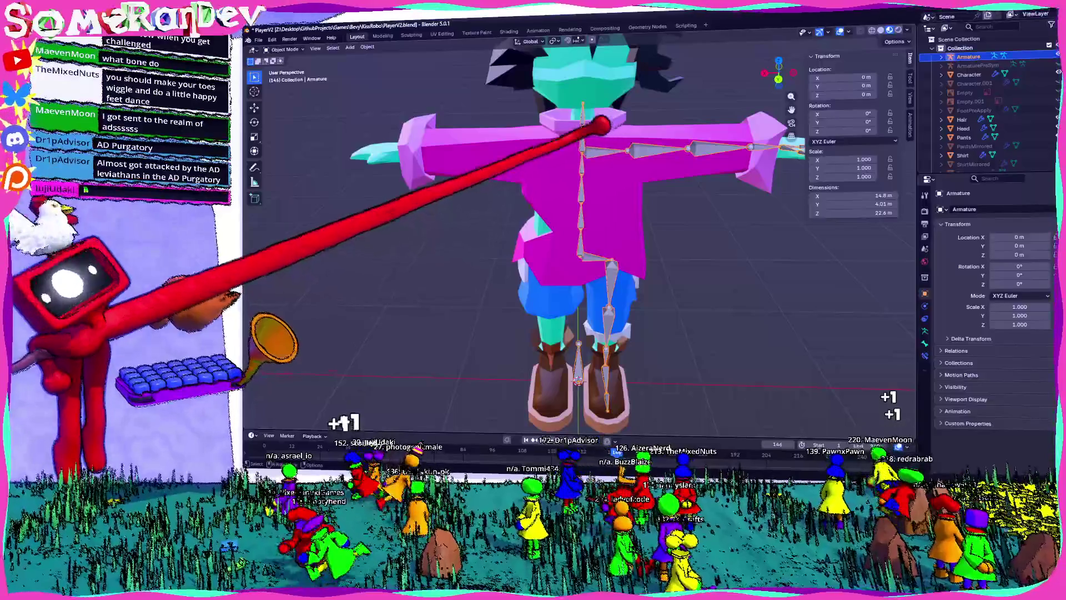
key("Tab")
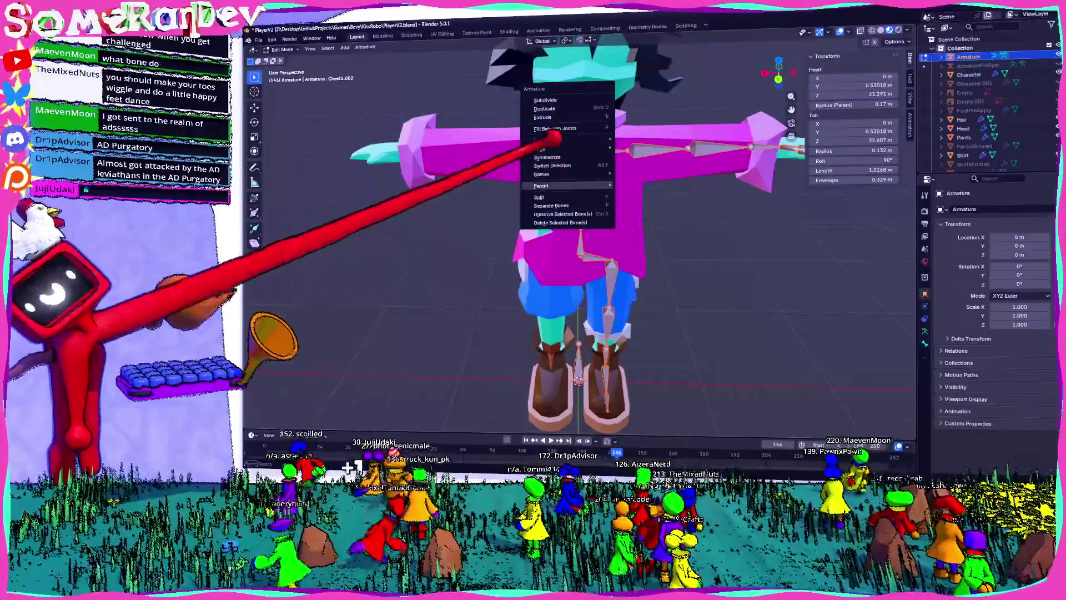
left_click(547, 157)
- Select the Shirt mesh and start editing it
mouse_move(674, 155)
middle_mouse_down()
mouse_move(630, 167)
mouse_move(518, 112)
middle_mouse_up()
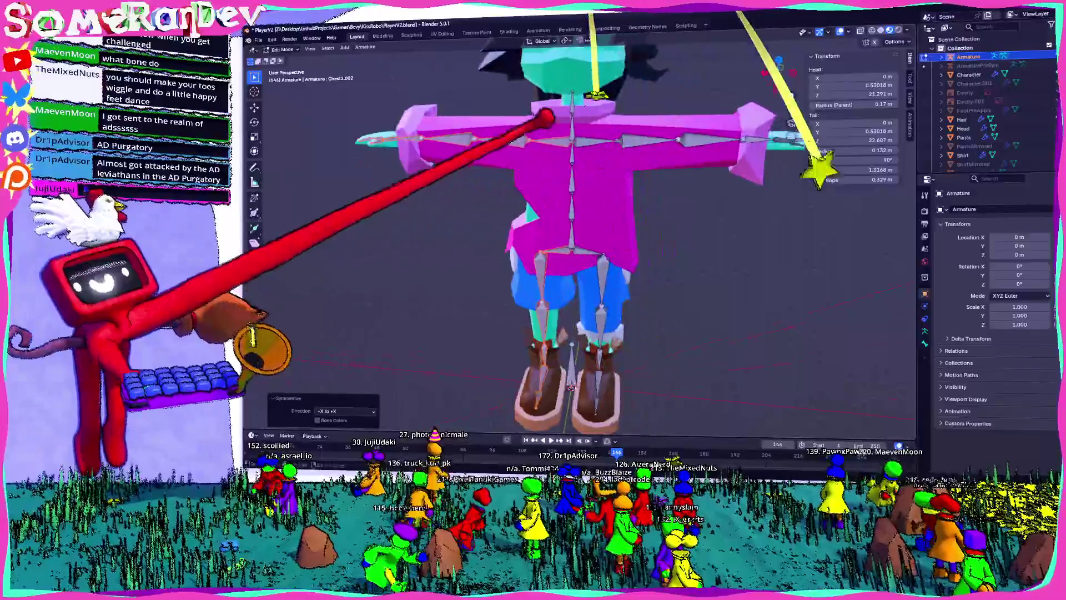
scroll(530, 125, "up", 2)
left_click(923, 155)
key("KP_Decimal")
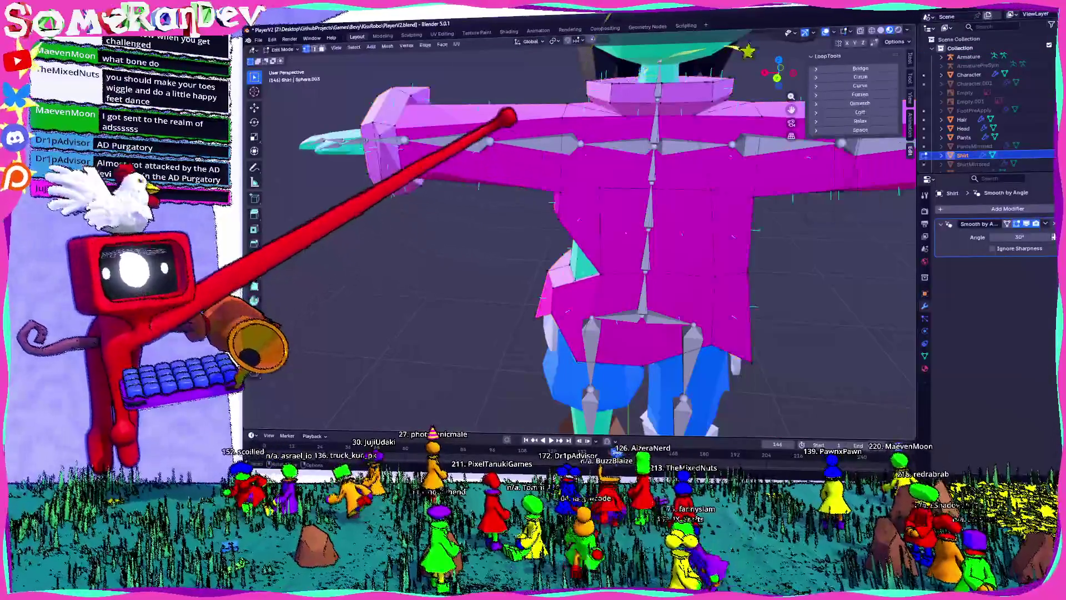
- From the back view, add two loop cuts along the shirt sleeve without merging
key("ctrl+KP_1")
key("ctrl+r")
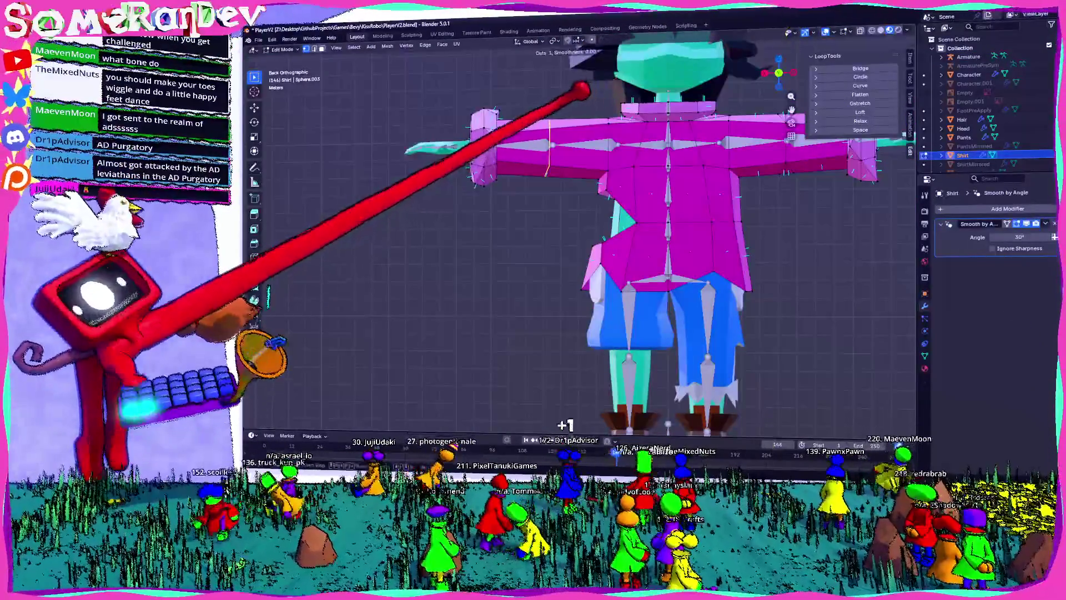
left_click(583, 129)
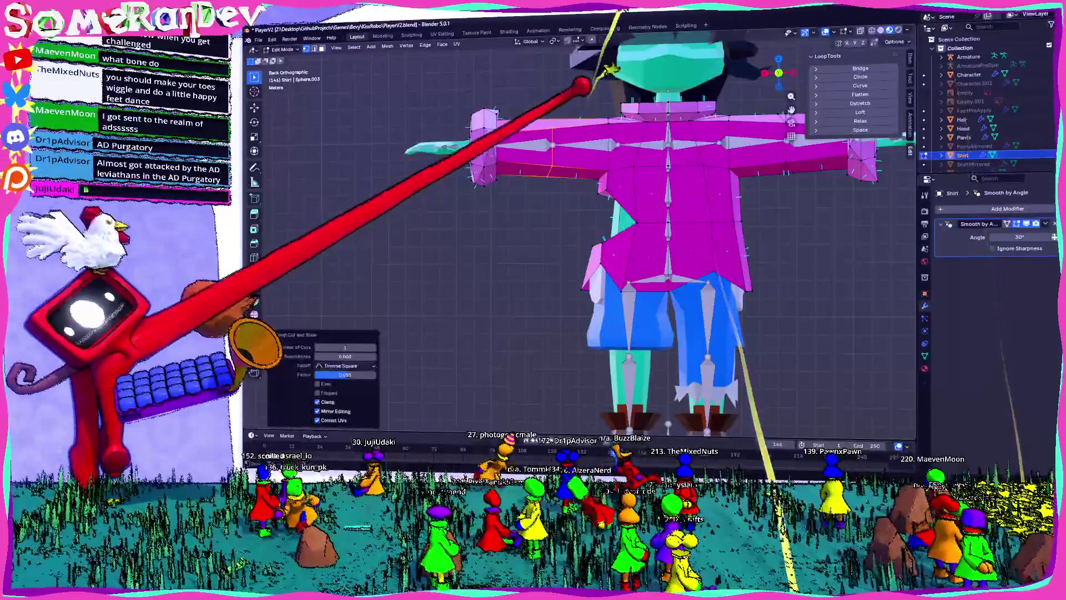
middle_click_drag(339, 263, 332, 302, "shift")
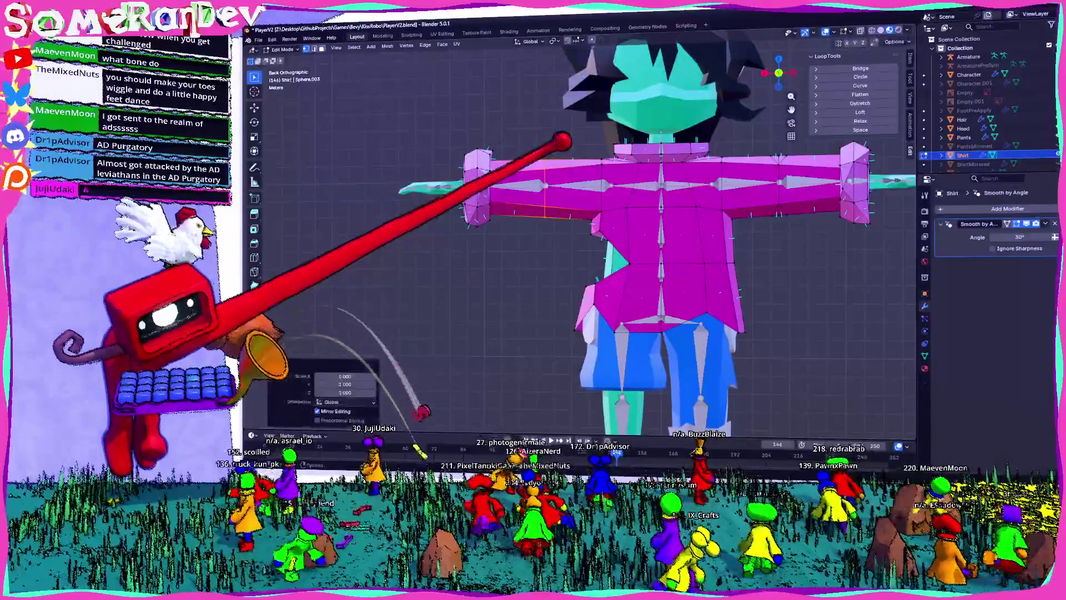
scroll(553, 175, "up", 3)
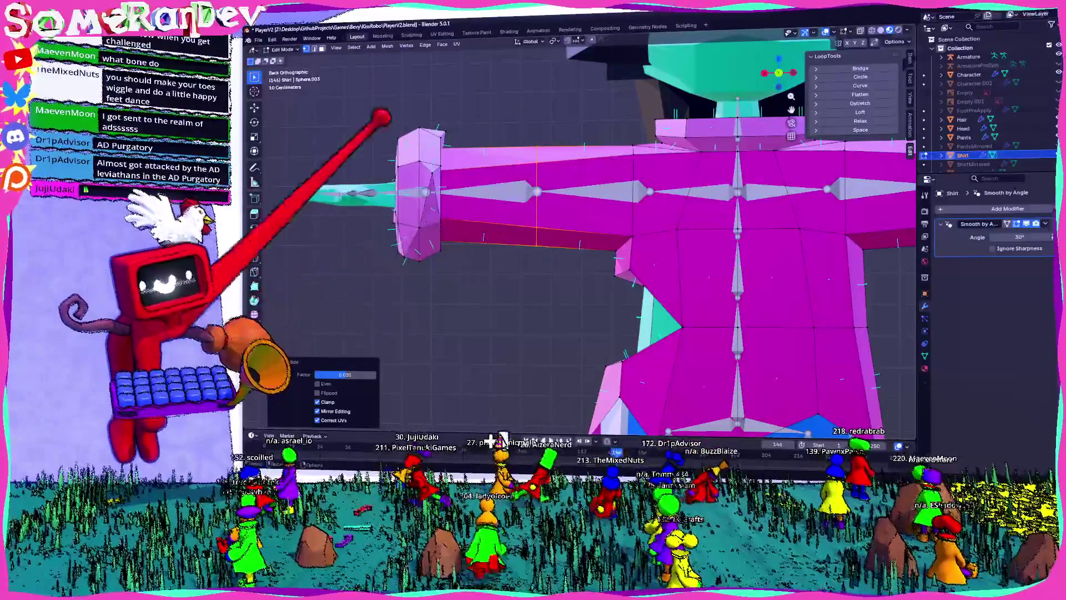
mouse_move(505, 159)
middle_mouse_down()
mouse_move(624, 214)
mouse_move(695, 178)
mouse_move(621, 149)
mouse_move(659, 210)
mouse_move(598, 198)
mouse_move(609, 240)
middle_mouse_up()
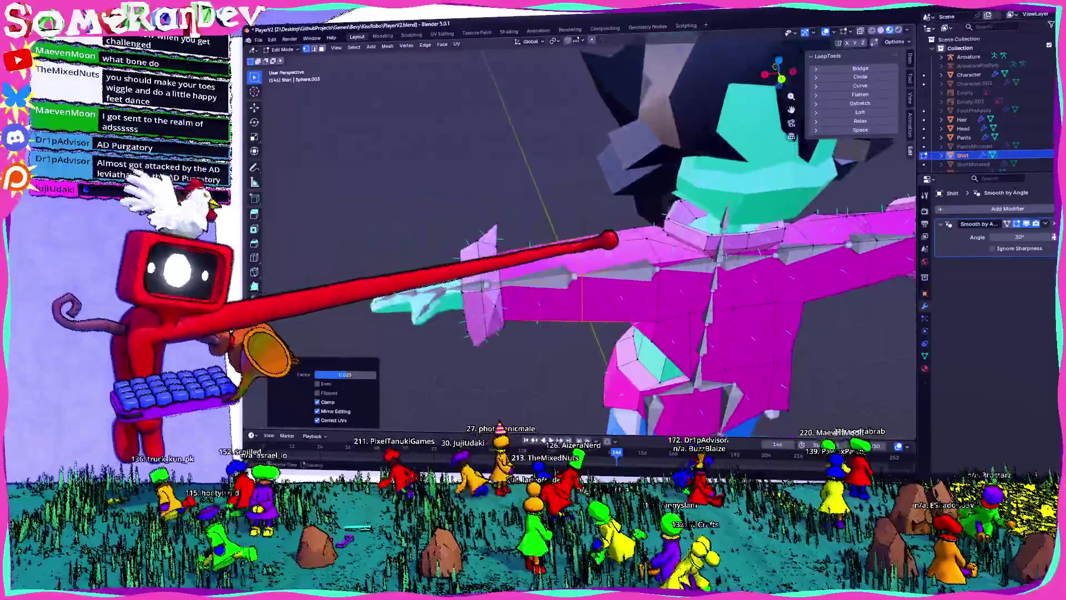
left_click(570, 259)
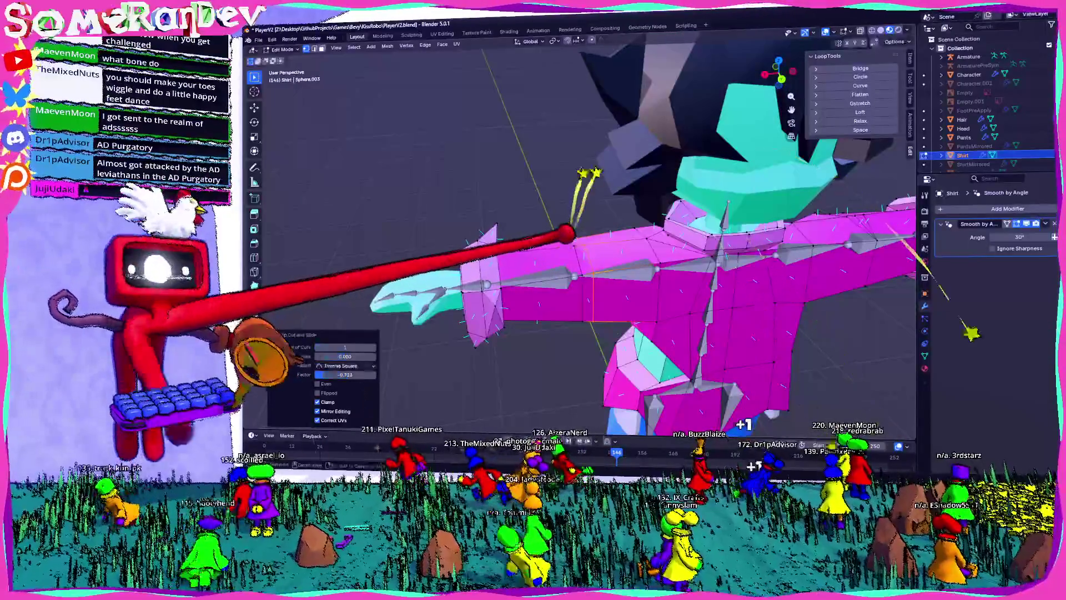
left_click(575, 259)
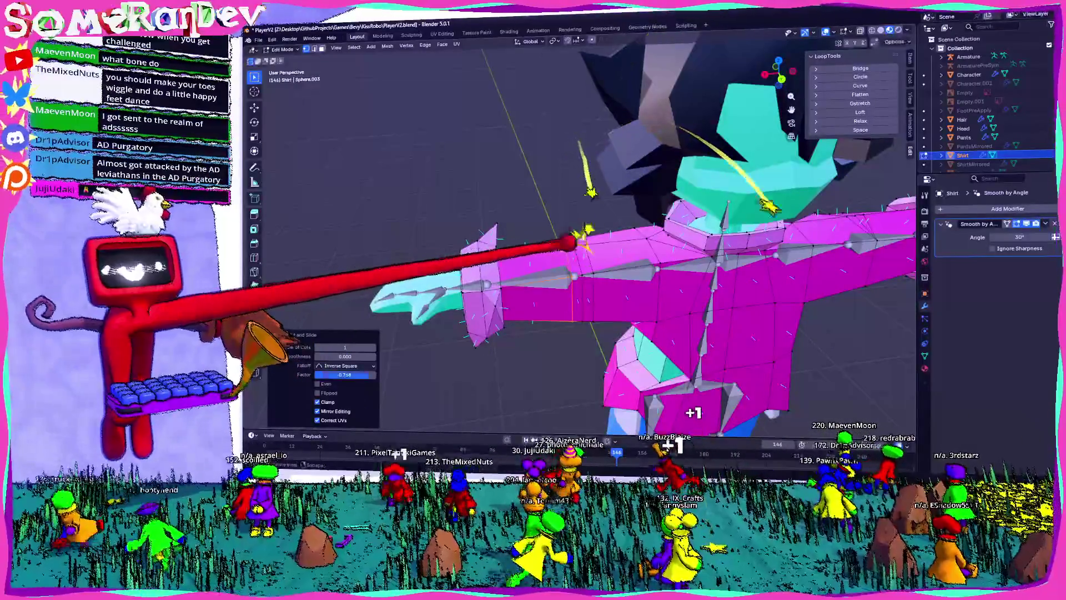
scroll(584, 236, "up", 4)
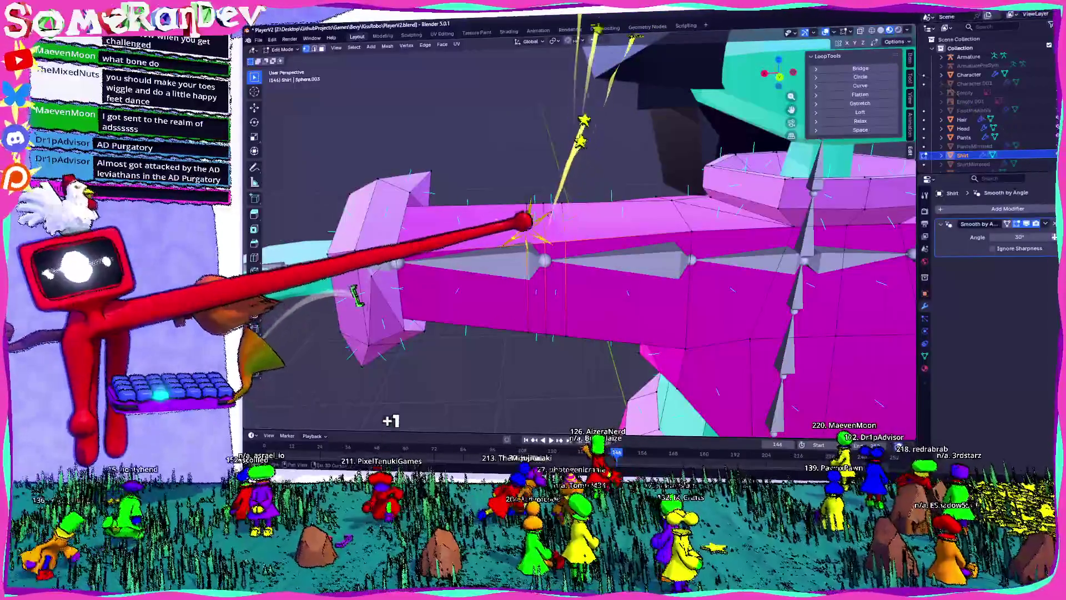
key("Escape")
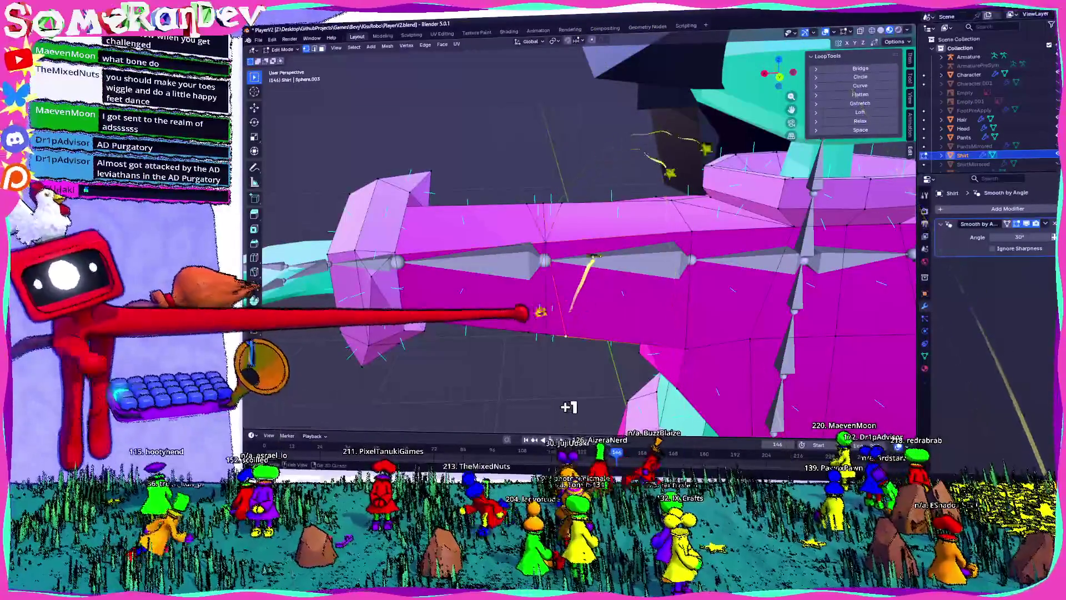
- Scale the selected sleeve section 2.414 along X to lengthen the sleeve
mouse_move(555, 249)
middle_mouse_down()
mouse_move(488, 212)
mouse_move(478, 222)
middle_mouse_up()
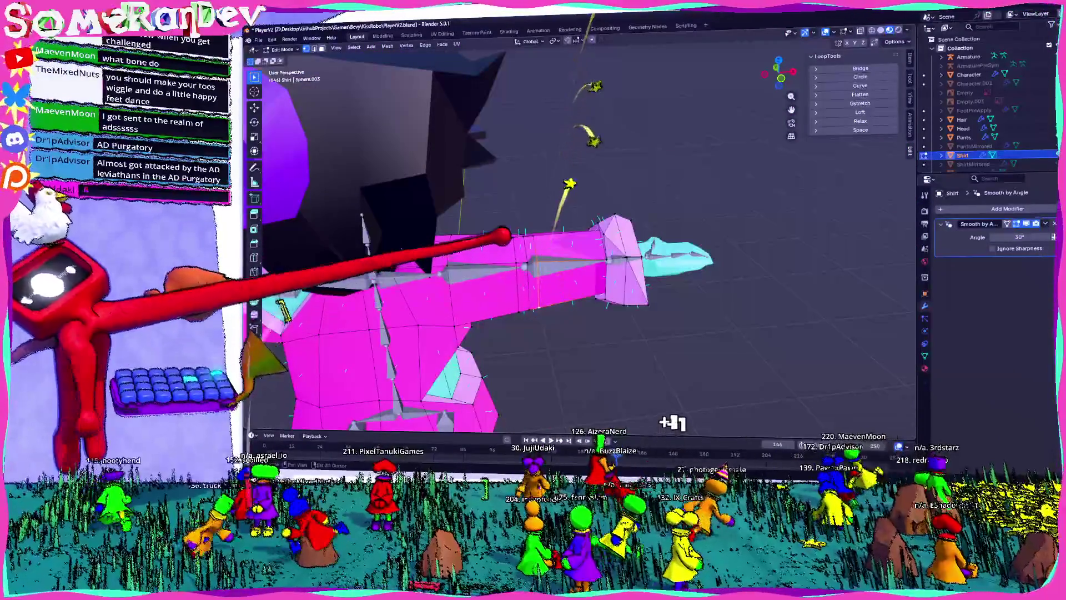
middle_click_drag(524, 266, 525, 291)
key("s")
key("x")
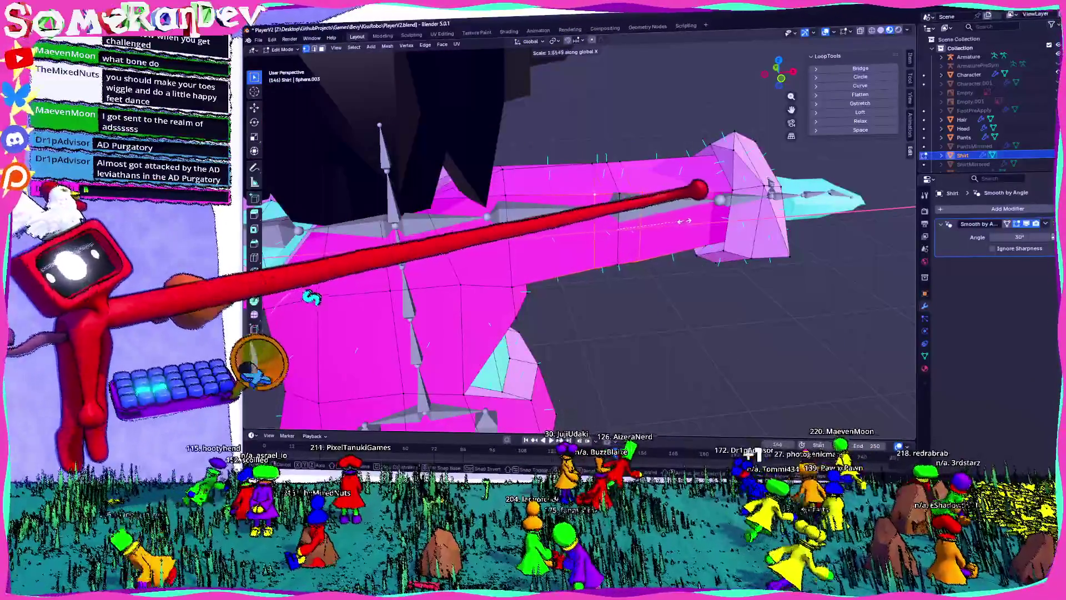
mouse_move(525, 291)
middle_mouse_down()
mouse_move(508, 311)
mouse_move(522, 295)
middle_mouse_up()
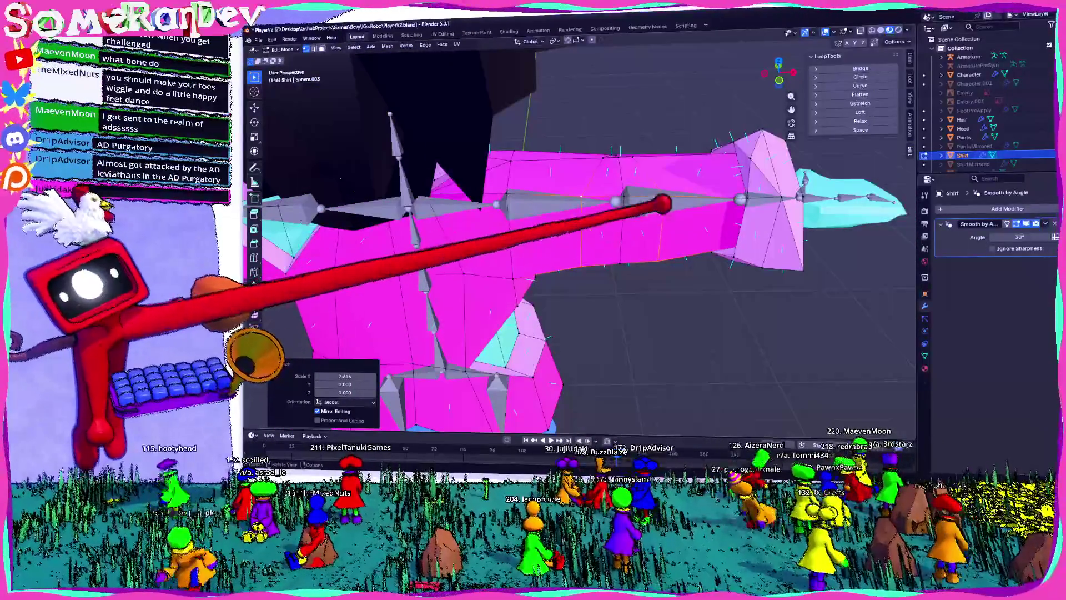
middle_click_drag(663, 204, 644, 242)
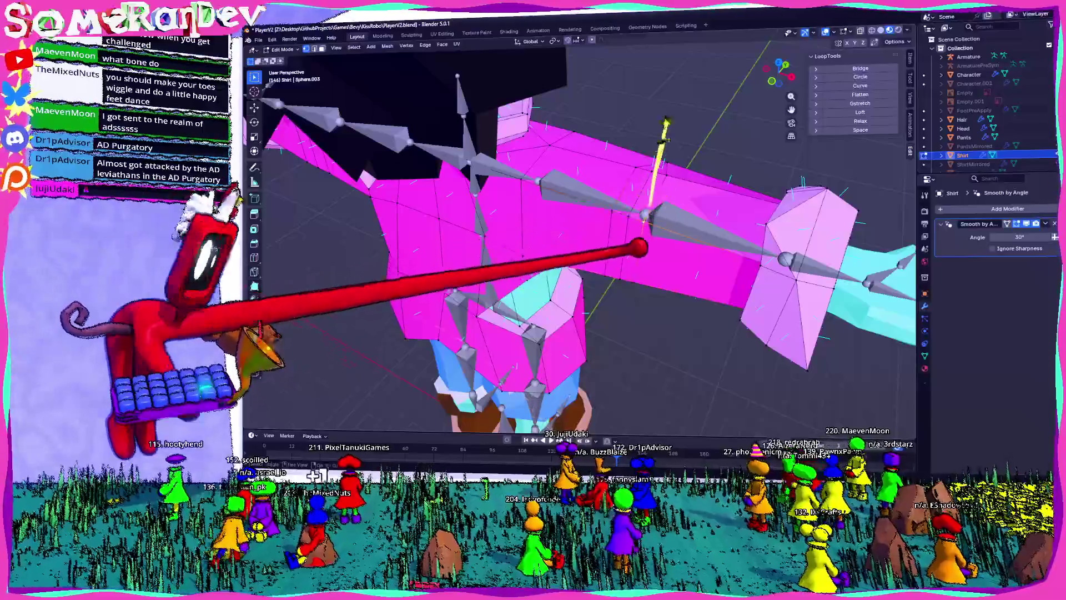
- Slide a sleeve edge loop along the arm and nudge the selected shirt vertices
key("g")
key("g")
key("Escape")
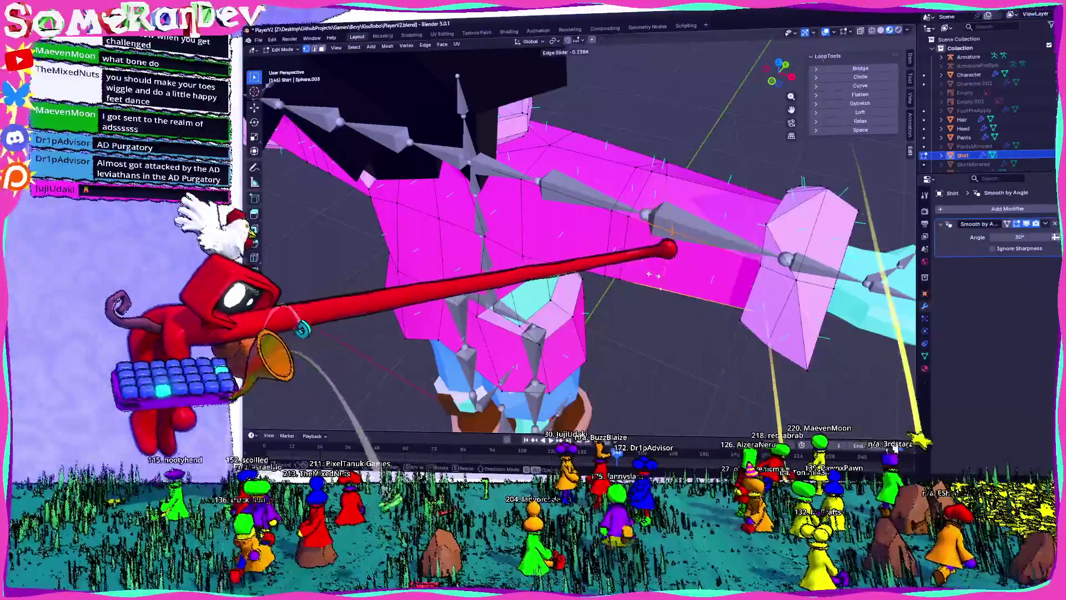
key("g")
key("g")
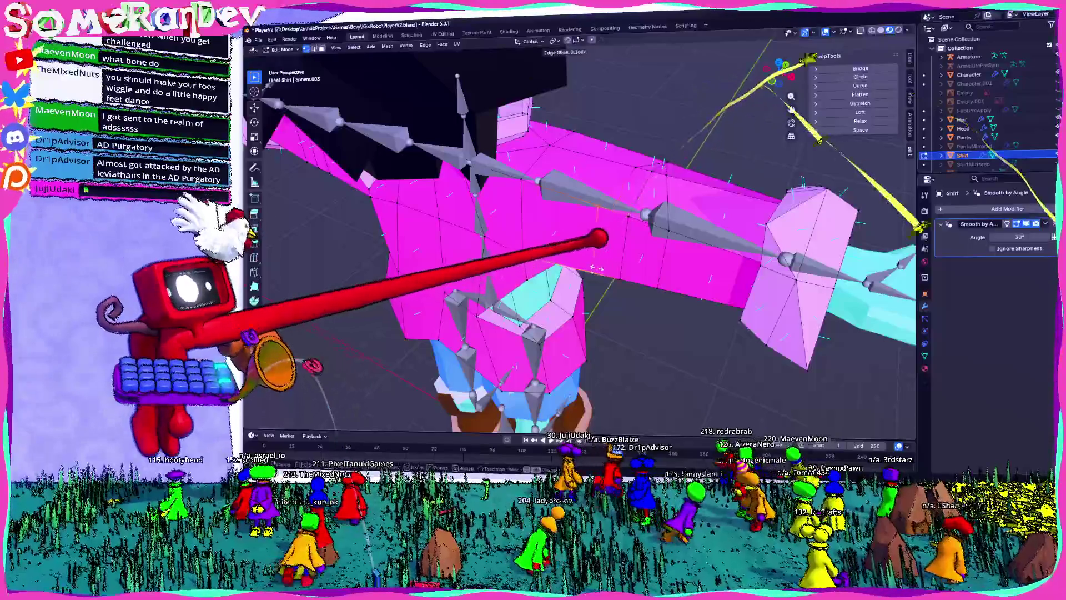
left_click(608, 151)
mouse_move(608, 151)
middle_mouse_down()
mouse_move(639, 294)
mouse_move(492, 431)
mouse_move(386, 450)
mouse_move(528, 361)
middle_mouse_up()
mouse_move(805, 24)
middle_mouse_down()
mouse_move(691, 24)
mouse_move(528, 220)
mouse_move(517, 172)
middle_mouse_up()
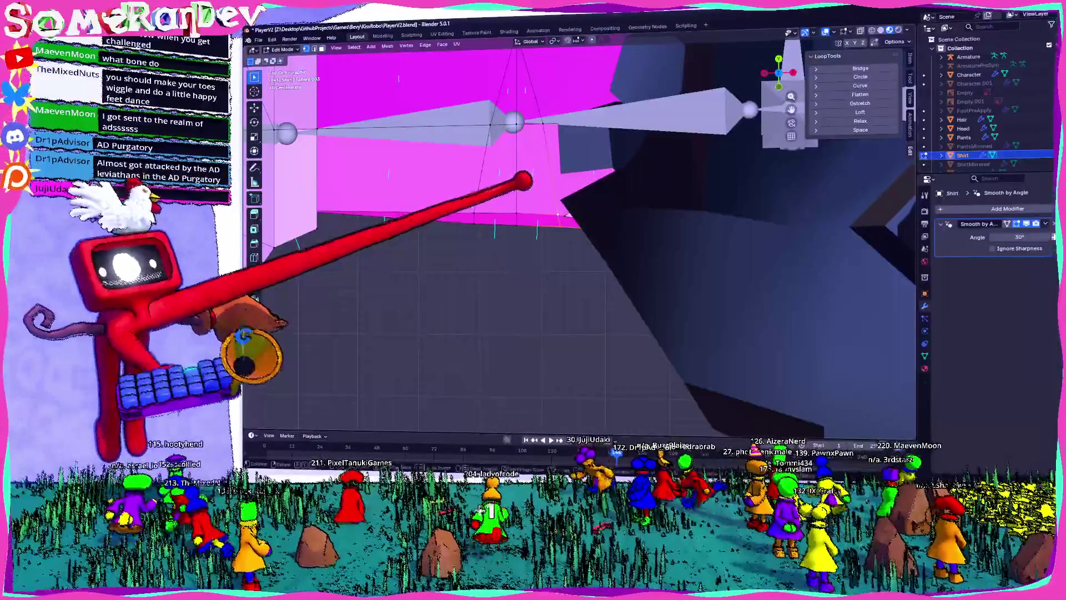
key("Return")
key("g")
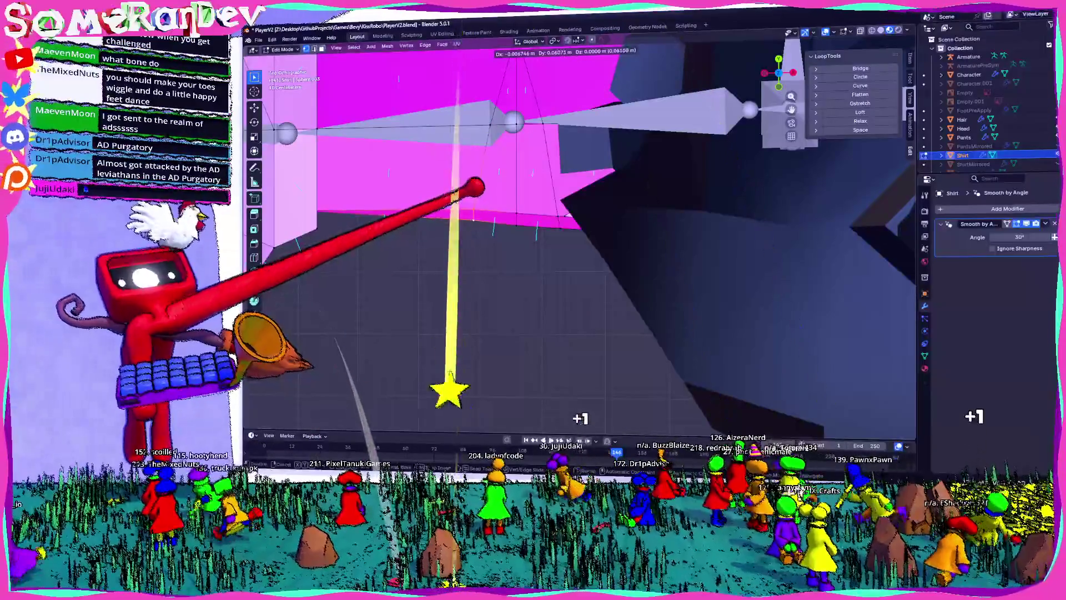
key("Return")
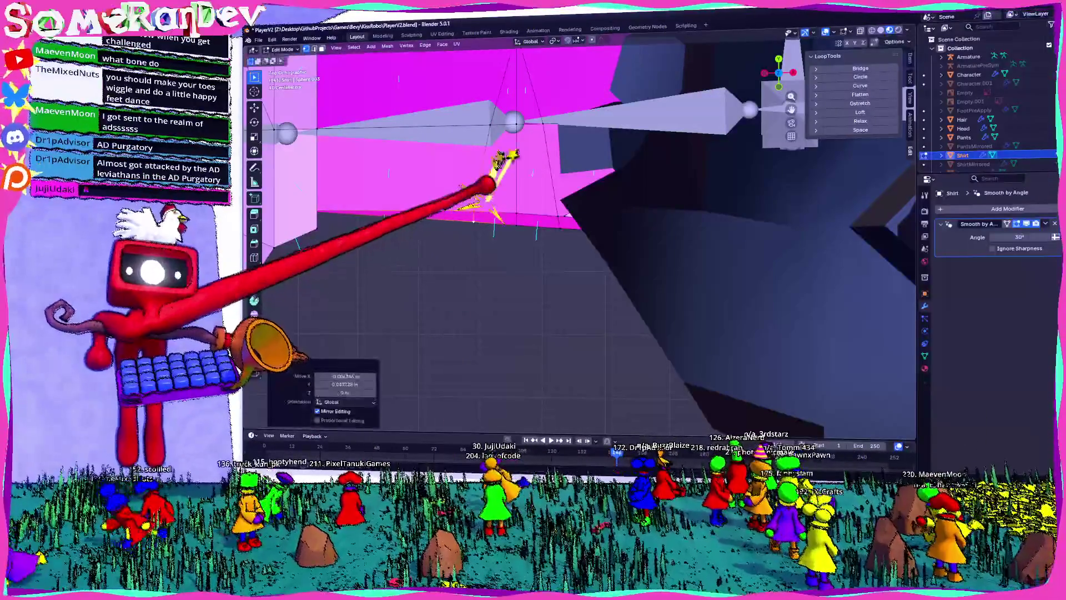
scroll(698, 222, "down", 8)
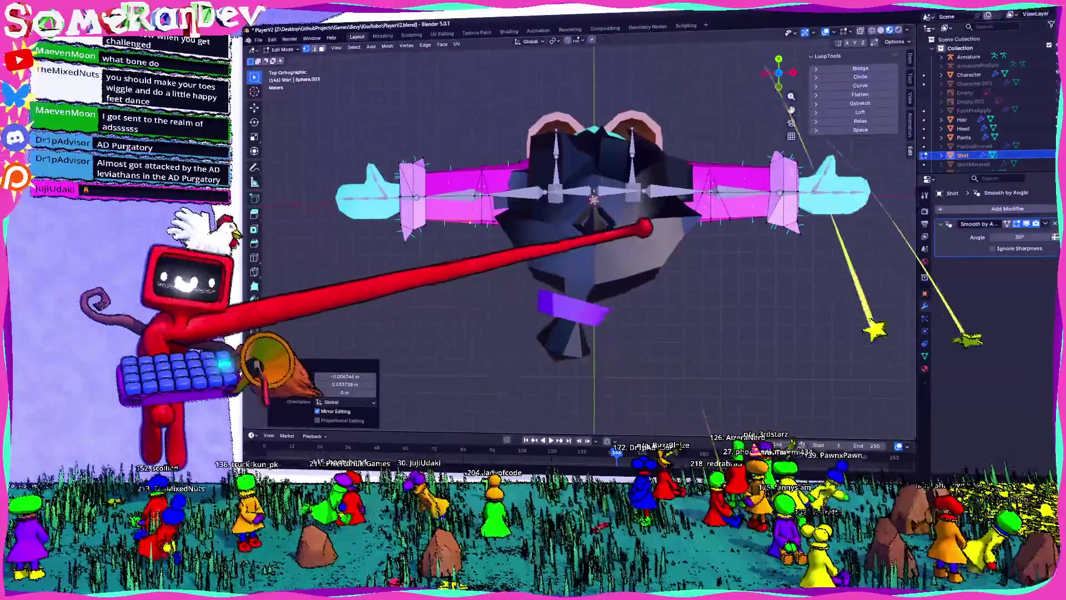
mouse_move(698, 203)
middle_mouse_down()
mouse_move(552, 191)
mouse_move(528, 76)
mouse_move(553, 124)
middle_mouse_up()
- Slide another sleeve edge along the arm, checking it from the top view
left_click(552, 189)
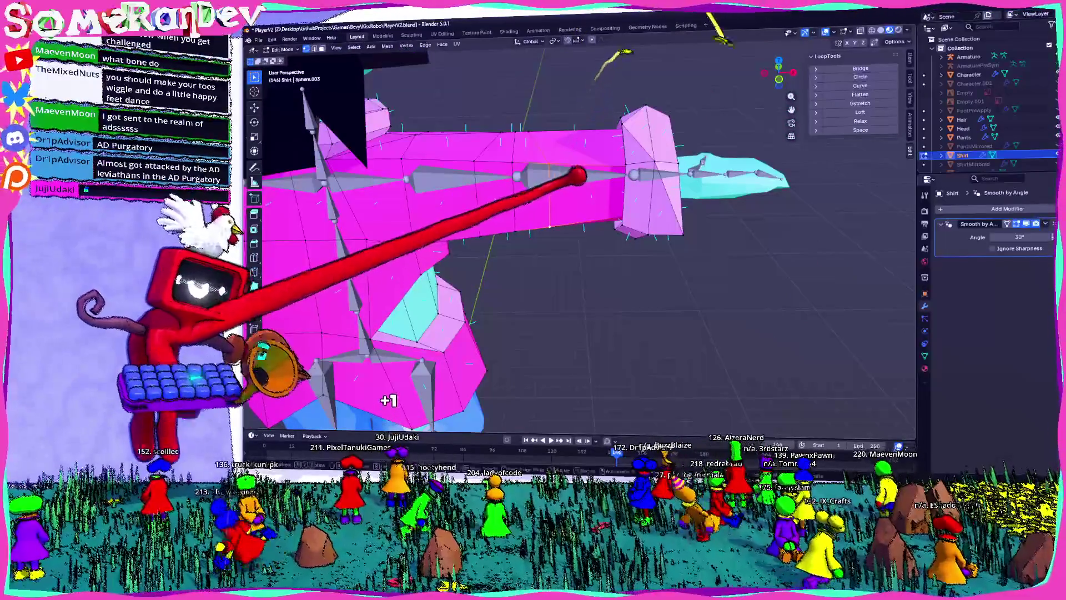
key("g")
key("g")
key("Return")
key("KP_7")
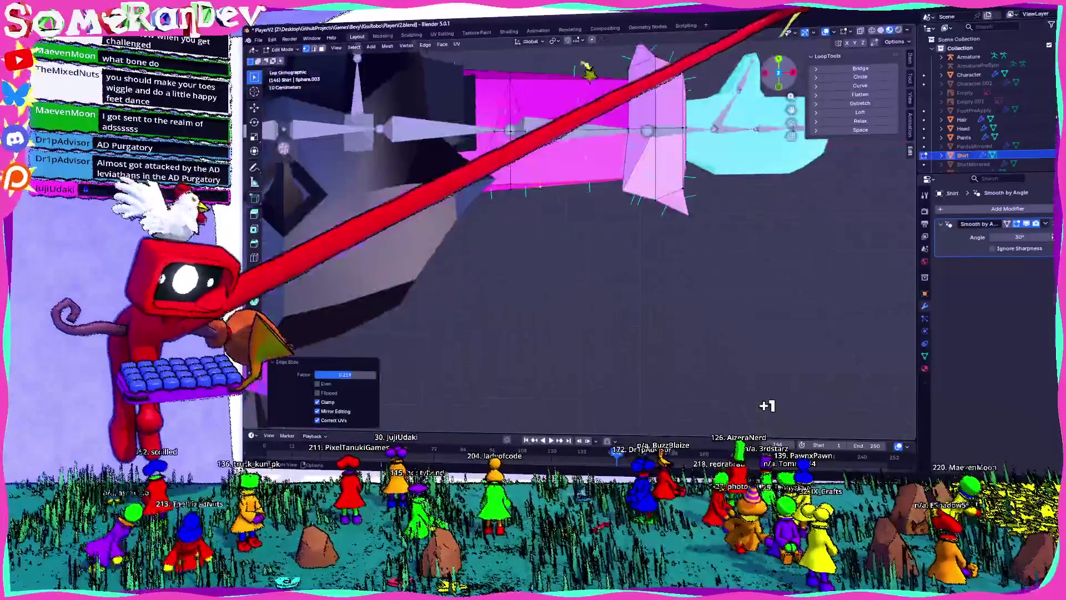
scroll(577, 222, "down", 8)
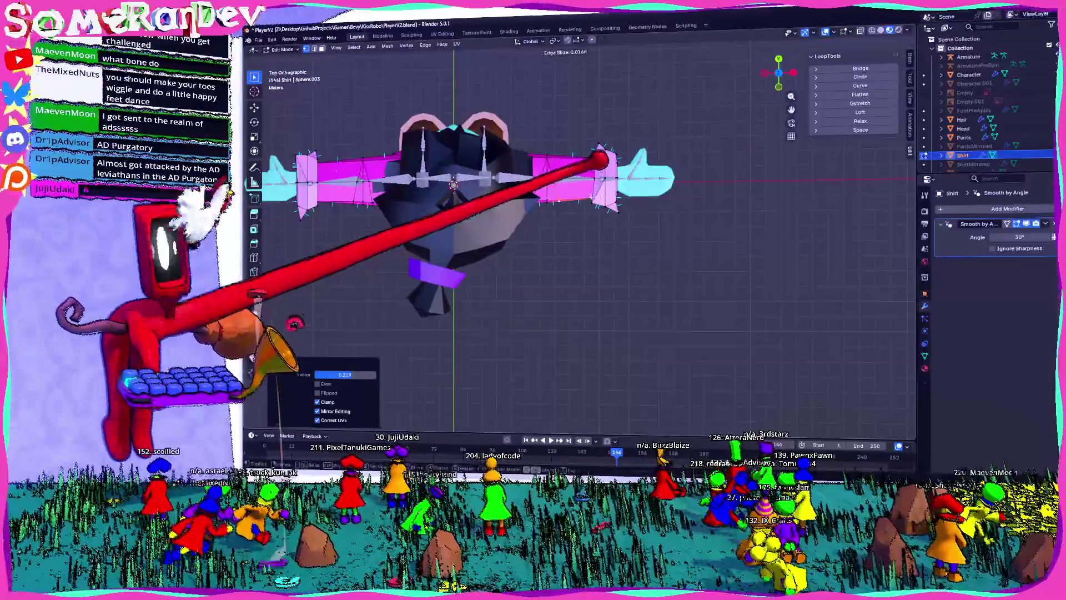
mouse_move(588, 158)
middle_mouse_down()
mouse_move(524, 124)
mouse_move(507, 100)
middle_mouse_up()
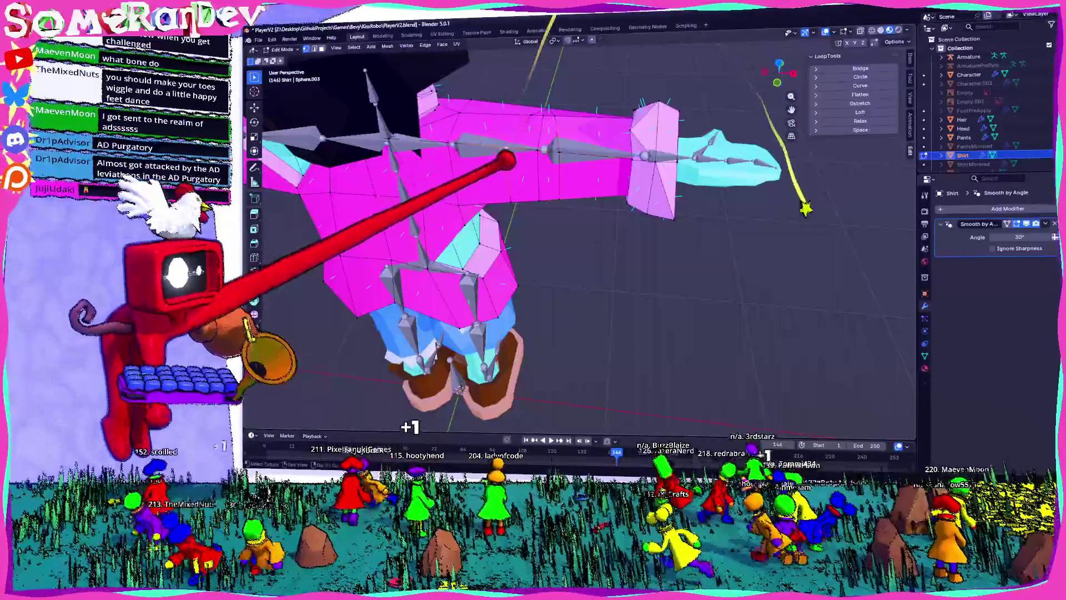
key("KP_7")
scroll(671, 138, "down", 3)
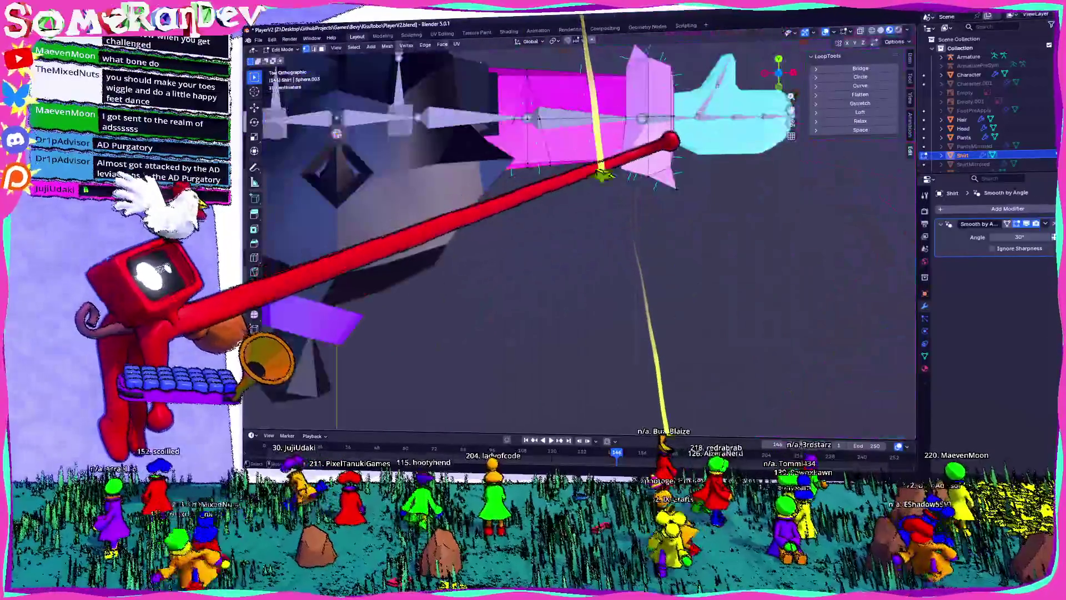
key("g")
key("g")
key("Return")
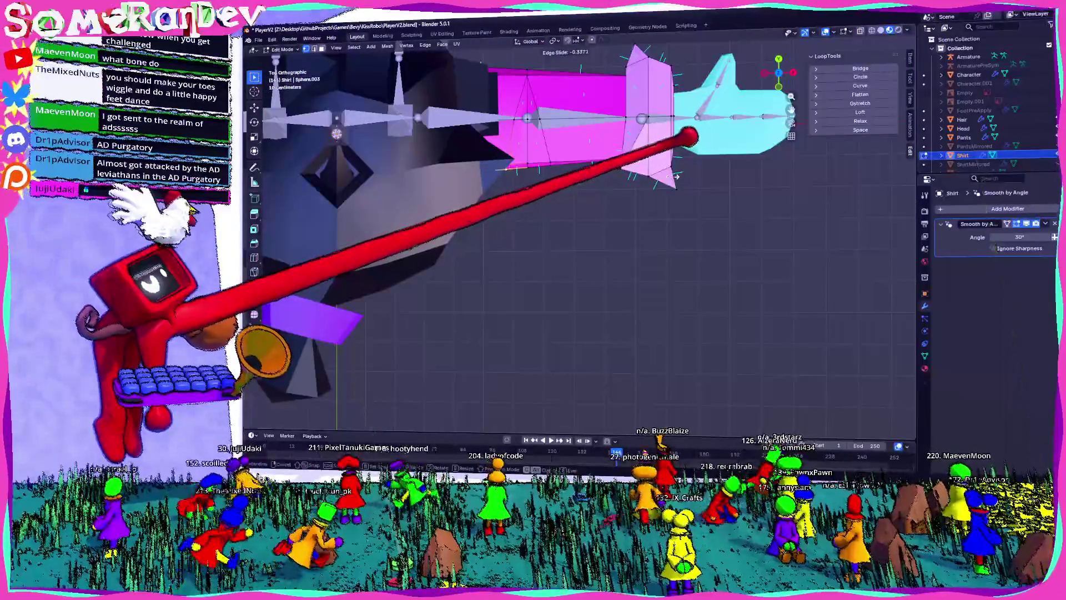
scroll(639, 223, "down", 3)
middle_click_drag(638, 222, 639, 139)
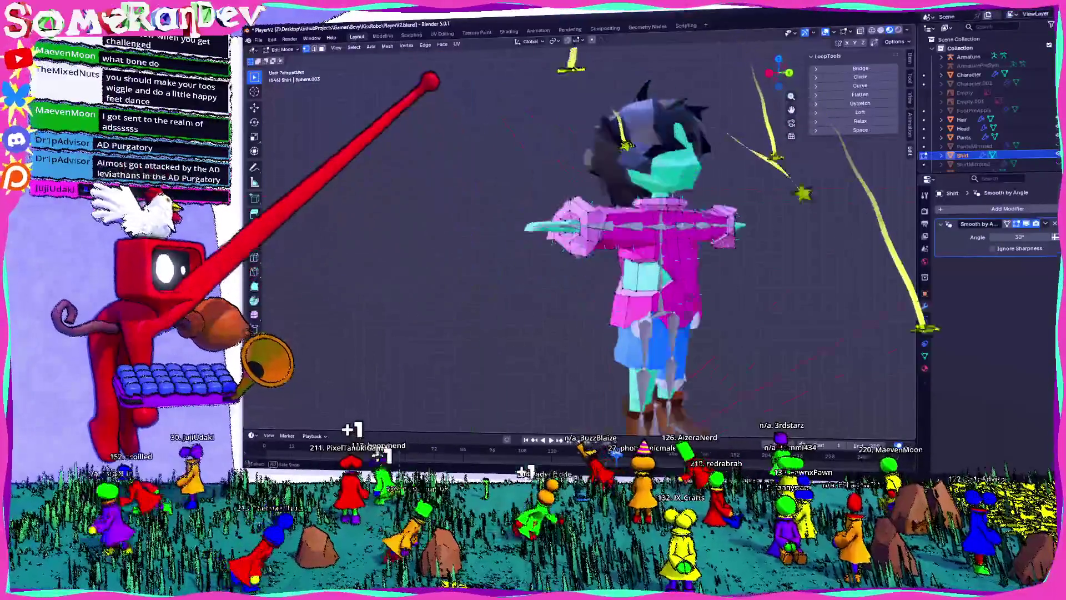
scroll(639, 223, "up", 3)
scroll(639, 250, "down", 2)
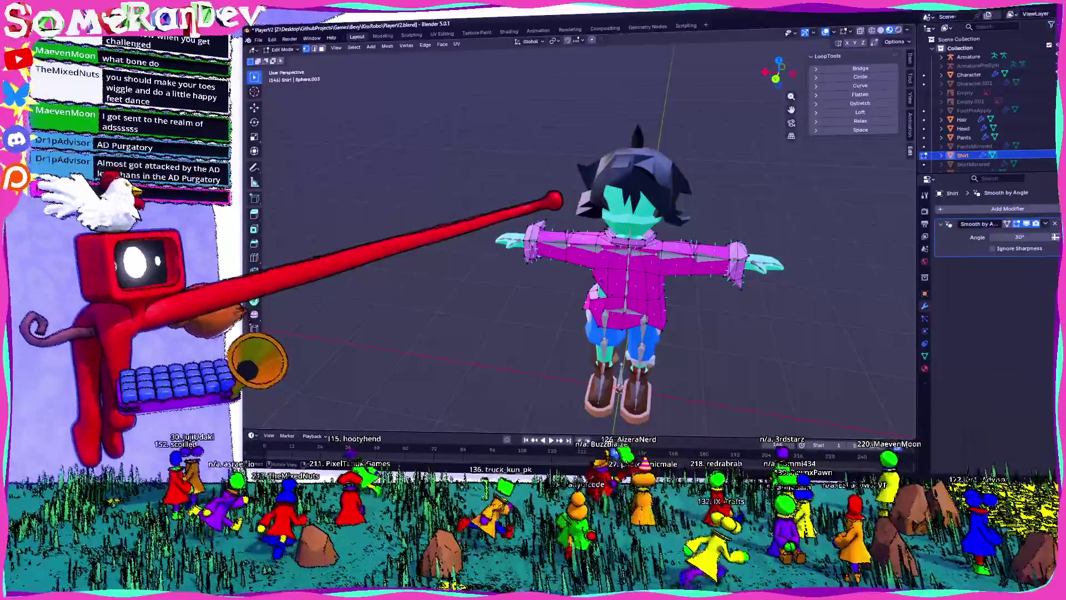
key("Tab")
scroll(611, 250, "down", 2)
scroll(639, 167, "up", 3)
key("Tab")
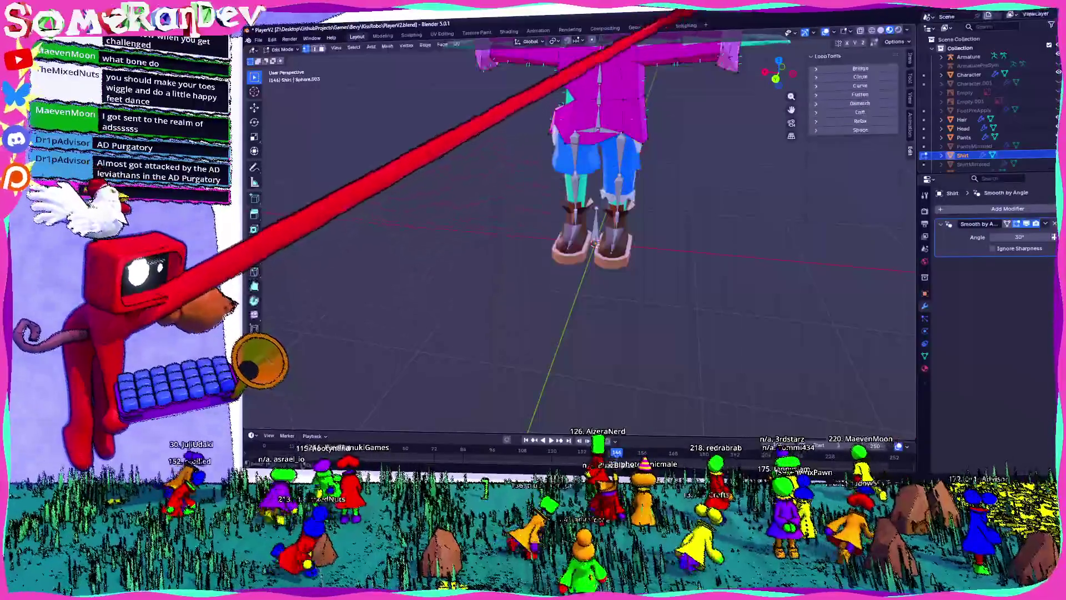
scroll(545, 77, "up", 3)
middle_click_drag(584, 250, 588, 156)
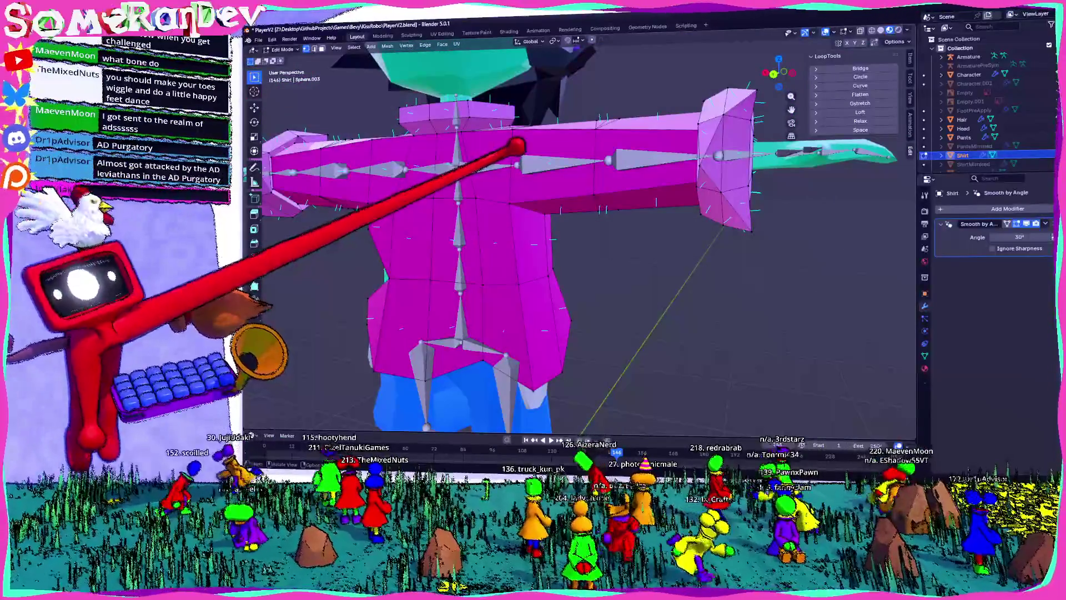
mouse_move(589, 155)
middle_mouse_down()
mouse_move(594, 183)
mouse_move(573, 259)
mouse_move(581, 222)
mouse_move(550, 250)
mouse_move(558, 236)
mouse_move(561, 244)
mouse_move(556, 234)
middle_mouse_up()
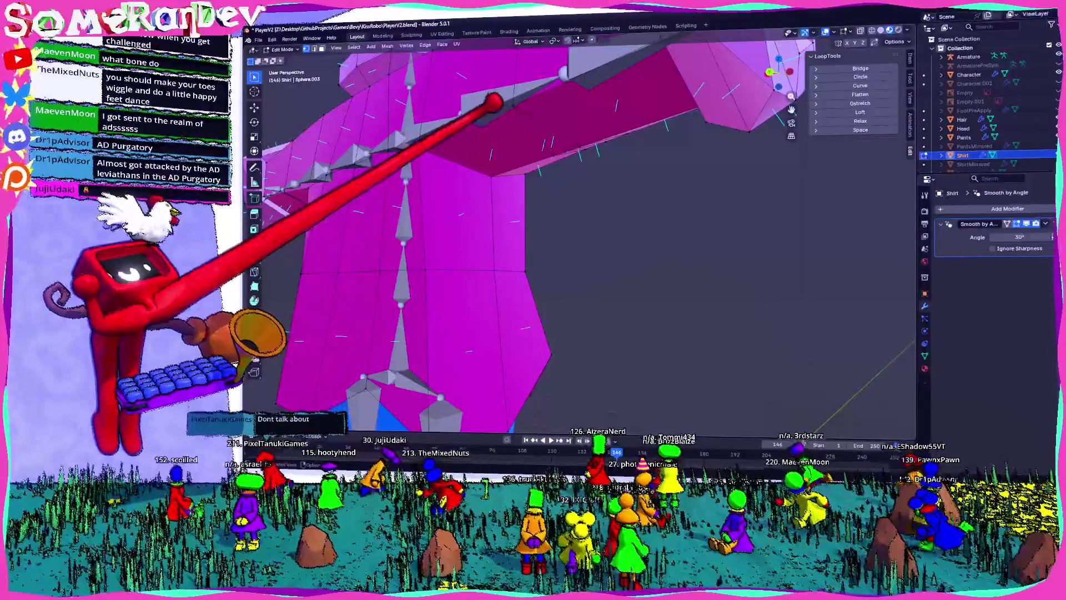
middle_click_drag(556, 234, 559, 240)
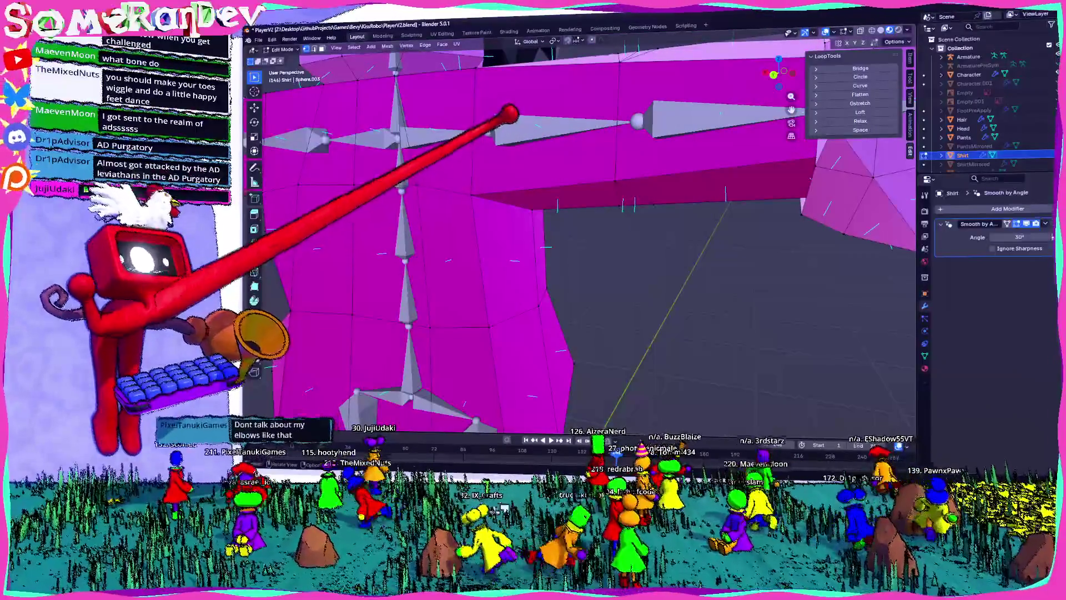
mouse_move(558, 240)
middle_mouse_down()
mouse_move(587, 279)
mouse_move(577, 250)
middle_mouse_up()
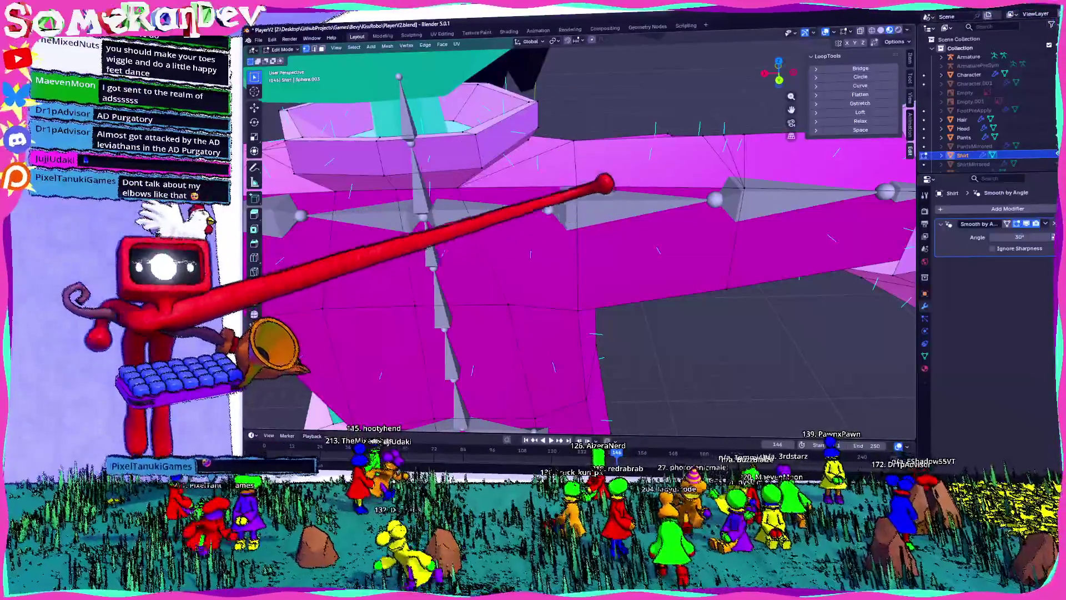
middle_click_drag(578, 250, 550, 253)
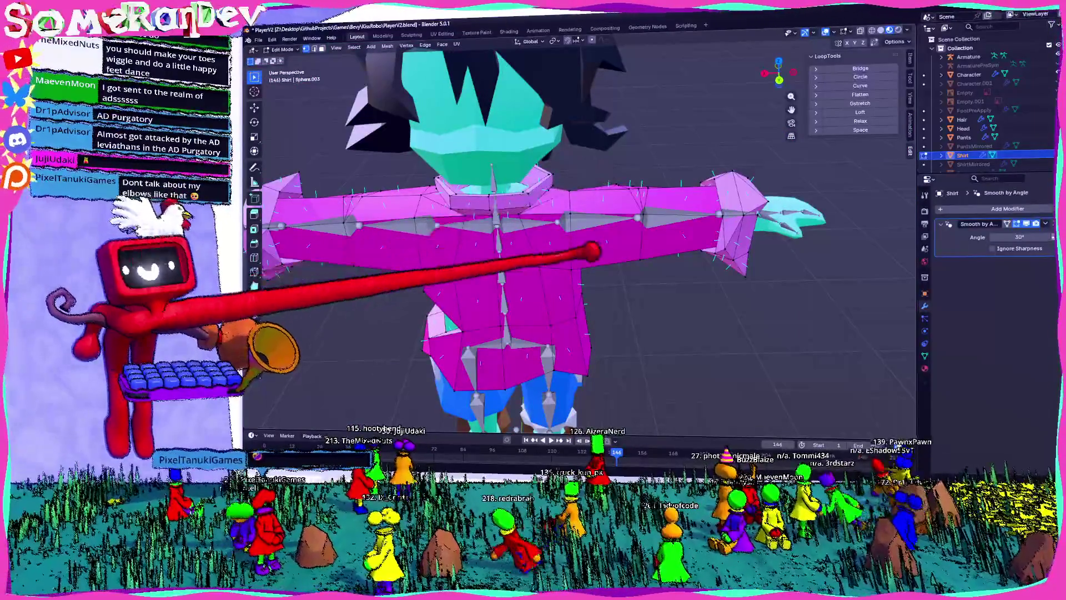
mouse_move(578, 226)
middle_mouse_down()
mouse_move(528, 202)
mouse_move(552, 148)
mouse_move(511, 169)
mouse_move(554, 139)
mouse_move(571, 222)
mouse_move(589, 198)
middle_mouse_up()
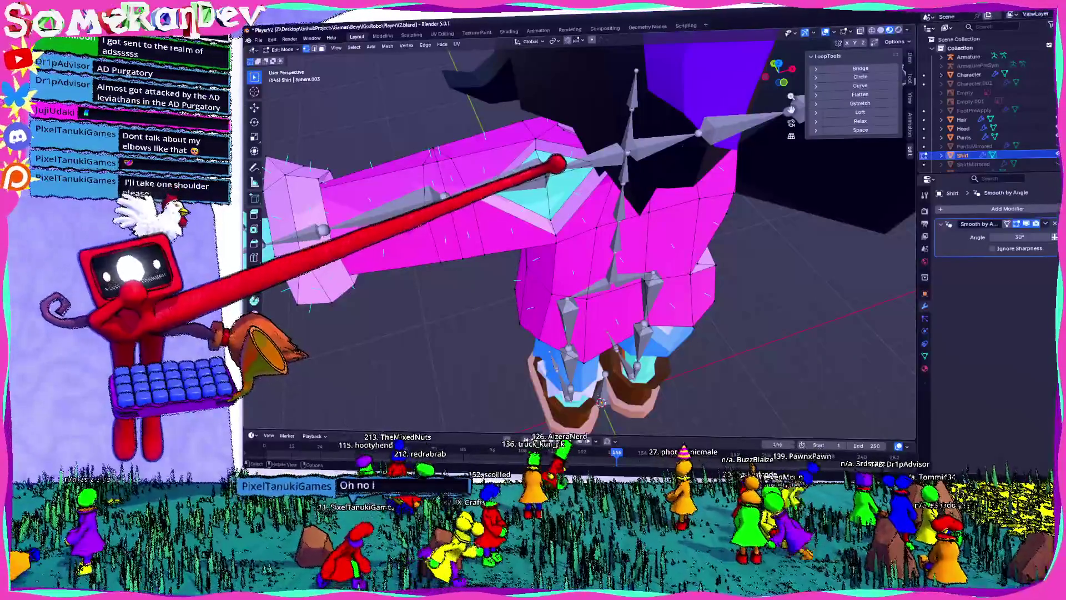
- Check the shirt from the Back view with a loop-cut preview, then return to Object Mode
middle_click_drag(555, 250, 583, 233)
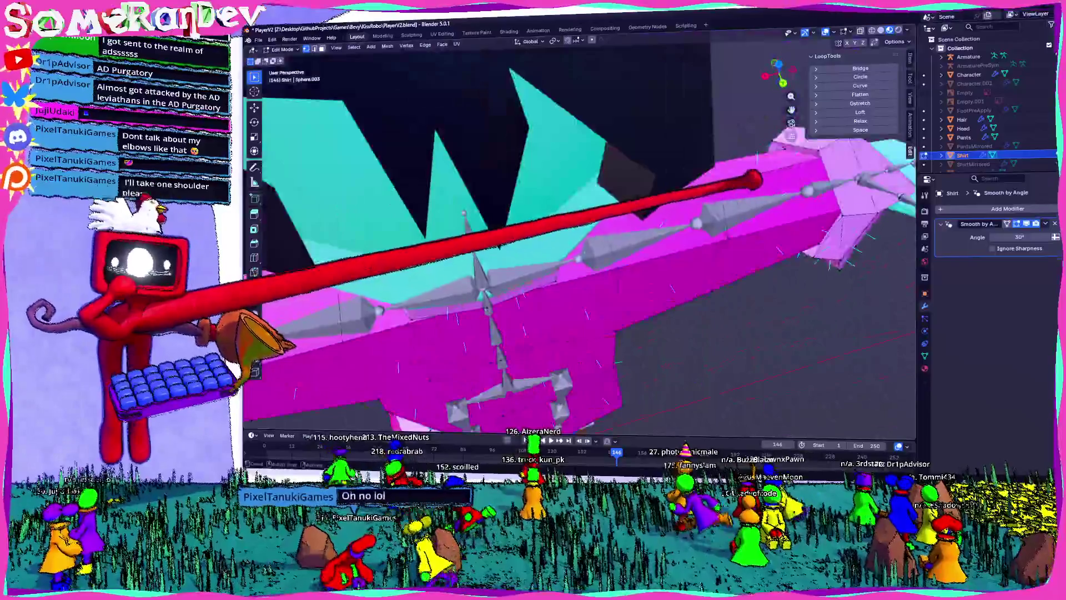
scroll(583, 234, "up", 5)
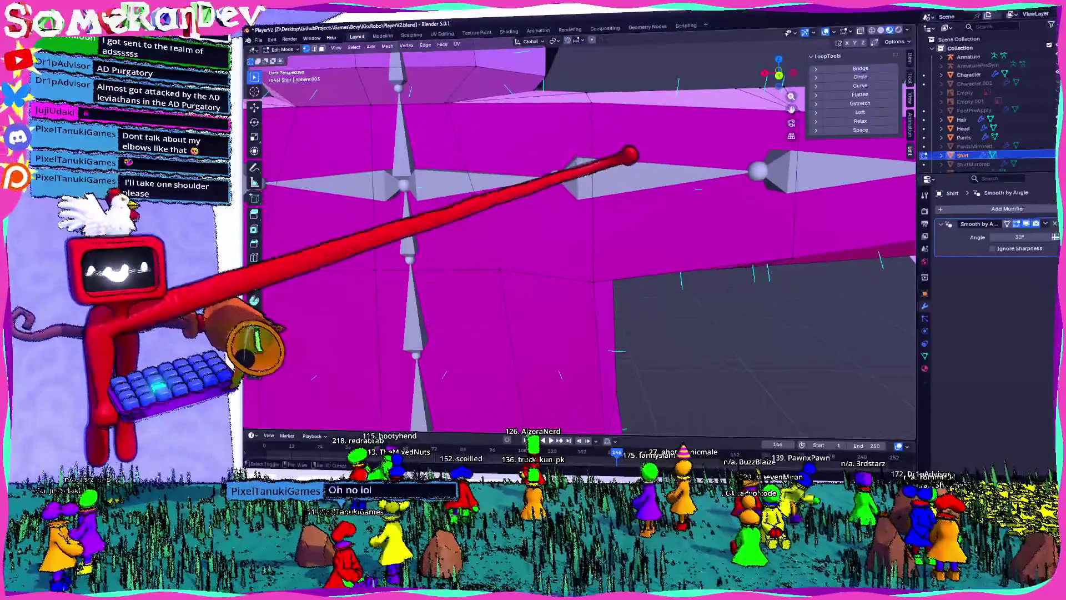
left_click(776, 76)
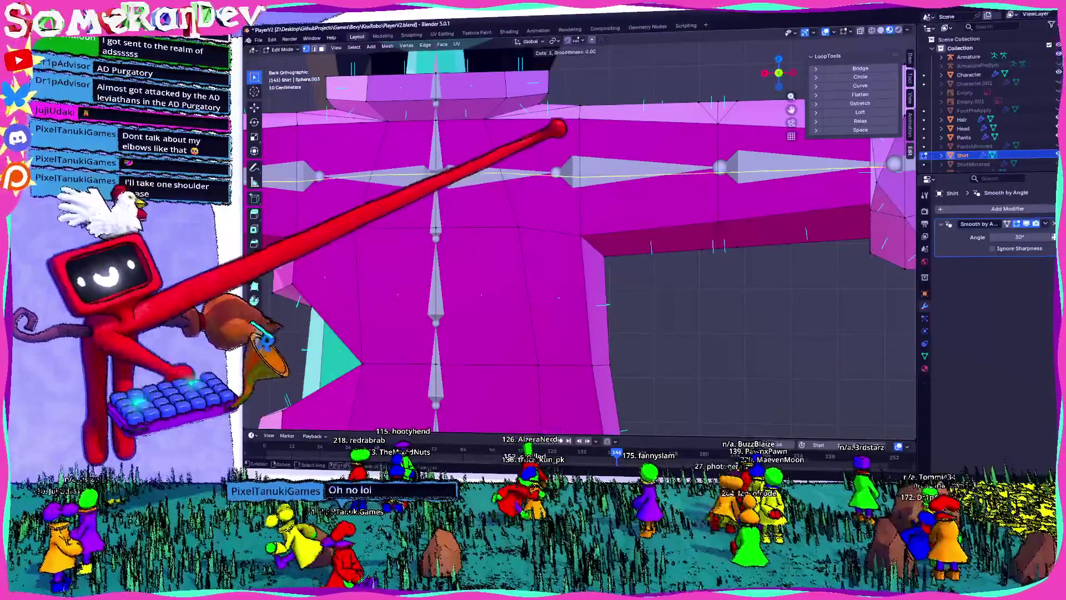
key("ctrl+r")
mouse_move(565, 153)
middle_mouse_down()
mouse_move(495, 126)
mouse_move(550, 118)
mouse_move(511, 167)
mouse_move(523, 171)
mouse_move(476, 190)
mouse_move(493, 179)
middle_mouse_up()
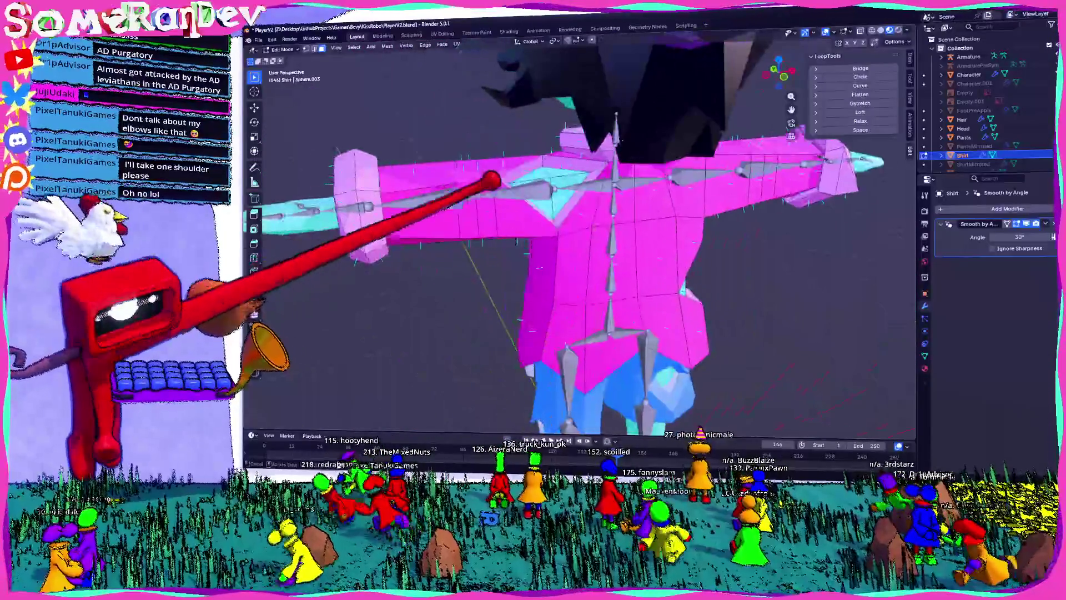
scroll(547, 176, "up", 6)
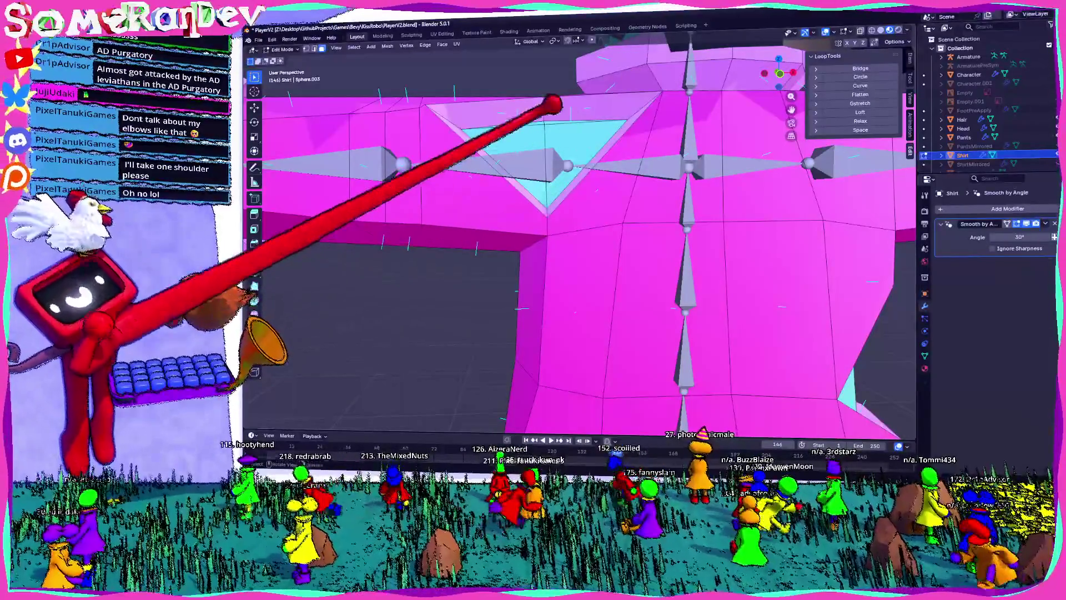
mouse_move(567, 83)
middle_mouse_down()
mouse_move(551, 146)
mouse_move(595, 124)
mouse_move(500, 124)
mouse_move(633, 112)
middle_mouse_up()
scroll(633, 111, "down", 5)
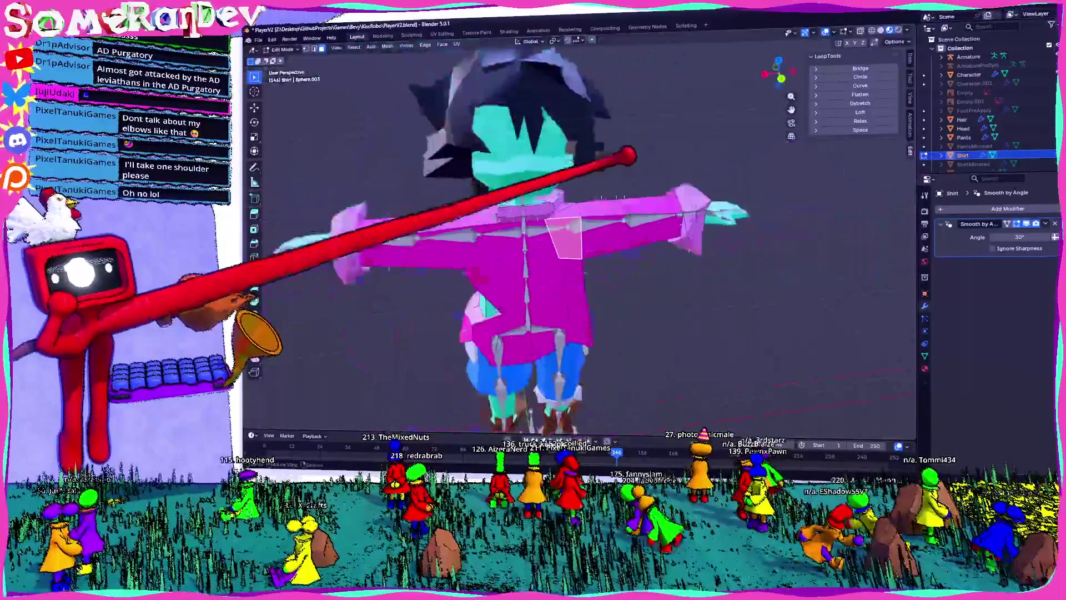
key("Tab")
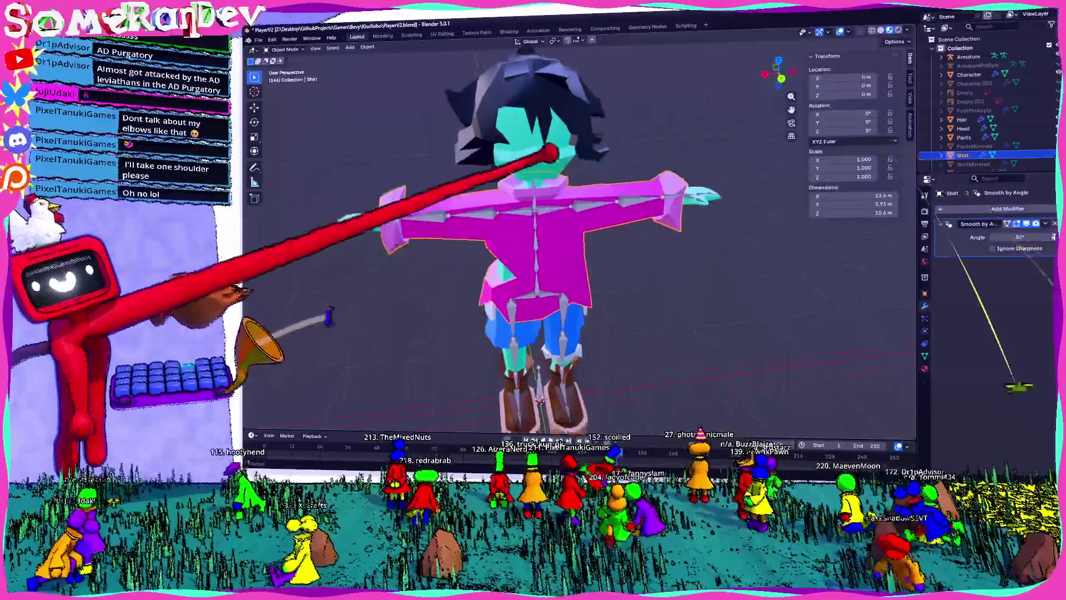
- Inspect the boot from the side, briefly toggling the shirt into Edit Mode and back
scroll(539, 389, "up", 5)
middle_click_drag(611, 278, 666, 278)
key("Tab")
mouse_move(708, 199)
middle_mouse_down()
mouse_move(726, 178)
mouse_move(623, 162)
mouse_move(572, 117)
mouse_move(595, 112)
mouse_move(559, 72)
middle_mouse_up()
scroll(584, 157, "up", 4)
key("Tab")
- Select Pants, enter Edit Mode and add one loop cut just above the boot
left_click(606, 64)
key("Tab")
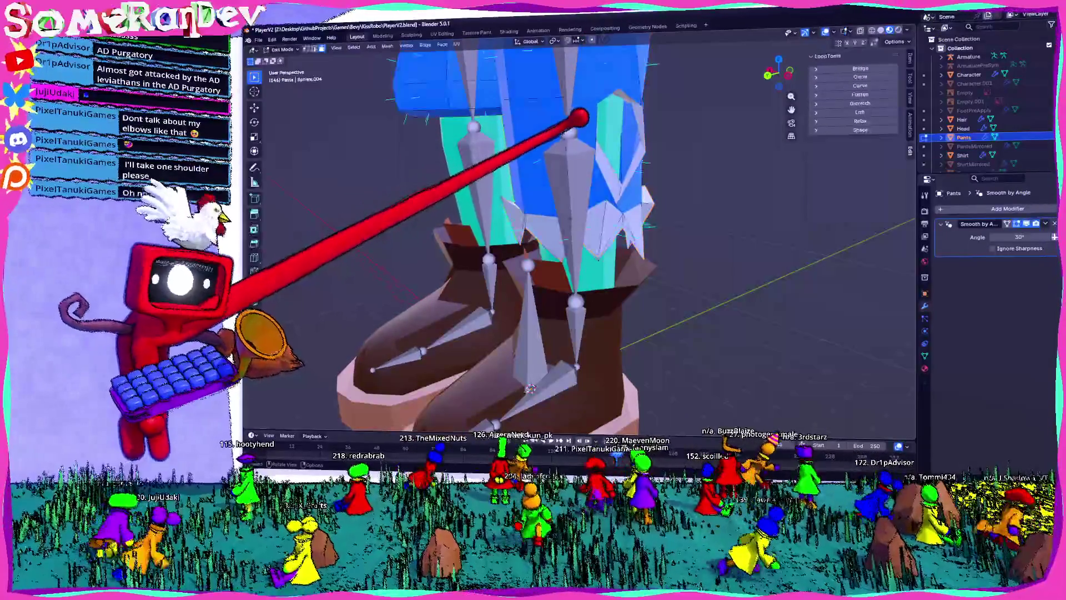
middle_click_drag(576, 115, 619, 119)
scroll(619, 119, "up", 4)
key("ctrl+r")
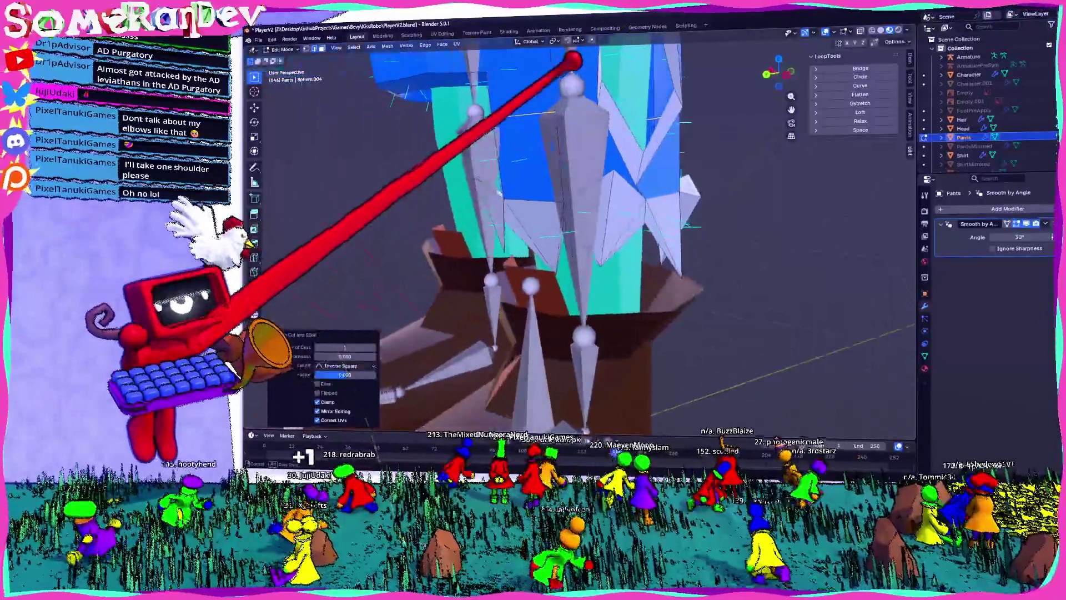
mouse_move(575, 60)
middle_mouse_down()
mouse_move(523, 111)
mouse_move(548, 118)
middle_mouse_up()
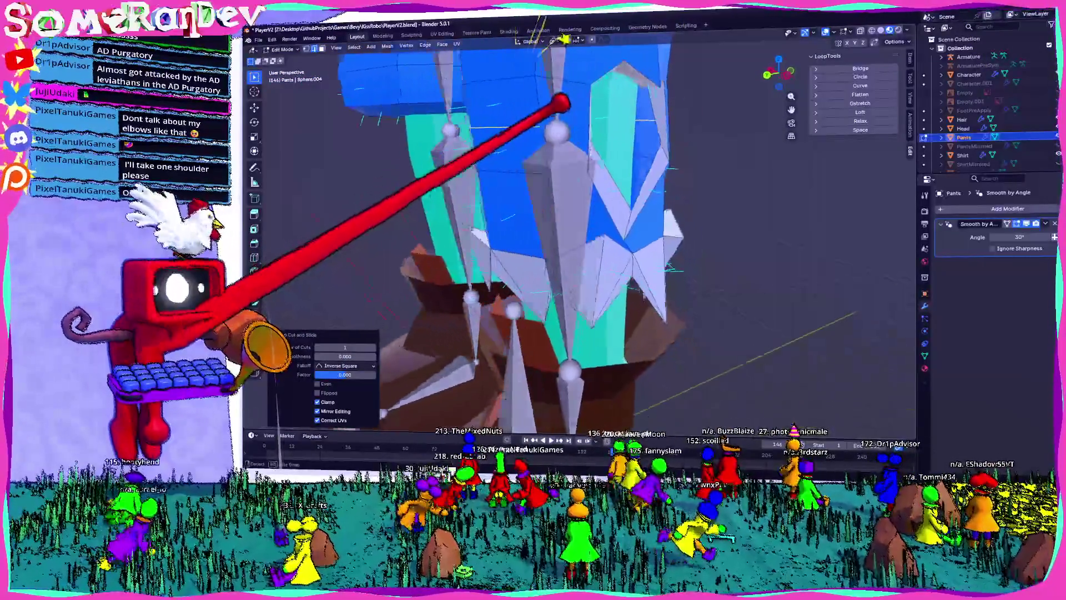
- Merge two sets of selected pants vertices at their centre
middle_click_drag(564, 39, 611, 105)
mouse_move(556, 185)
middle_mouse_down()
mouse_move(543, 143)
mouse_move(519, 147)
mouse_move(678, 126)
mouse_move(566, 100)
mouse_move(594, 114)
mouse_move(534, 108)
mouse_move(557, 107)
middle_mouse_up()
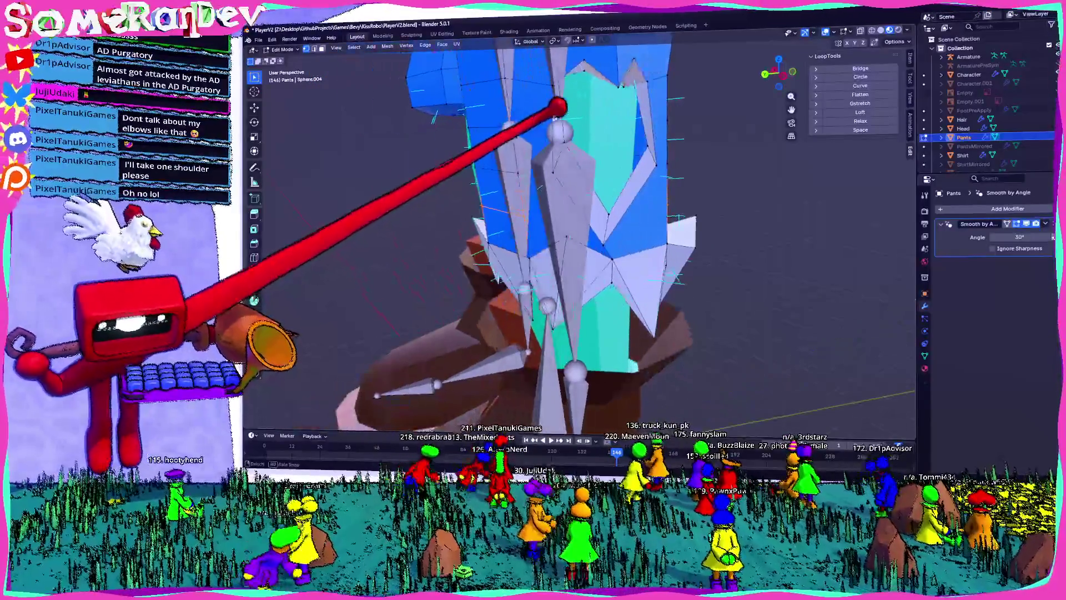
mouse_move(642, 122)
middle_mouse_down()
mouse_move(564, 121)
mouse_move(643, 145)
mouse_move(610, 142)
mouse_move(584, 201)
middle_mouse_up()
mouse_move(580, 118)
middle_mouse_down()
mouse_move(595, 125)
mouse_move(559, 123)
mouse_move(505, 165)
middle_mouse_up()
left_click(559, 166)
left_click(503, 67)
left_click(476, 118)
mouse_move(476, 118)
middle_mouse_down()
mouse_move(533, 117)
mouse_move(541, 139)
middle_mouse_up()
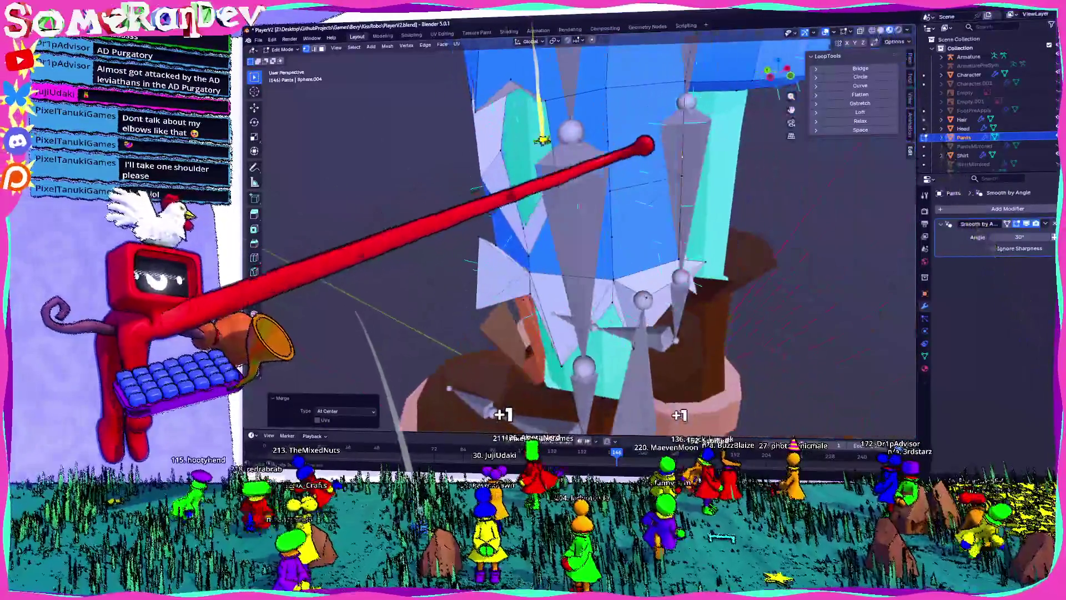
mouse_move(616, 128)
middle_mouse_down()
mouse_move(655, 136)
mouse_move(650, 95)
mouse_move(638, 109)
mouse_move(630, 99)
middle_mouse_up()
- Inspect the pants with X-ray on, return to Object Mode and select the Character body
key("alt+z")
scroll(639, 118, "up", 6)
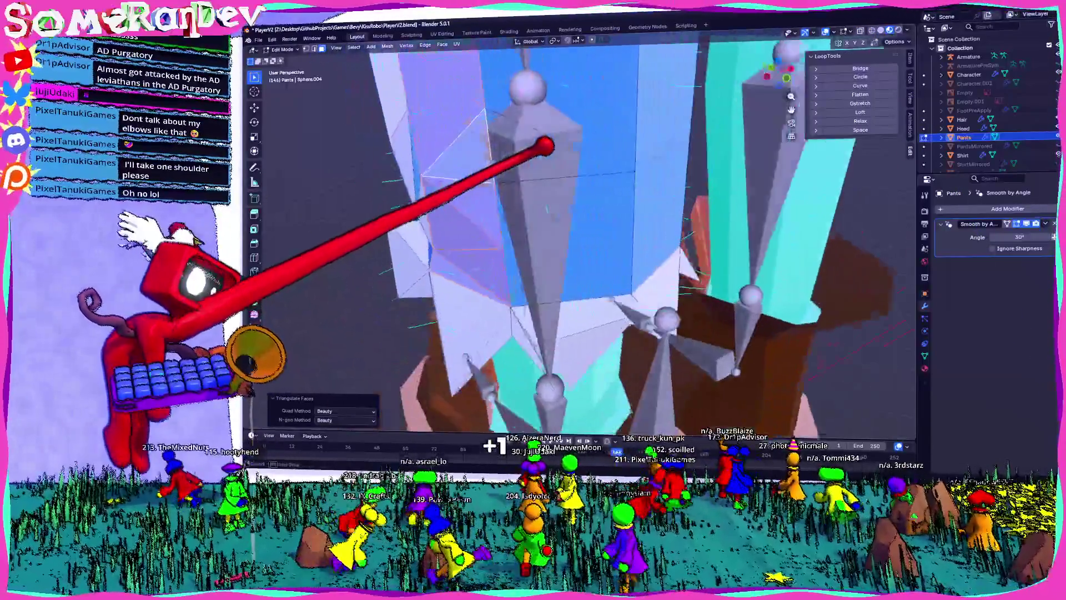
mouse_move(546, 146)
middle_mouse_down()
mouse_move(603, 145)
mouse_move(555, 143)
mouse_move(475, 48)
middle_mouse_up()
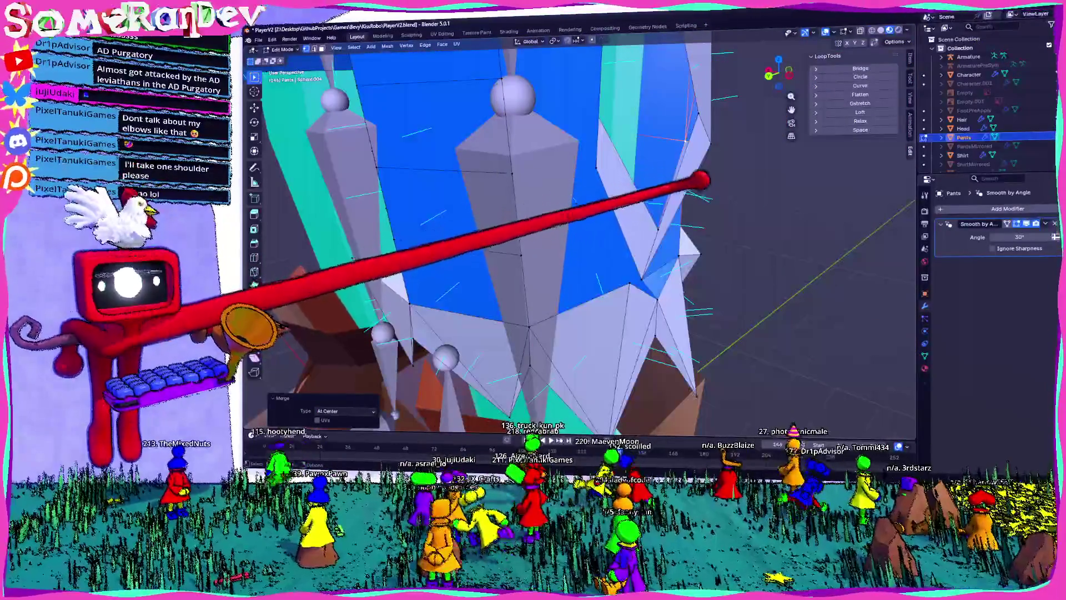
mouse_move(713, 165)
middle_mouse_down()
mouse_move(662, 148)
mouse_move(588, 172)
mouse_move(554, 132)
middle_mouse_up()
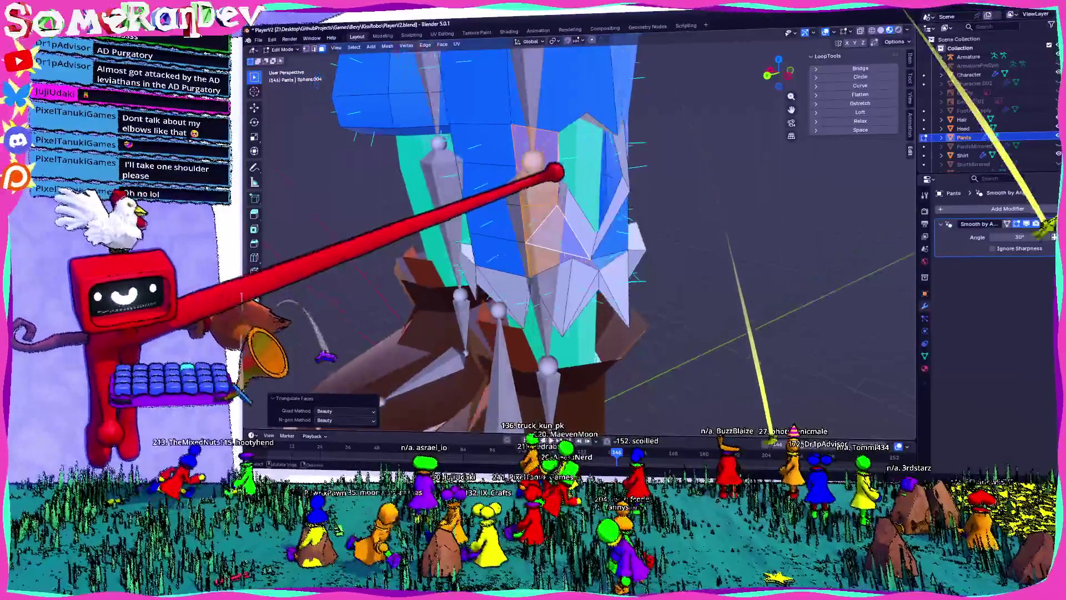
scroll(578, 234, "up", 3)
mouse_move(554, 132)
middle_mouse_down()
mouse_move(536, 136)
mouse_move(542, 155)
mouse_move(530, 131)
mouse_move(498, 132)
mouse_move(698, 183)
middle_mouse_up()
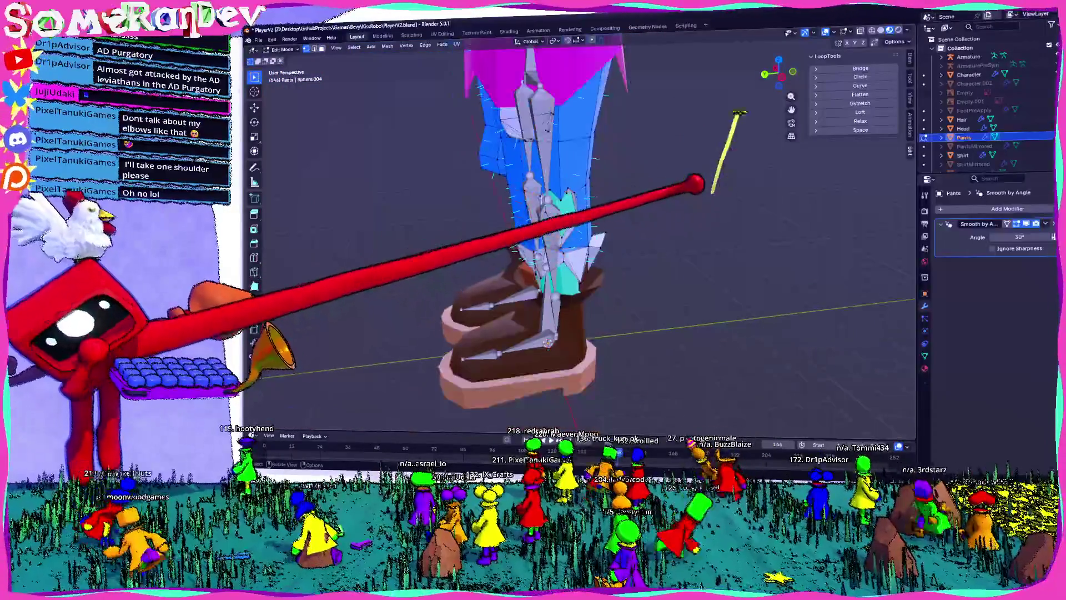
key("Tab")
mouse_move(742, 157)
middle_mouse_down()
mouse_move(545, 181)
mouse_move(507, 181)
mouse_move(651, 170)
mouse_move(465, 172)
mouse_move(535, 174)
mouse_move(461, 183)
middle_mouse_up()
key("Tab")
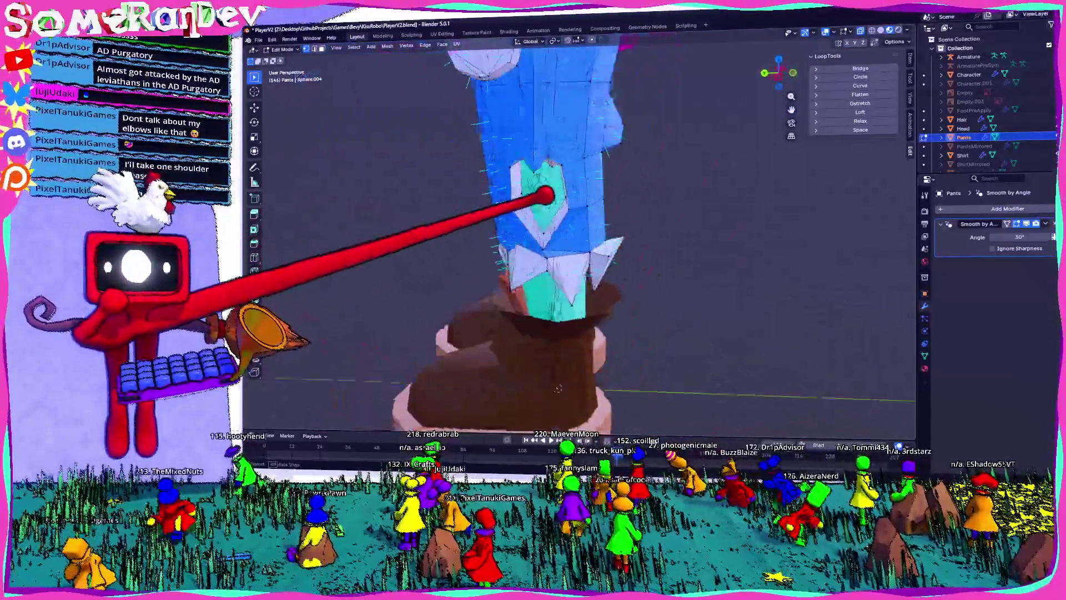
key("Tab")
left_click(558, 389)
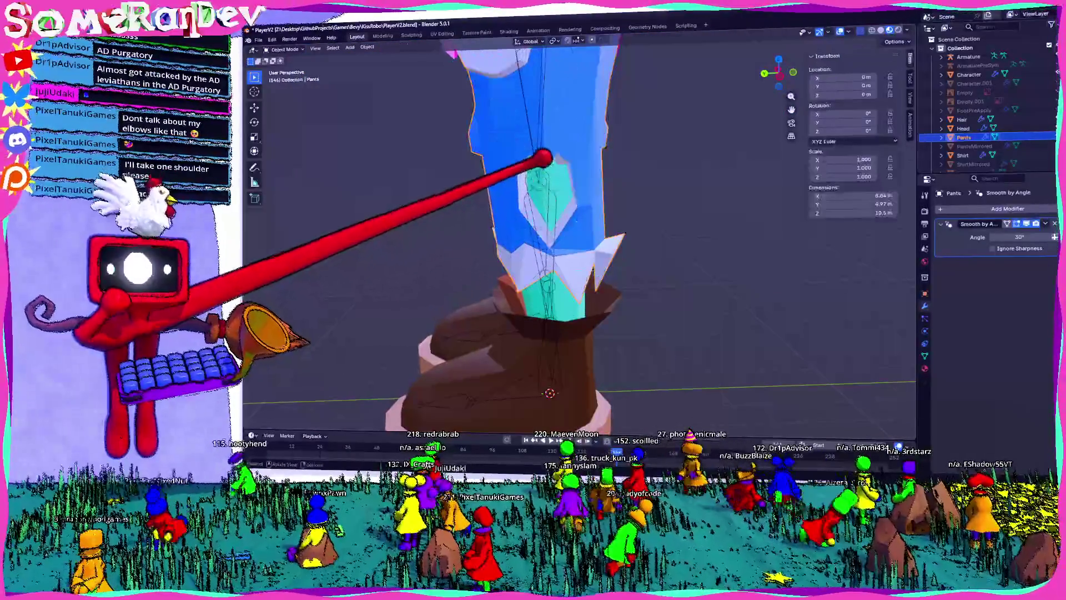
- Enter Edit Mode on Character and add an edge loop across the cyan leg in Left view
scroll(558, 389, "up", 4)
key("Tab")
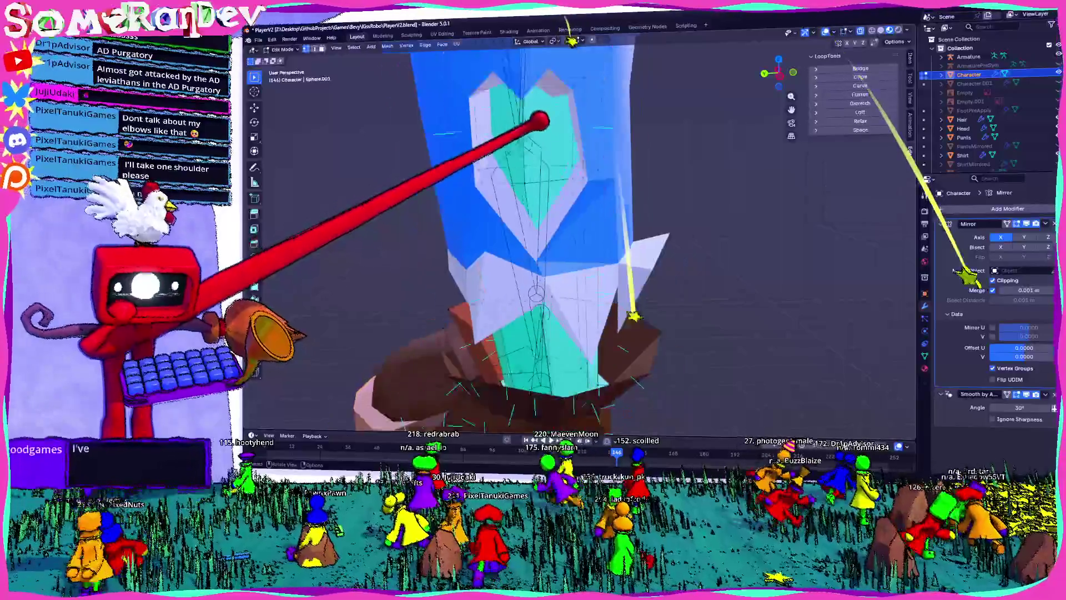
scroll(480, 230, "down", 3)
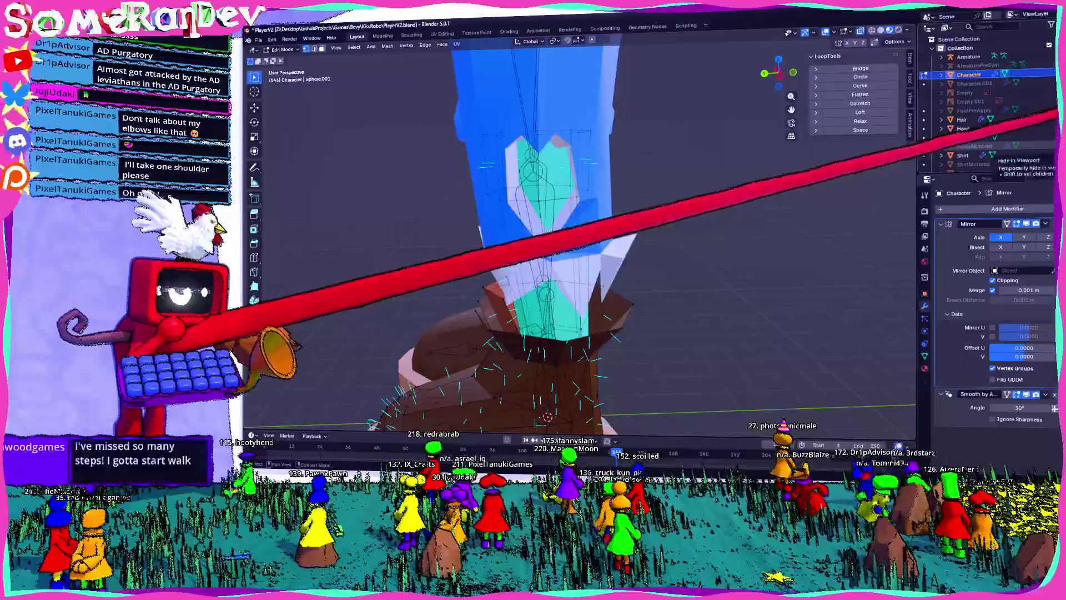
scroll(556, 239, "down", 5)
scroll(578, 157, "up", 3)
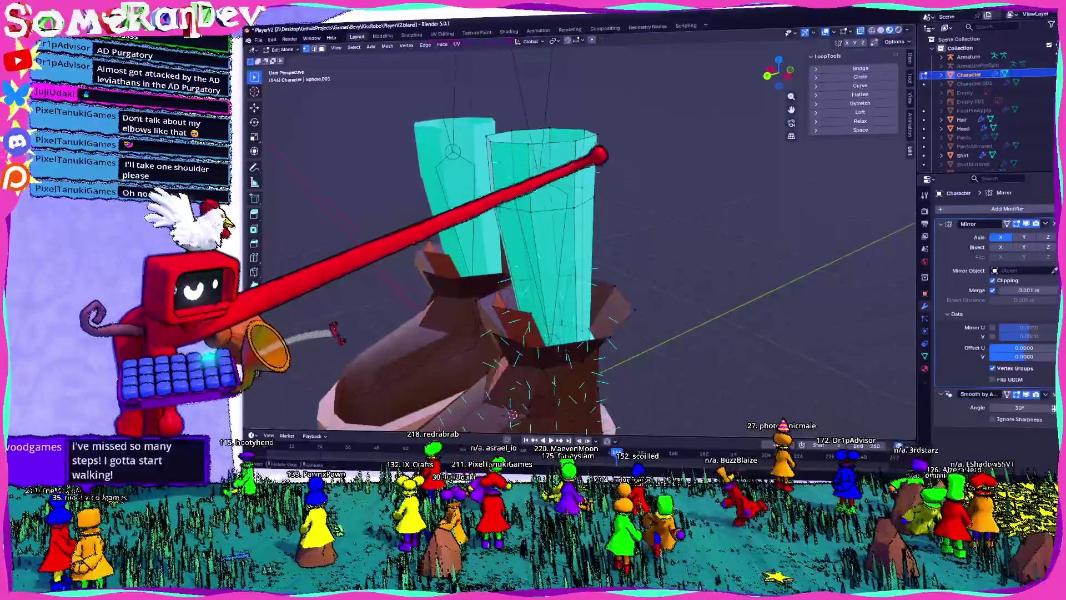
left_click(770, 72)
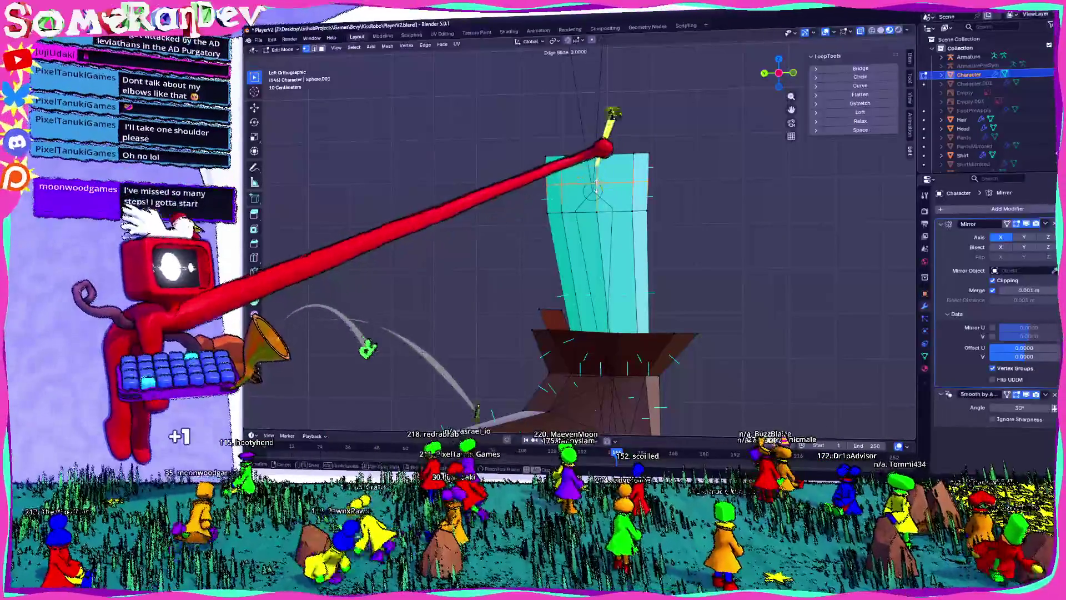
left_click(572, 186)
scroll(567, 234, "up", 3)
mouse_move(605, 114)
middle_mouse_down()
mouse_move(638, 148)
mouse_move(576, 161)
mouse_move(609, 157)
mouse_move(570, 132)
mouse_move(507, 124)
mouse_move(758, 118)
mouse_move(805, 28)
mouse_move(694, 131)
mouse_move(619, 155)
middle_mouse_up()
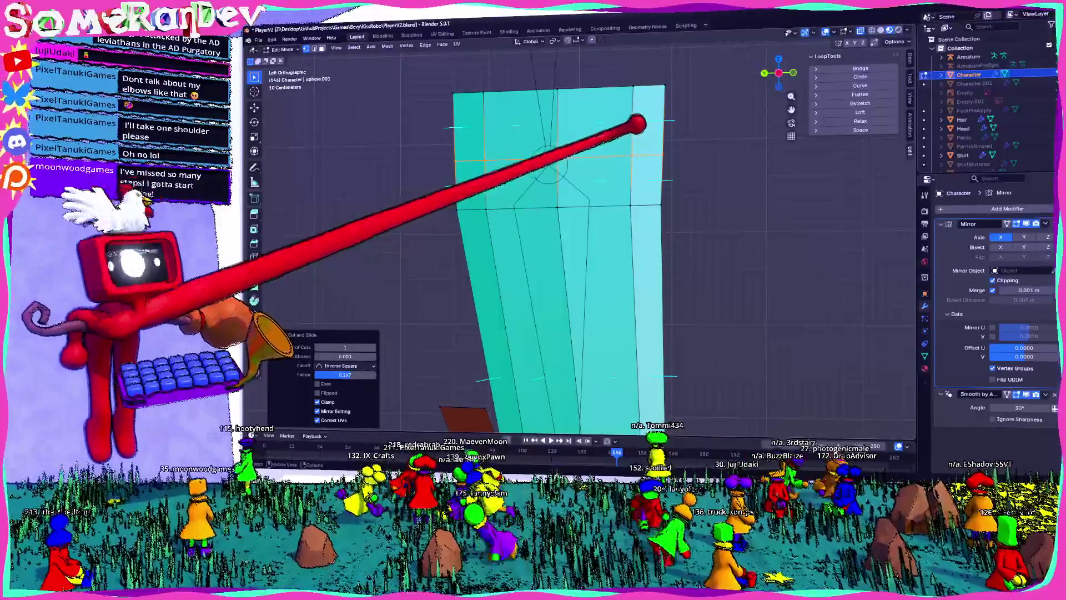
mouse_move(640, 123)
middle_mouse_down()
mouse_move(650, 124)
mouse_move(619, 105)
mouse_move(635, 28)
mouse_move(665, 204)
mouse_move(598, 200)
middle_mouse_up()
- Merge two sets of leg vertices At Center and return to Object Mode
key("m")
left_click(624, 226)
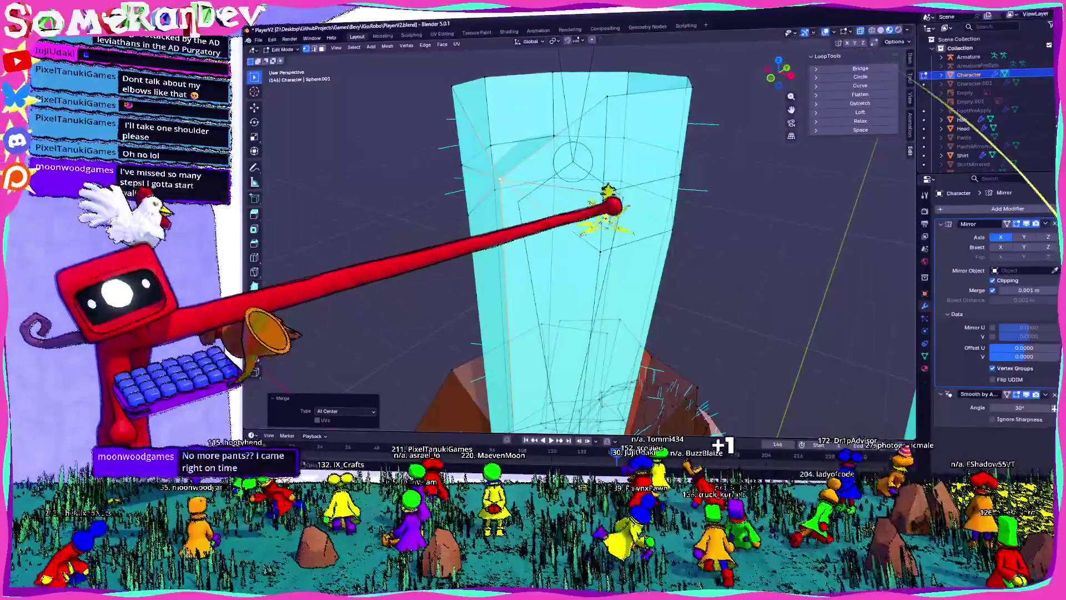
mouse_move(610, 61)
middle_mouse_down()
mouse_move(674, 90)
mouse_move(676, 124)
middle_mouse_up()
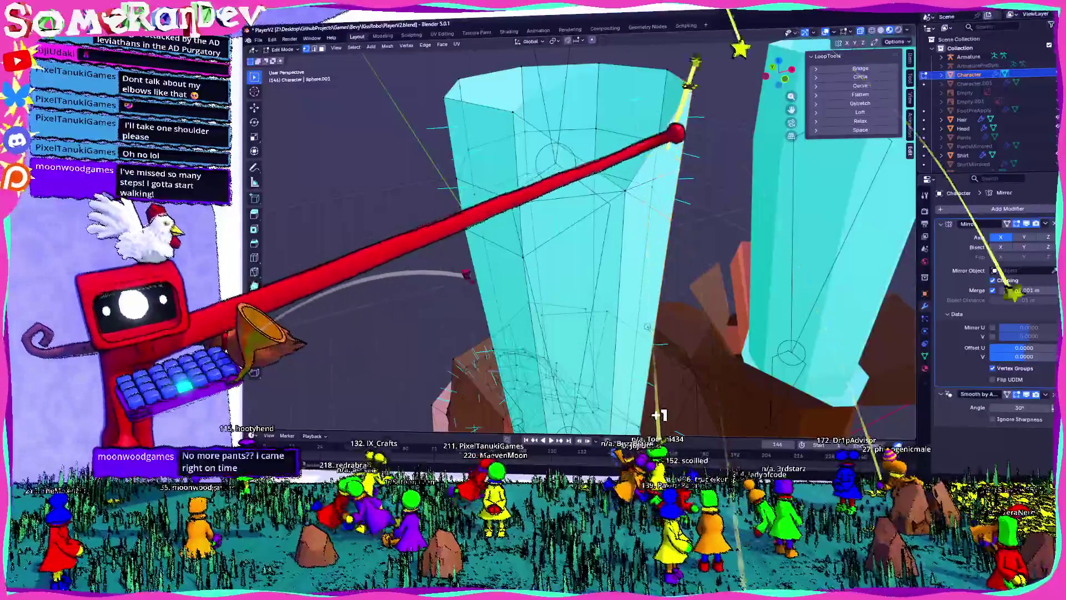
key("m")
left_click(639, 173)
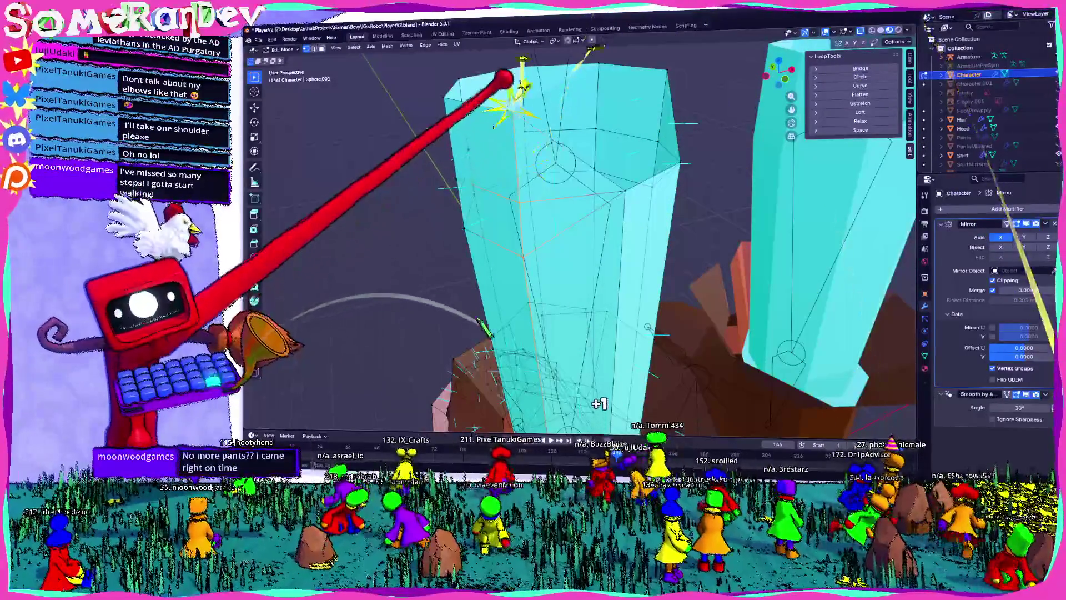
mouse_move(638, 172)
middle_mouse_down()
mouse_move(611, 161)
mouse_move(628, 166)
mouse_move(617, 173)
middle_mouse_up()
middle_click_drag(556, 222, 608, 205)
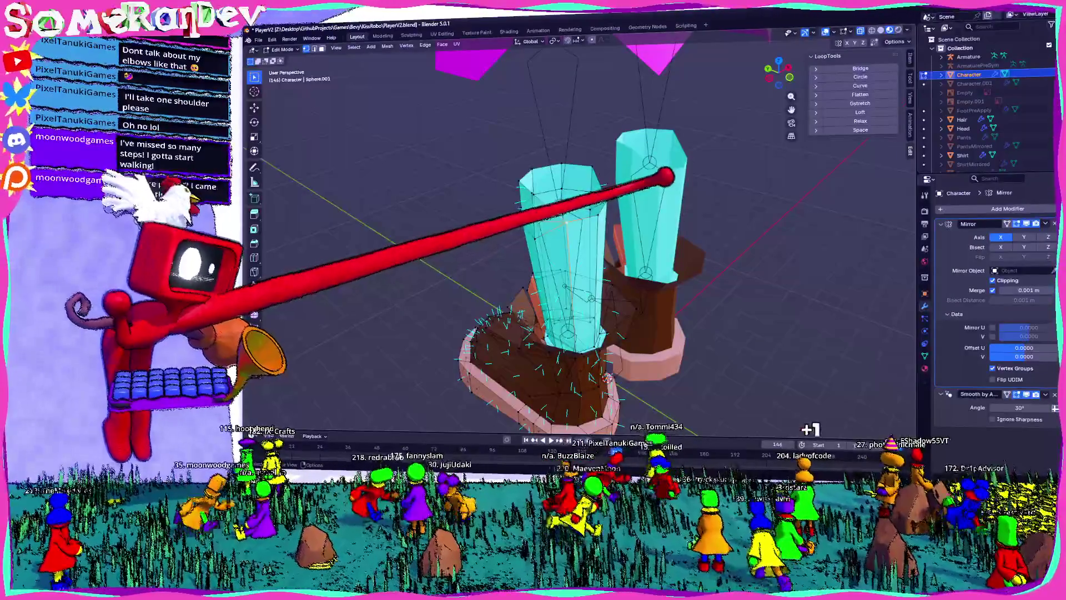
mouse_move(709, 260)
middle_mouse_down()
mouse_move(648, 238)
mouse_move(678, 221)
mouse_move(709, 247)
mouse_move(495, 195)
mouse_move(561, 209)
mouse_move(495, 215)
mouse_move(566, 211)
middle_mouse_up()
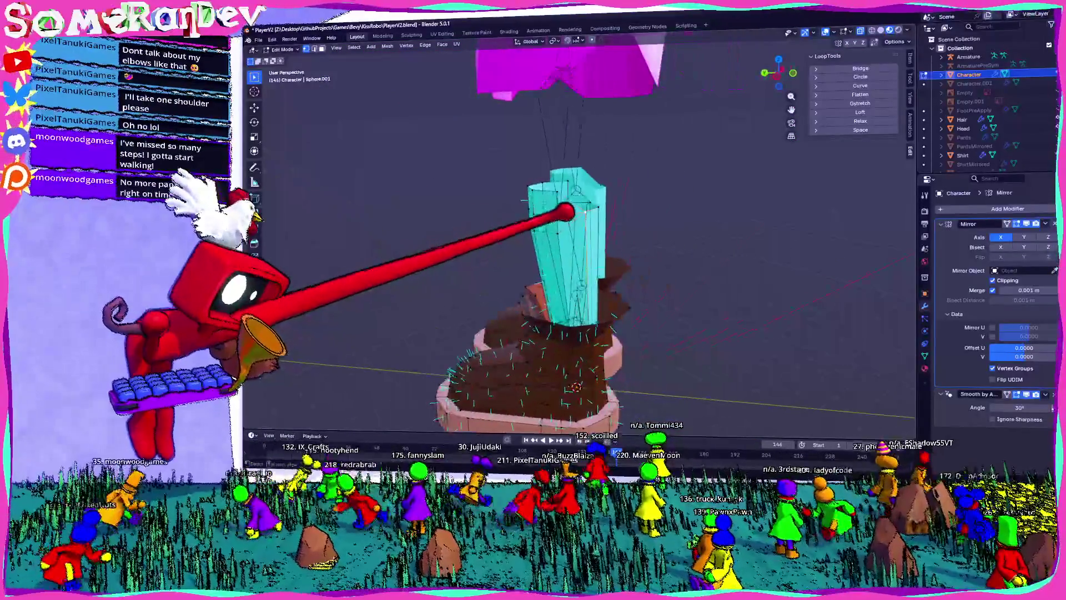
mouse_move(647, 168)
middle_mouse_down()
mouse_move(652, 160)
mouse_move(555, 185)
mouse_move(501, 178)
mouse_move(631, 174)
middle_mouse_up()
key("Tab")
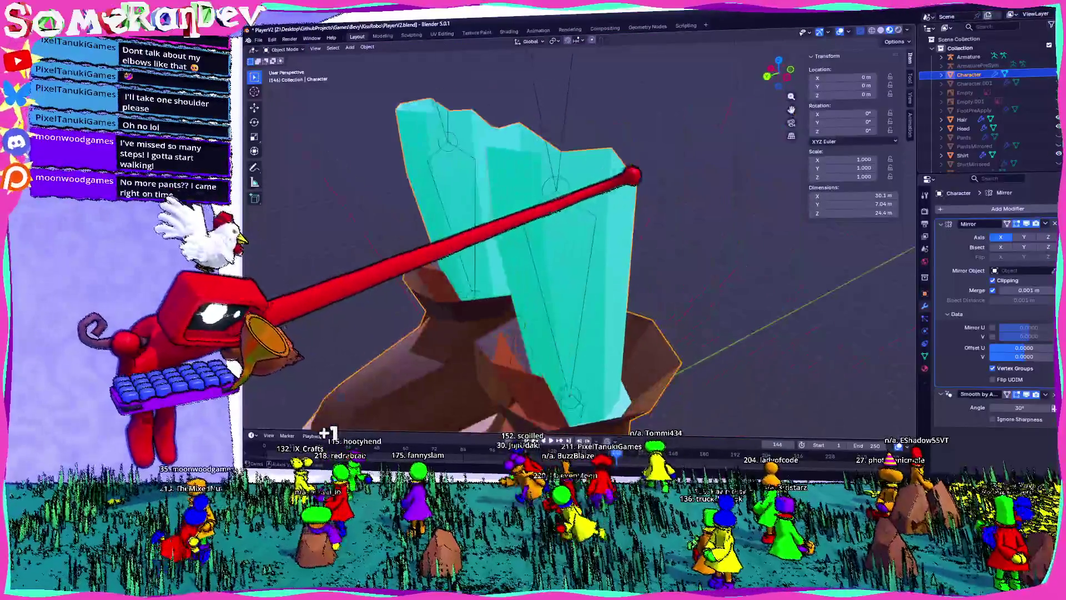
- Save the file, unhide Pants and view the legs from the Right side
scroll(630, 173, "down", 3)
key("ctrl+s")
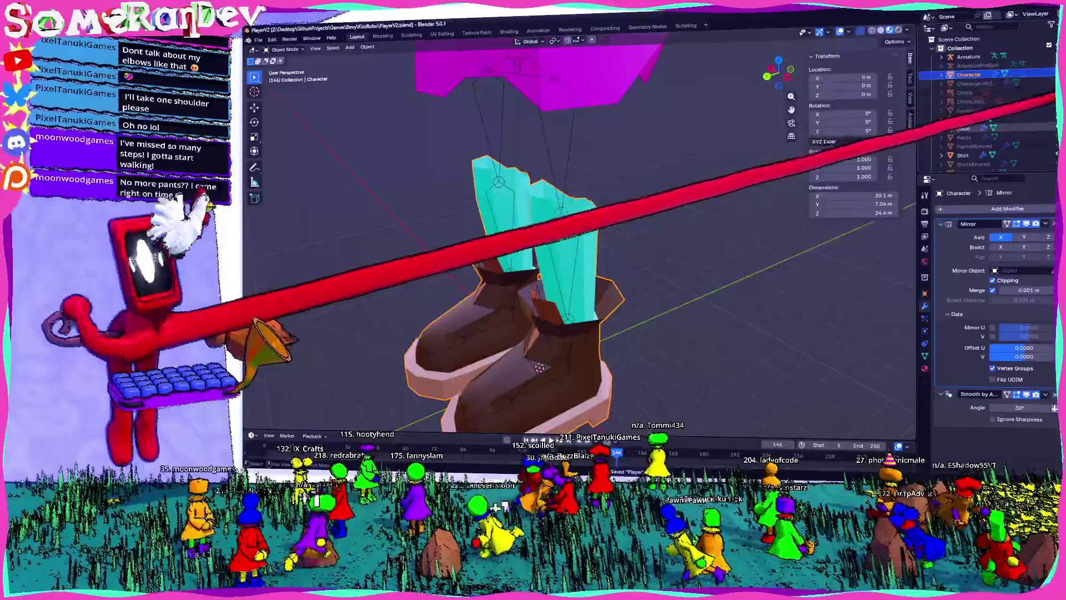
left_click(1058, 137)
mouse_move(678, 139)
middle_mouse_down()
mouse_move(402, 135)
mouse_move(508, 88)
middle_mouse_up()
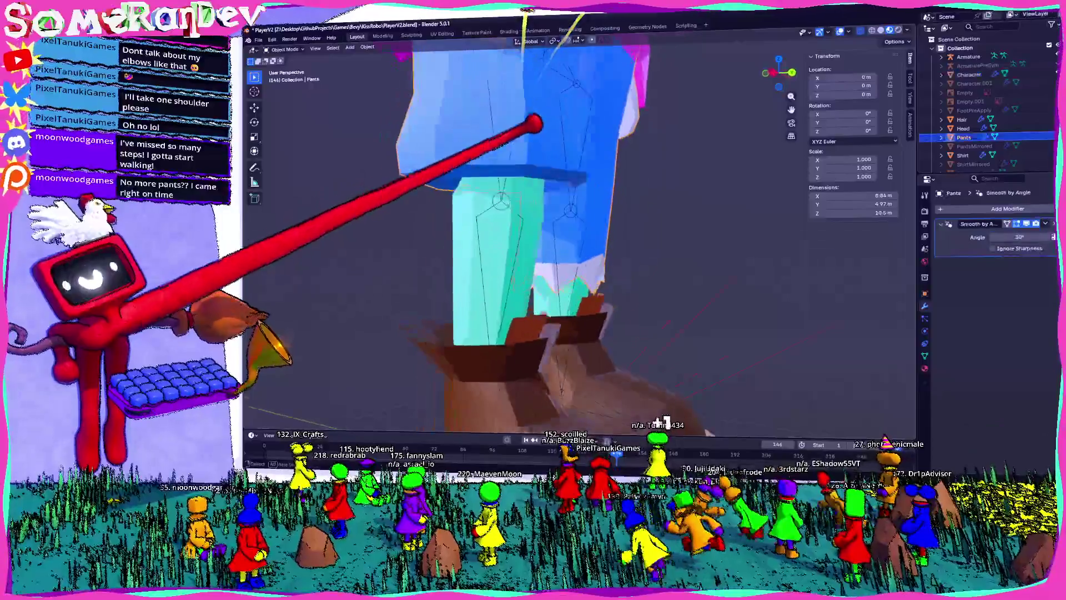
left_click(769, 72)
left_click(518, 135)
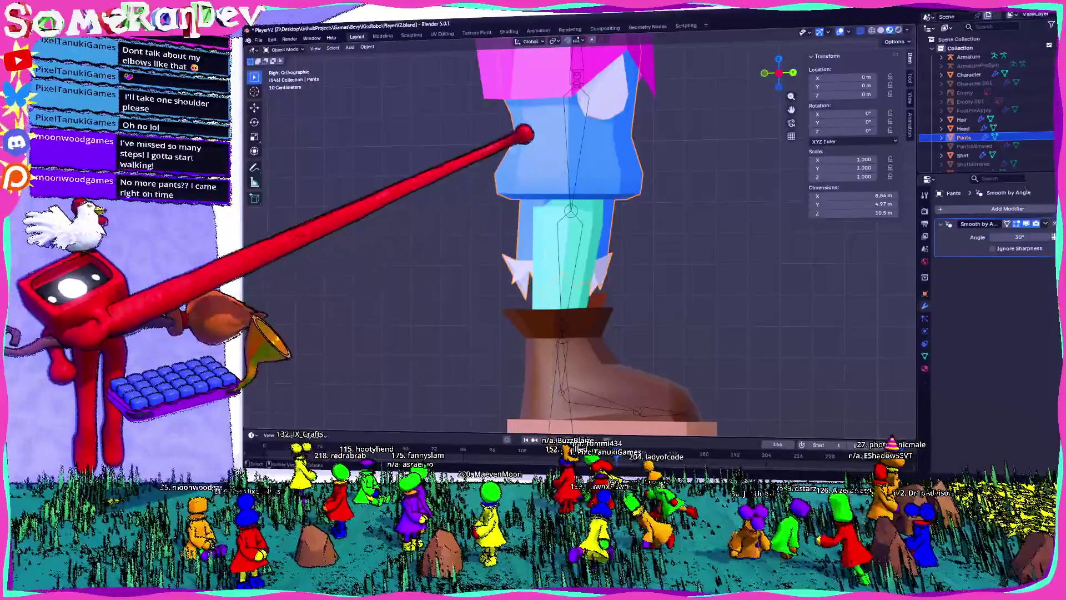
mouse_move(576, 127)
middle_mouse_down()
mouse_move(578, 157)
mouse_move(650, 135)
mouse_move(591, 176)
mouse_move(672, 176)
mouse_move(811, 219)
mouse_move(726, 191)
middle_mouse_up()
- Select the Character mesh and enter Edit Mode, viewing one leg from the side
left_click(643, 178)
scroll(644, 175, "up", 2)
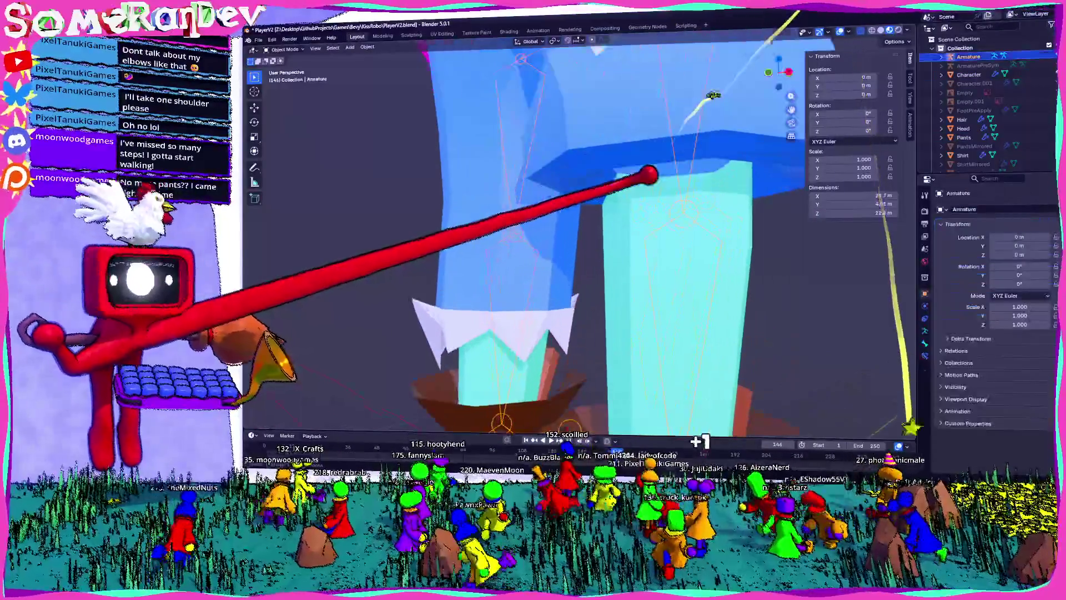
mouse_move(639, 178)
middle_mouse_down()
mouse_move(631, 148)
mouse_move(542, 171)
mouse_move(500, 166)
mouse_move(511, 201)
mouse_move(581, 172)
middle_mouse_up()
scroll(547, 177, "up", 3)
key("Tab")
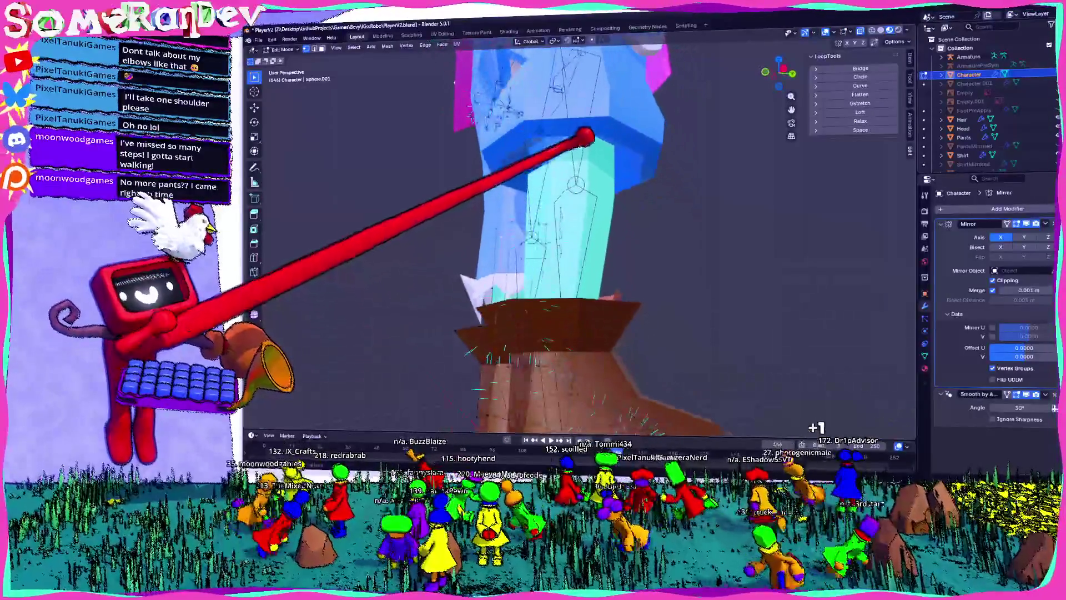
- Extrude the top of the cyan leg 1.958 m up along Z and nudge it slightly
key("Tab")
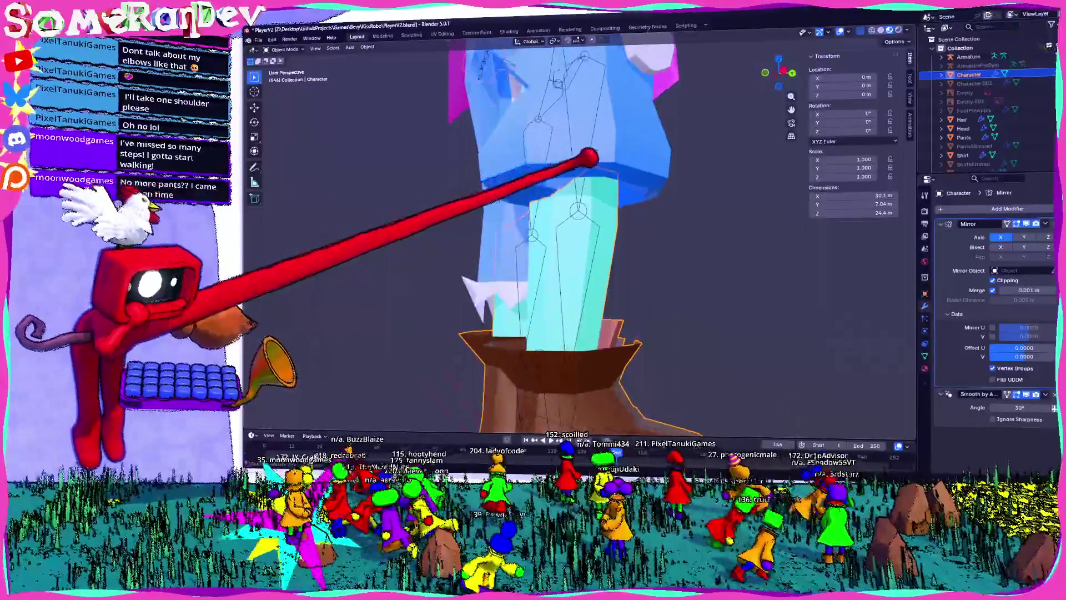
key("Tab")
mouse_move(565, 160)
middle_mouse_down()
mouse_move(648, 188)
mouse_move(563, 212)
middle_mouse_up()
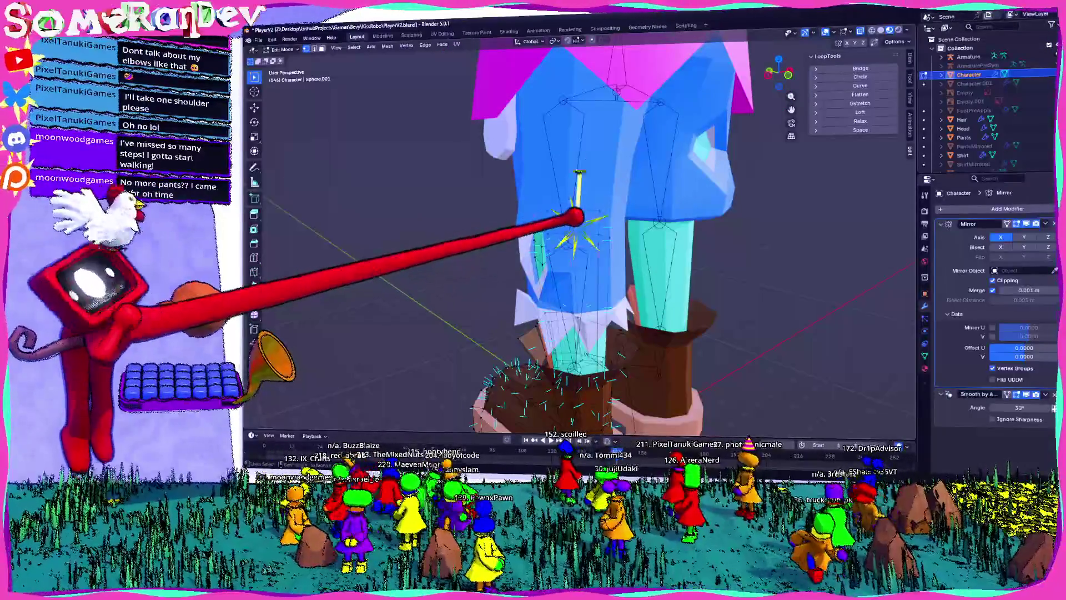
key("g")
key("z")
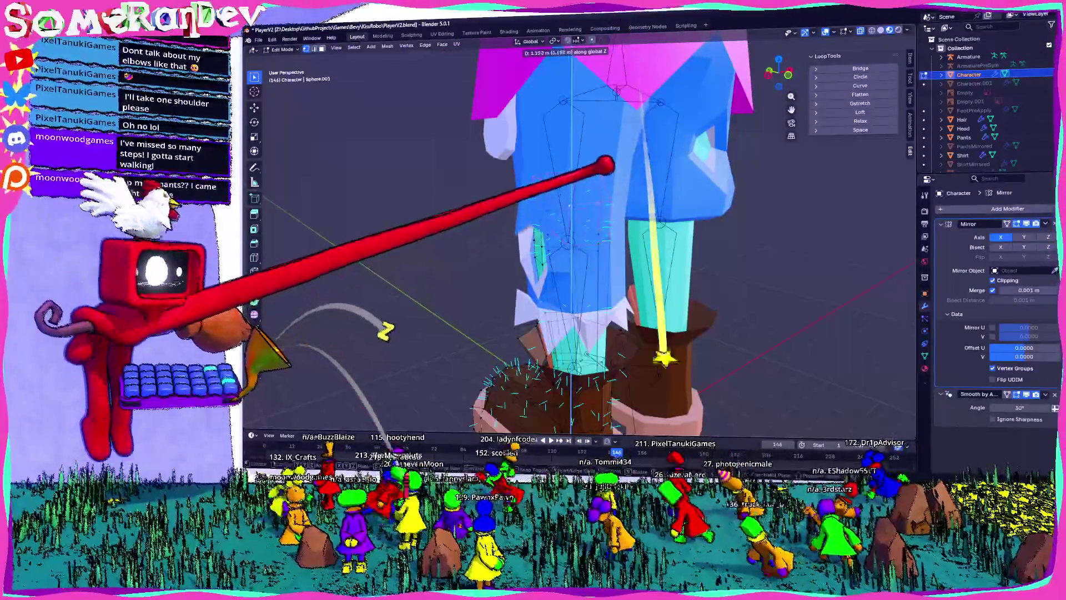
left_click(606, 135)
left_click(789, 74)
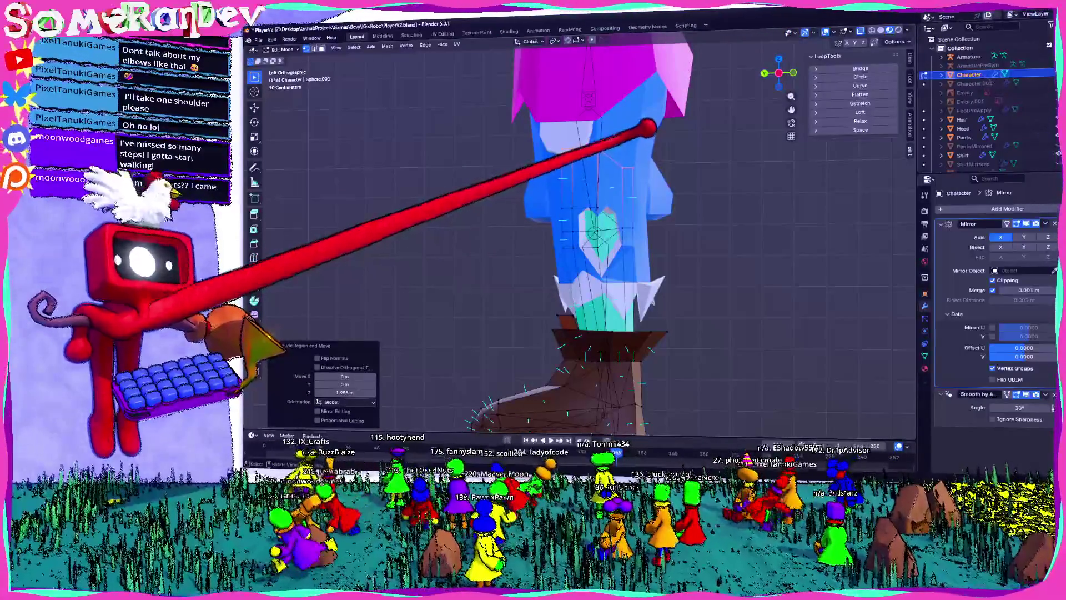
key("g")
left_click(683, 222)
- Return to Object Mode, deselect everything and zoom out to see shirt, pants and boots
mouse_move(683, 222)
middle_mouse_down()
mouse_move(635, 222)
mouse_move(660, 214)
mouse_move(733, 228)
mouse_move(683, 197)
mouse_move(685, 224)
mouse_move(702, 239)
middle_mouse_up()
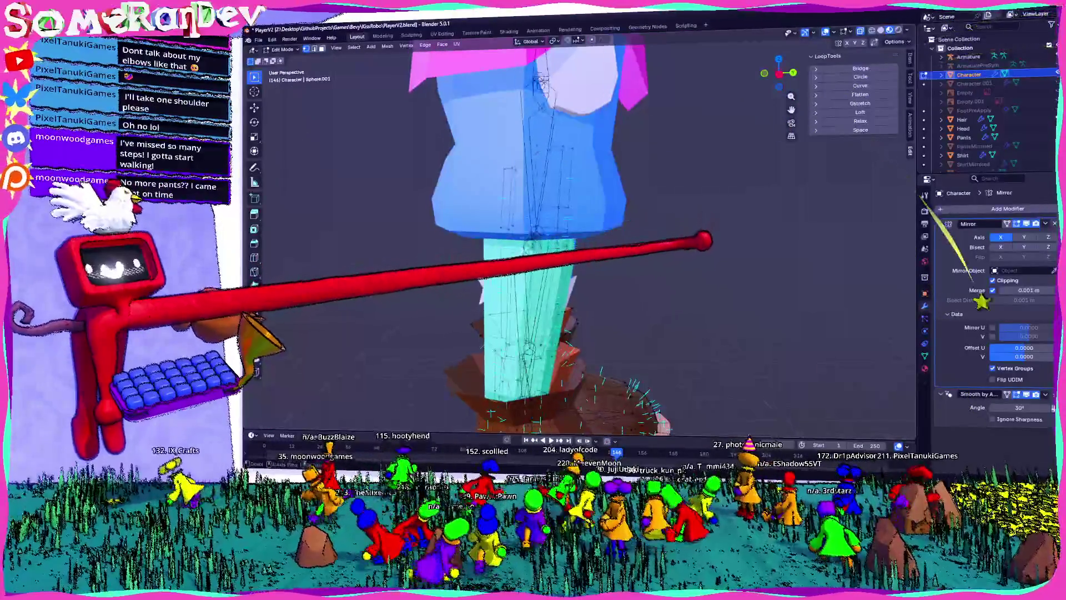
key("Tab")
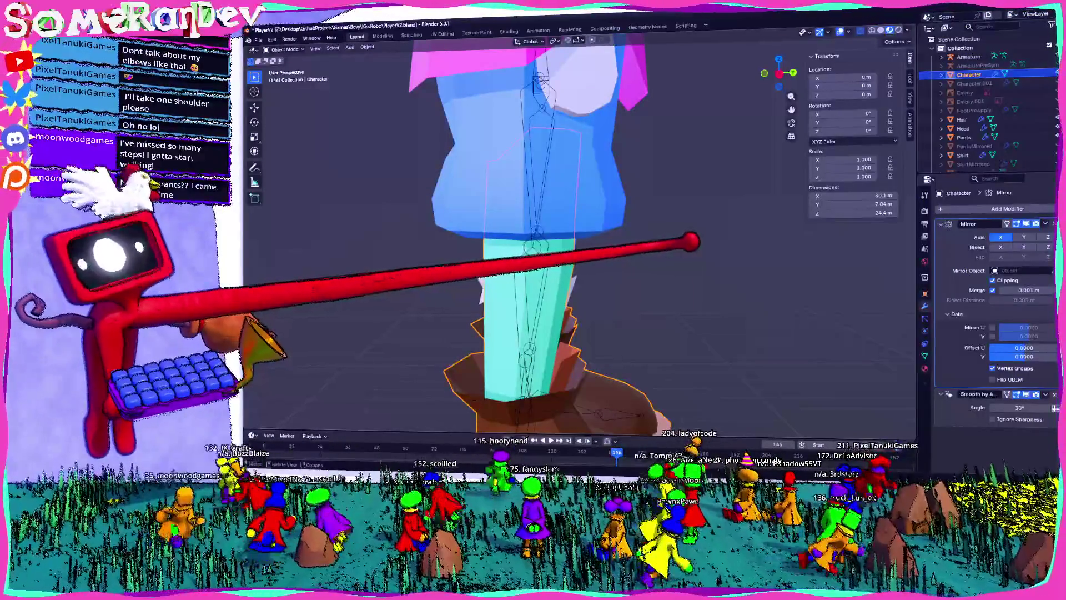
left_click(689, 239)
scroll(678, 248, "down", 3)
mouse_move(678, 248)
middle_mouse_down()
mouse_move(517, 243)
mouse_move(571, 265)
middle_mouse_up()
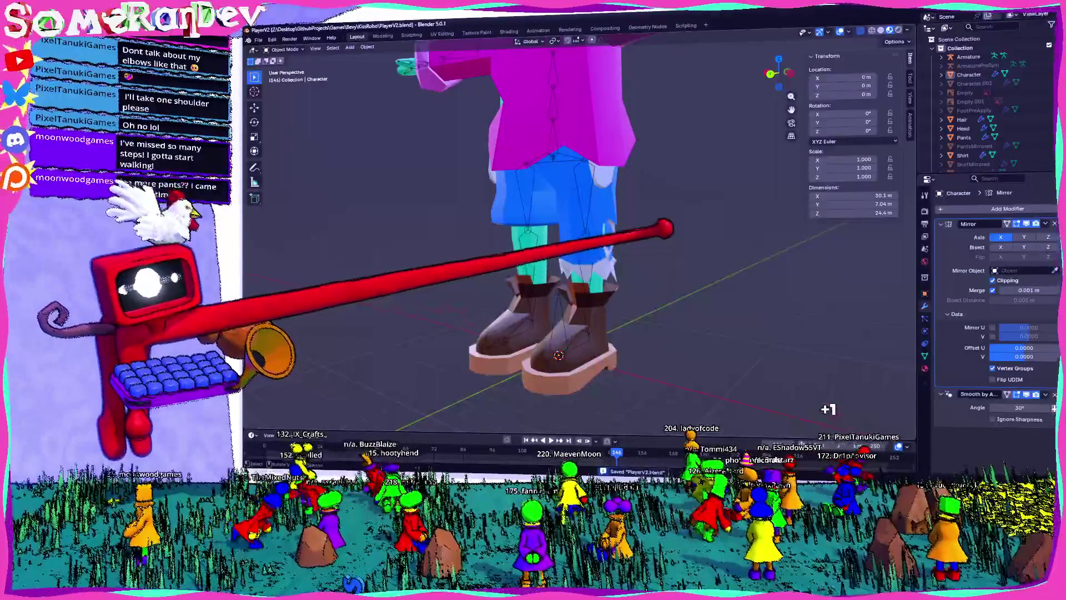
- Frame the shirt, pants and boots, then select the Pants object and enter Edit Mode
mouse_move(578, 250)
middle_mouse_down()
mouse_move(600, 234)
mouse_move(572, 244)
middle_mouse_up()
scroll(556, 250, "up", 5)
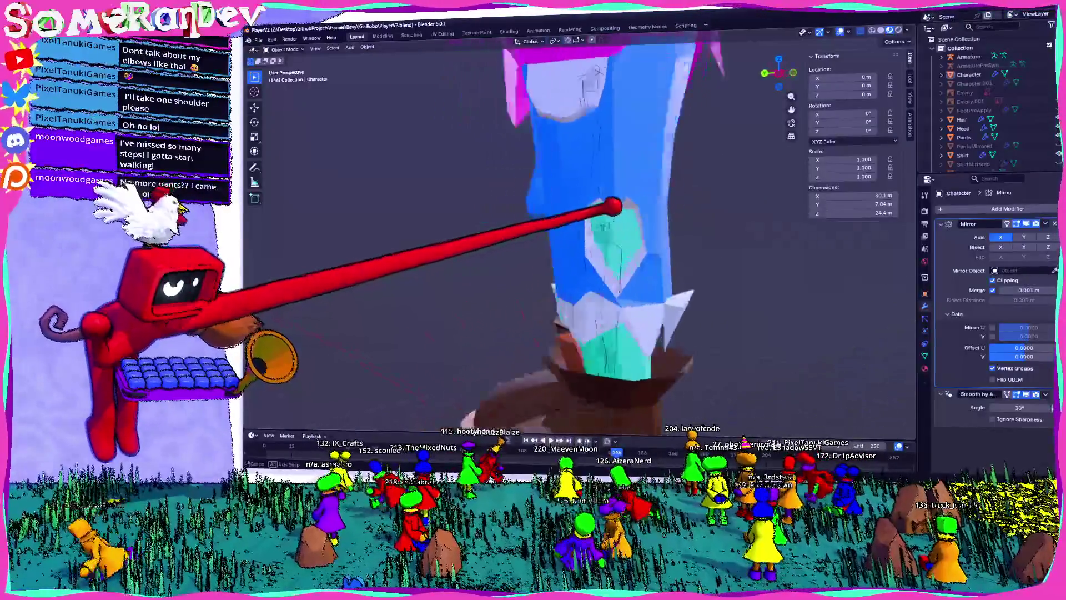
scroll(583, 209, "up", 3)
scroll(502, 212, "up", 3)
left_click(470, 242)
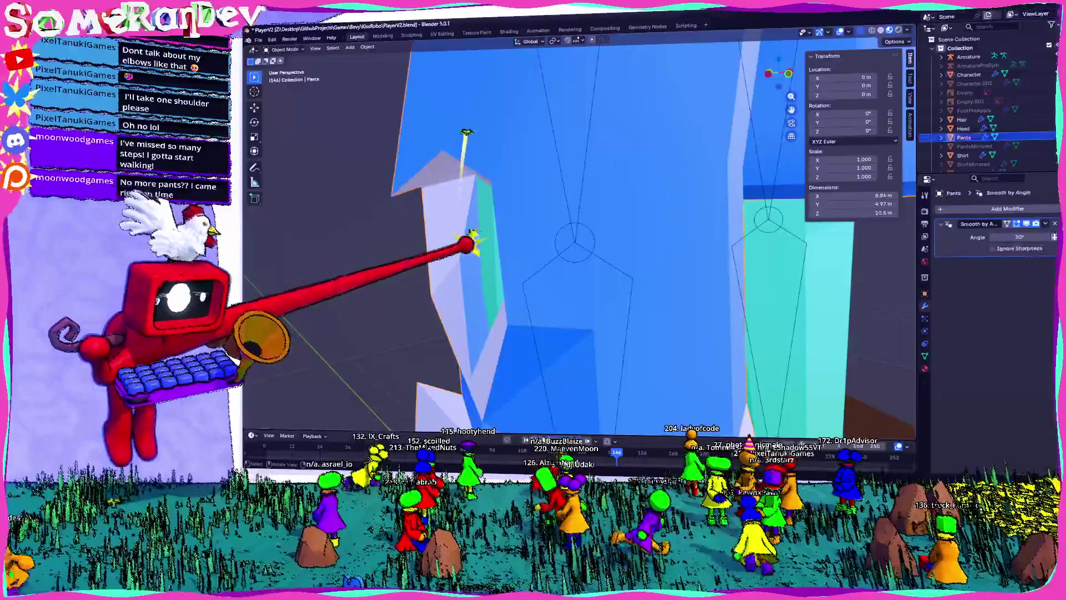
key("Tab")
- Move several groups of pants vertices to refit the pants leg
mouse_move(446, 214)
middle_mouse_down()
mouse_move(429, 208)
mouse_move(595, 219)
mouse_move(607, 238)
mouse_move(547, 226)
mouse_move(691, 240)
mouse_move(691, 228)
mouse_move(530, 351)
mouse_move(430, 290)
mouse_move(594, 289)
mouse_move(483, 281)
mouse_move(419, 206)
mouse_move(550, 211)
mouse_move(699, 239)
middle_mouse_up()
key("g")
left_click(655, 237)
key("g")
left_click(529, 329)
key("g")
left_click(452, 297)
left_click(445, 213)
- Check the pants with X-ray toggled off and back on, then return to Object Mode
mouse_move(664, 208)
middle_mouse_down()
mouse_move(647, 186)
mouse_move(638, 83)
mouse_move(519, 108)
middle_mouse_up()
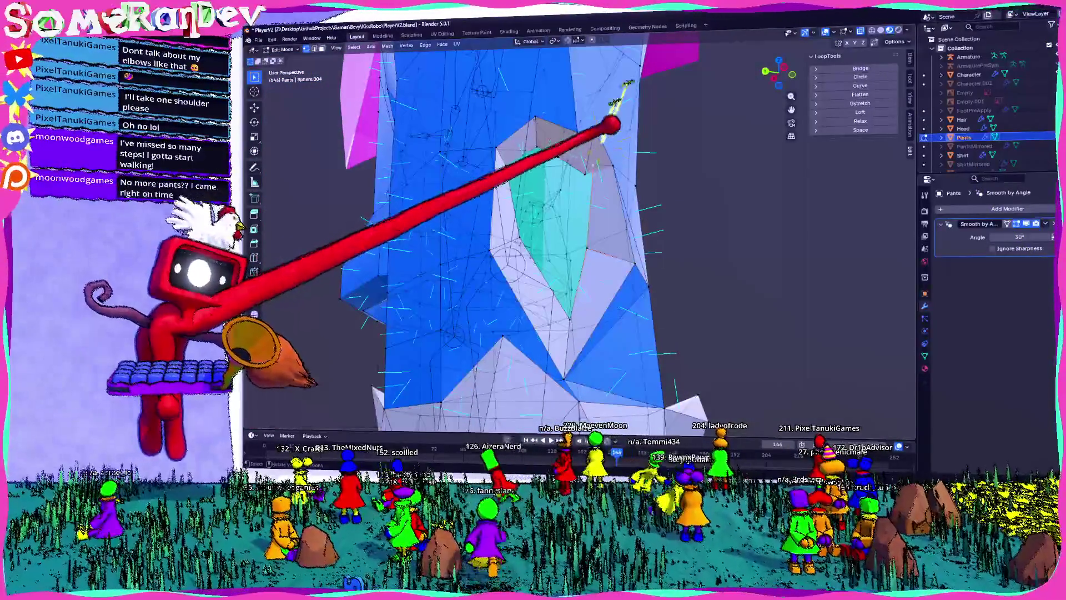
scroll(611, 125, "up", 4)
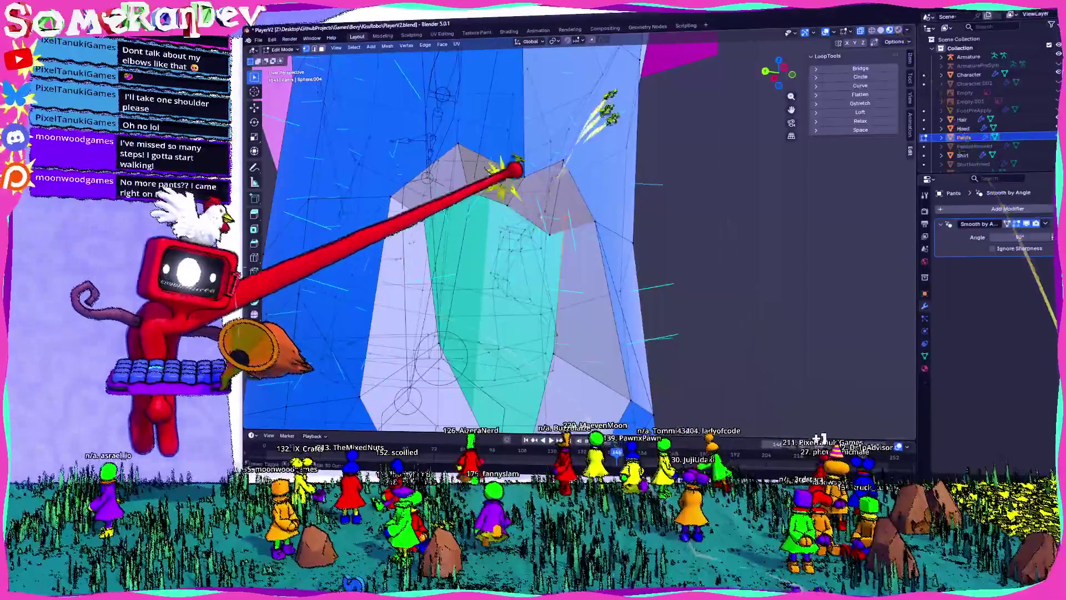
key("alt+z")
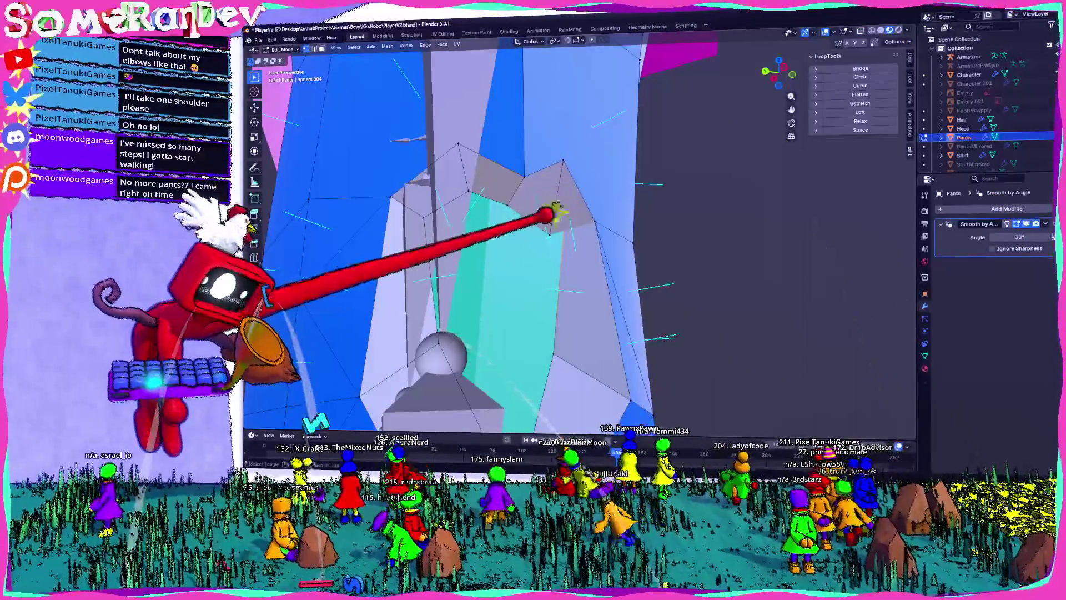
mouse_move(519, 108)
middle_mouse_down()
mouse_move(478, 114)
mouse_move(545, 119)
middle_mouse_up()
key("alt+z")
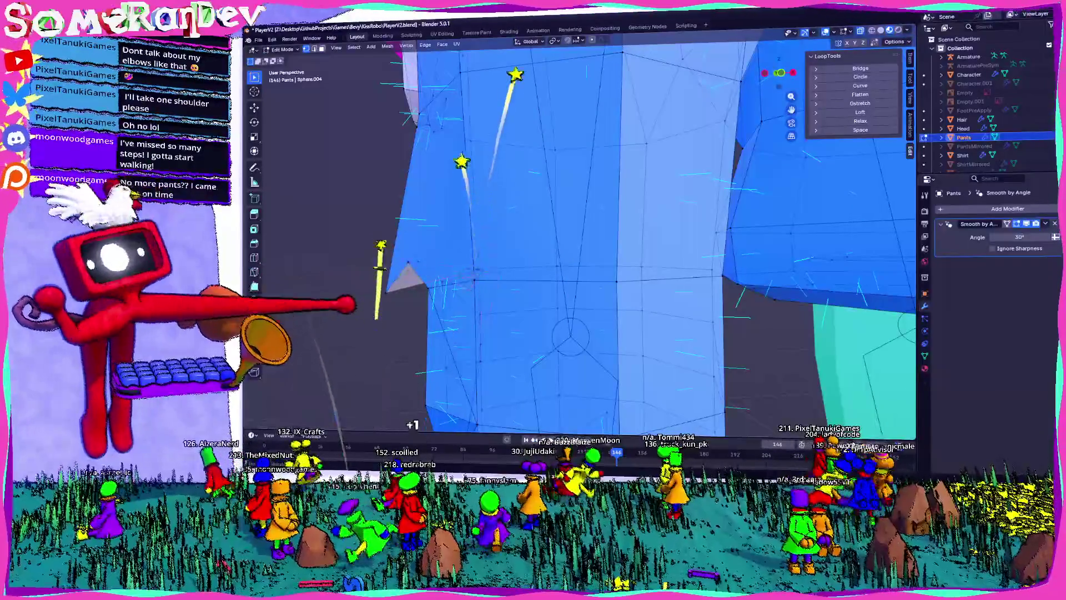
key("Tab")
key("KP_Decimal")
scroll(555, 233, "down", 8)
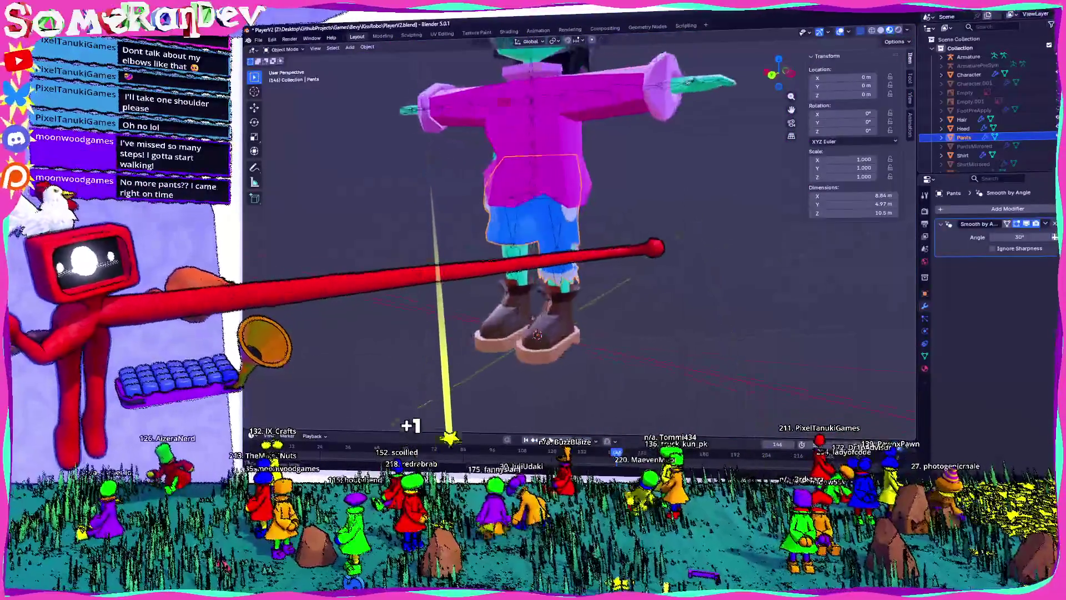
middle_click_drag(550, 233, 561, 222)
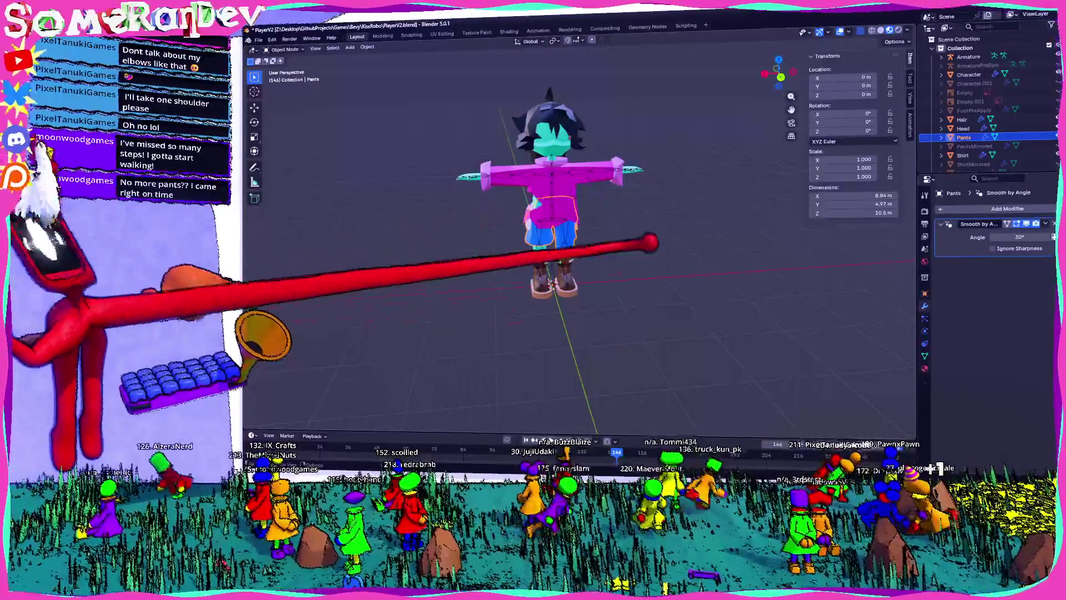
scroll(556, 234, "up", 3)
middle_click_drag(555, 234, 566, 255)
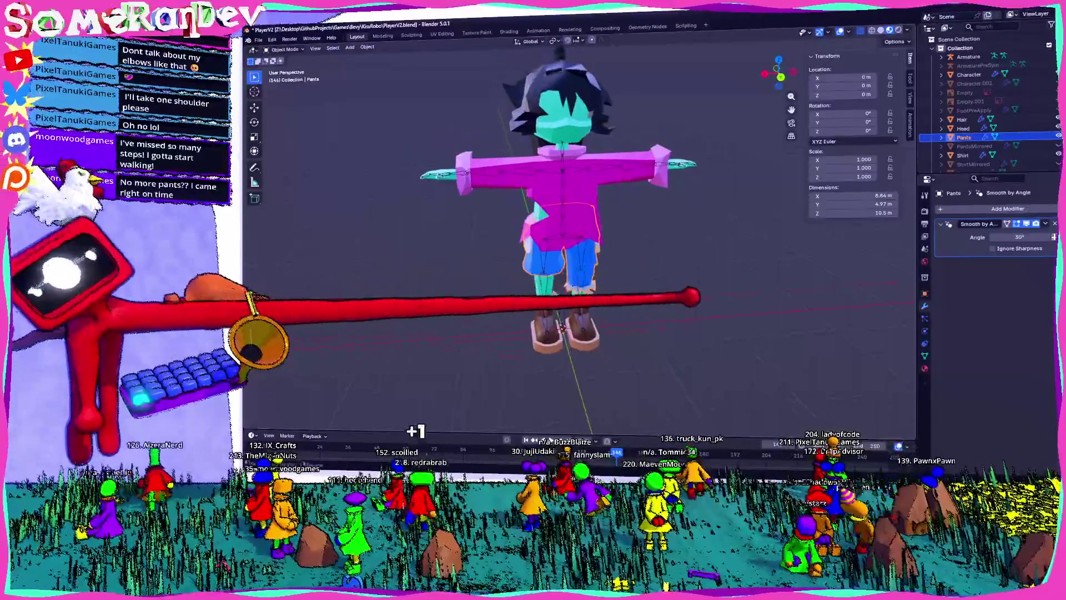
key("alt+a")
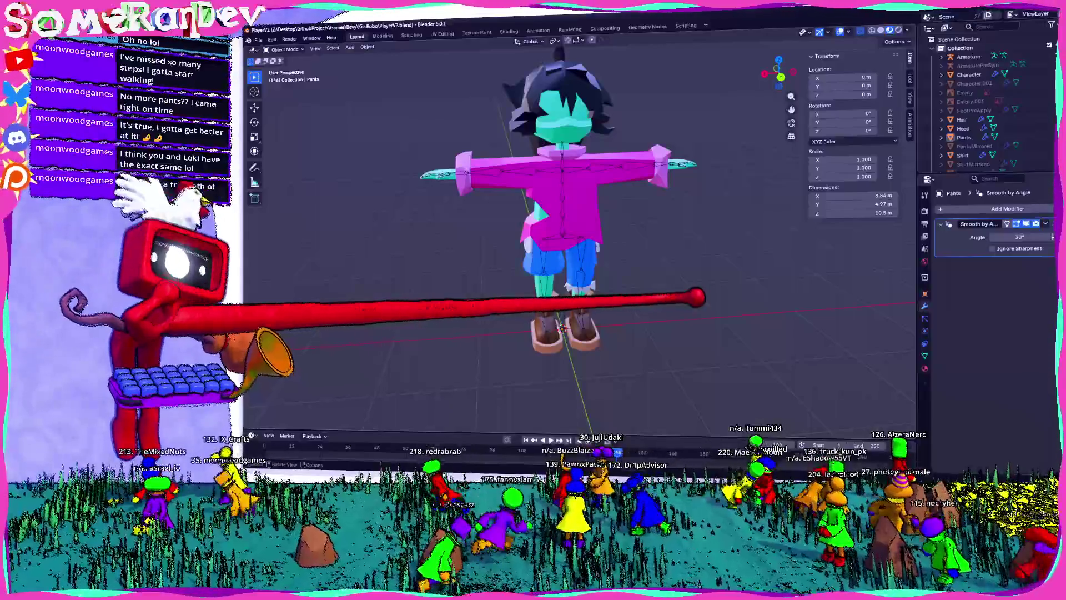
- Select the Armature, then the Shirt, and switch to the numpad-1 front view
mouse_move(555, 222)
middle_mouse_down()
mouse_move(555, 244)
mouse_move(589, 289)
mouse_move(572, 200)
mouse_move(547, 231)
middle_mouse_up()
scroll(555, 222, "down", 3)
scroll(555, 222, "up", 1)
scroll(556, 222, "up", 1)
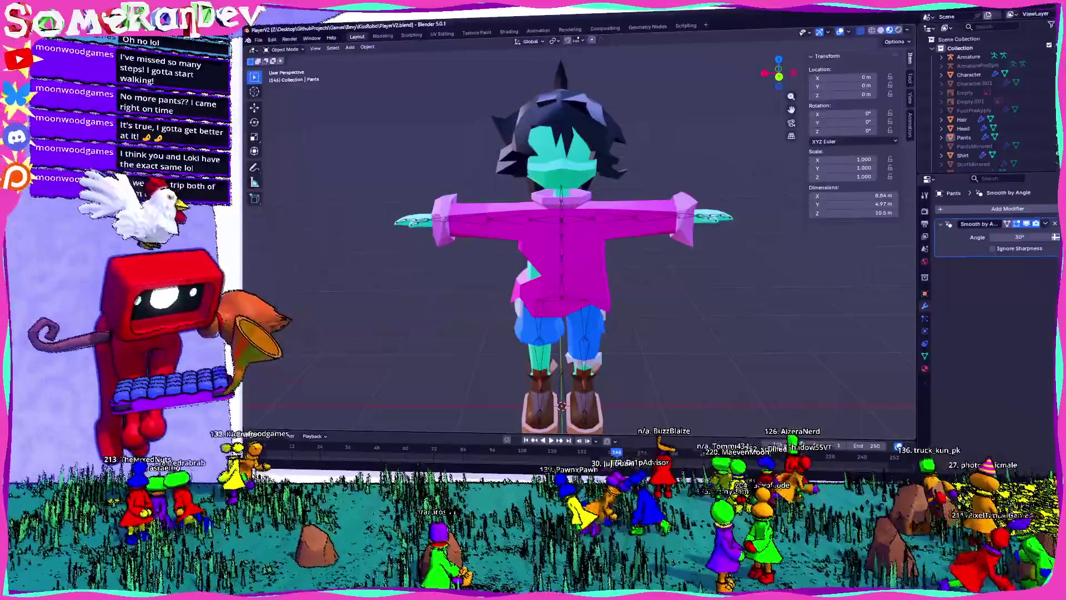
middle_click_drag(500, 183, 607, 167)
scroll(607, 183, "up", 3)
left_click(617, 175)
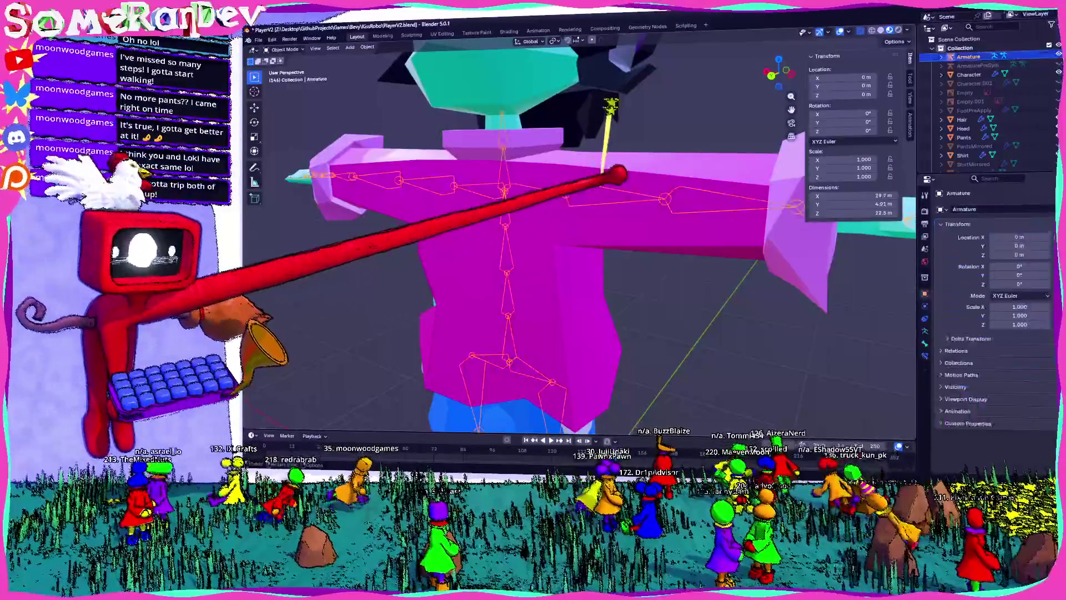
scroll(617, 175, "down", 5)
scroll(555, 217, "up", 2)
left_click(575, 219)
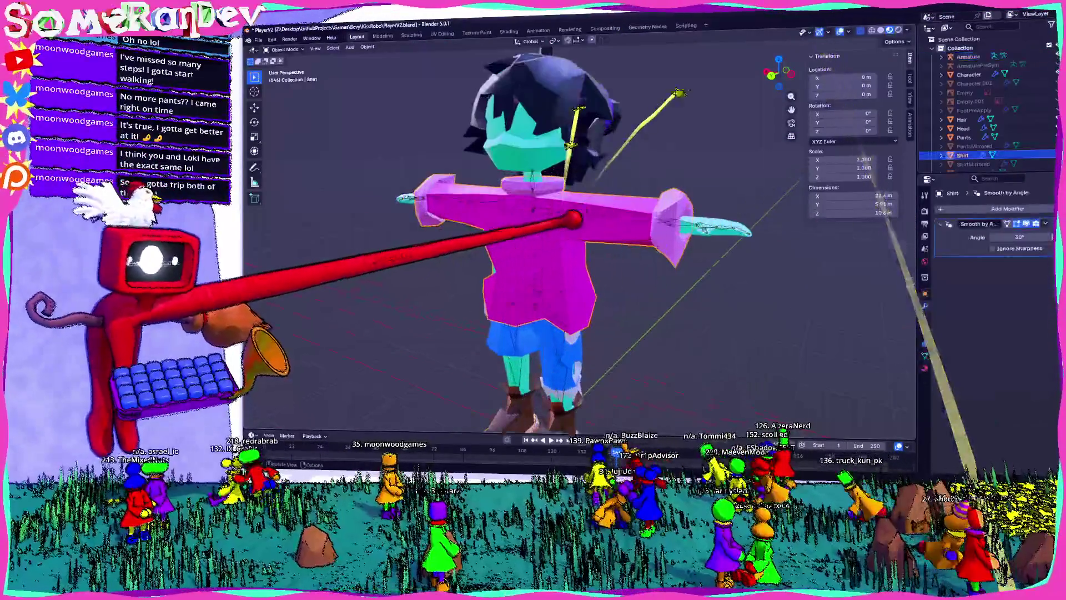
key("KP_1")
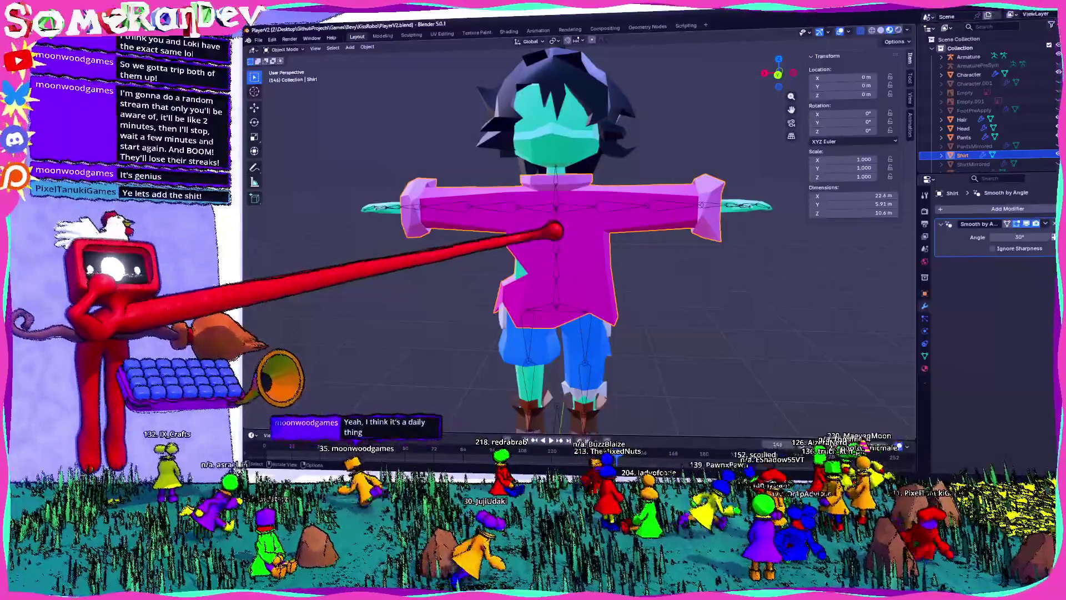
- Parent the Shirt to the Armature with automatic weights
mouse_move(553, 230)
middle_mouse_down()
mouse_move(571, 207)
mouse_move(570, 189)
middle_mouse_up()
left_click(570, 188)
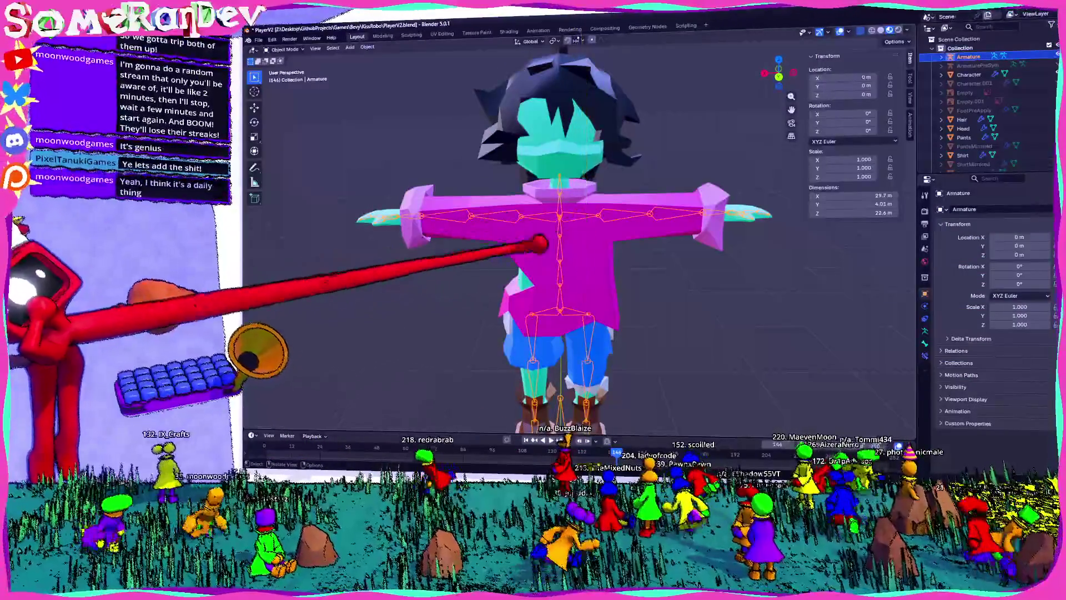
mouse_move(572, 233)
middle_mouse_down()
mouse_move(559, 231)
mouse_move(595, 231)
middle_mouse_up()
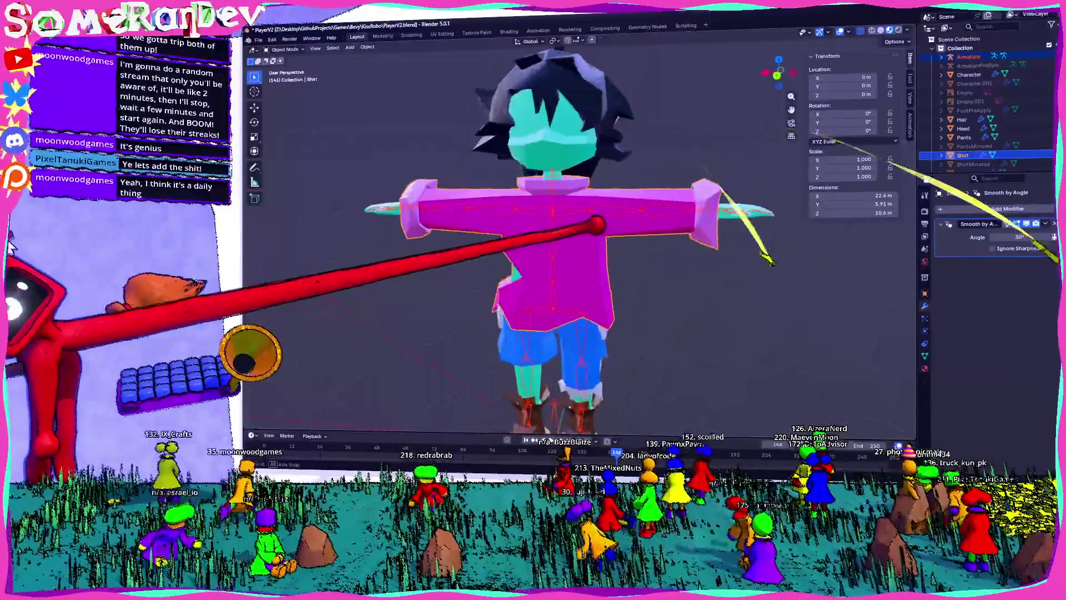
left_click(597, 225)
right_click(597, 225)
left_click(561, 233)
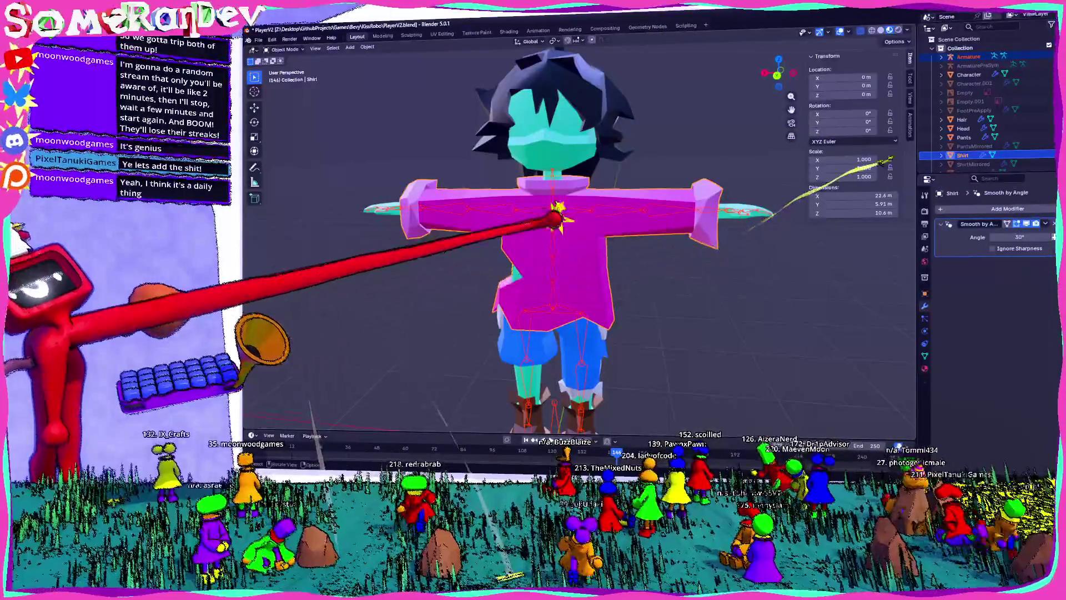
left_click(553, 234, "shift")
key("ctrl+p")
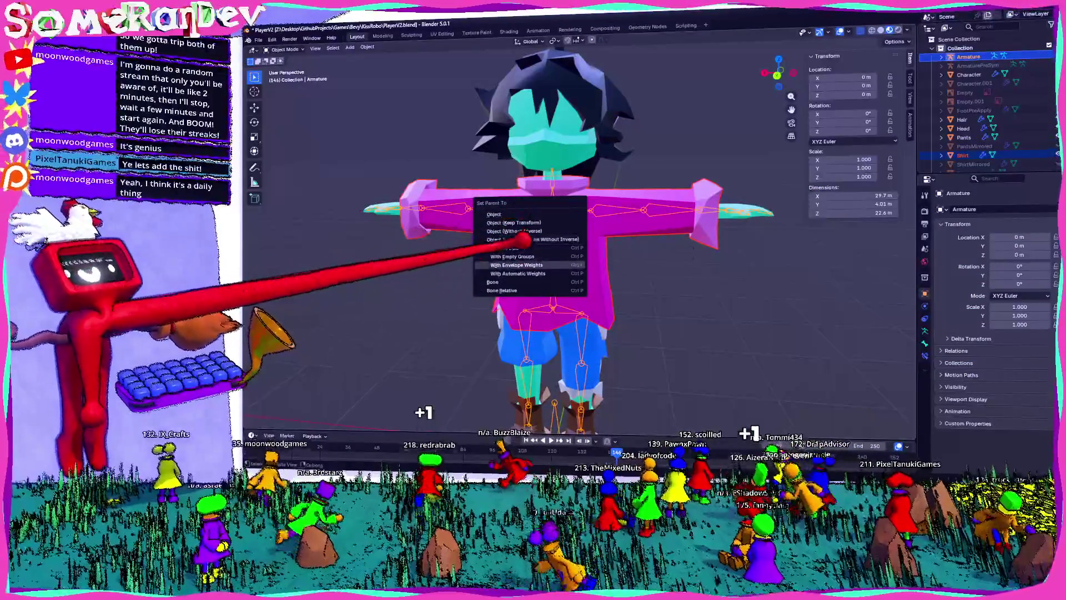
left_click(517, 273)
- Parent the Character body mesh to the Armature with automatic weights
middle_click_drag(517, 273, 530, 516)
left_click(525, 145)
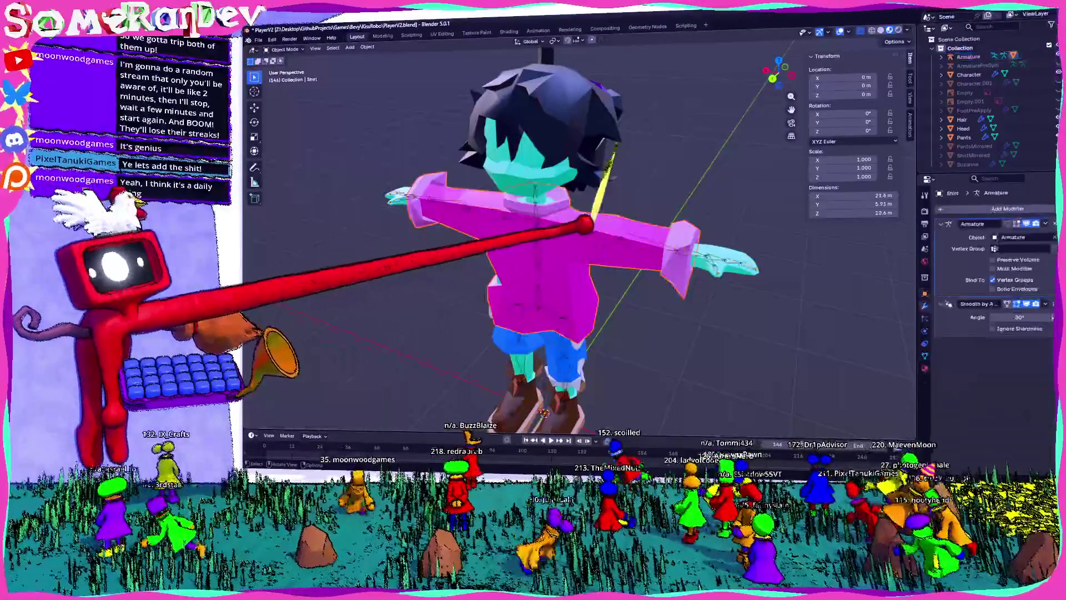
middle_click_drag(533, 278, 533, 228)
left_click(503, 176)
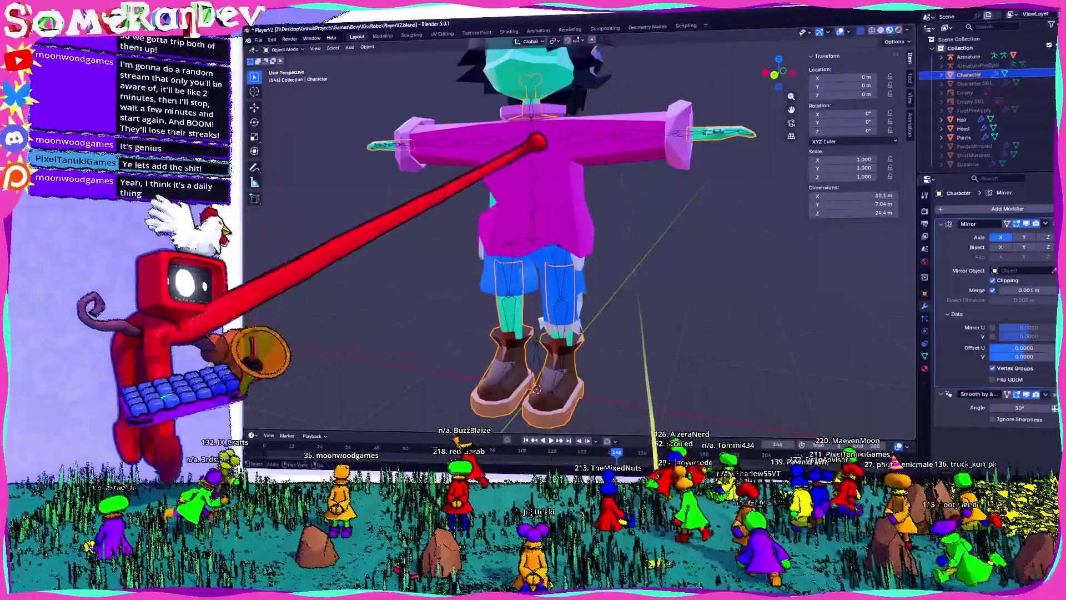
left_click(533, 167, "shift")
key("ctrl+p")
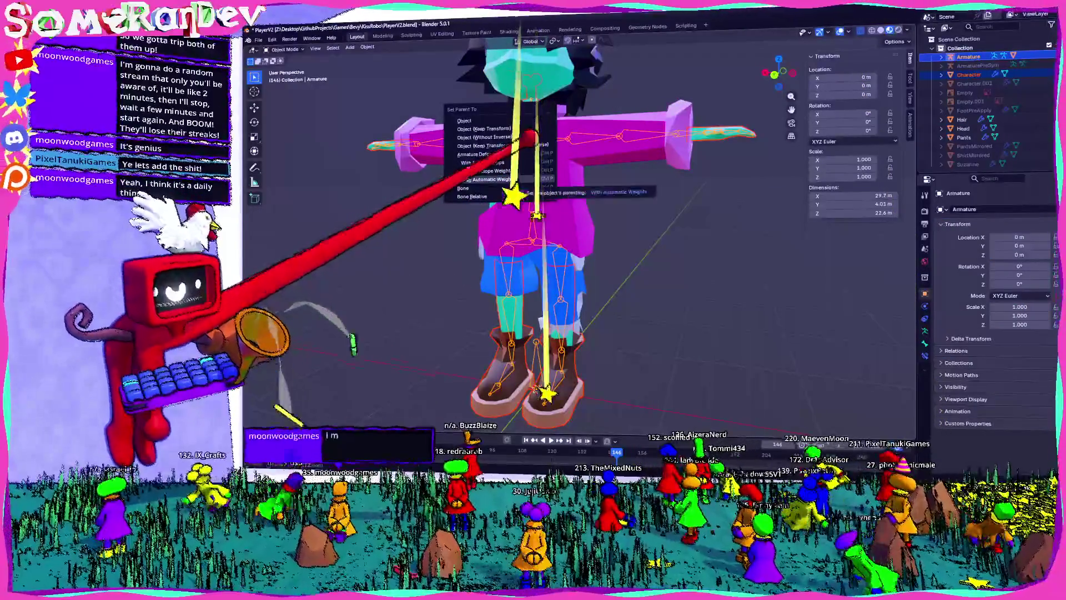
left_click(494, 179)
- Parent the Pants to the Armature with automatic weights
left_click(541, 228)
left_click(533, 167, "shift")
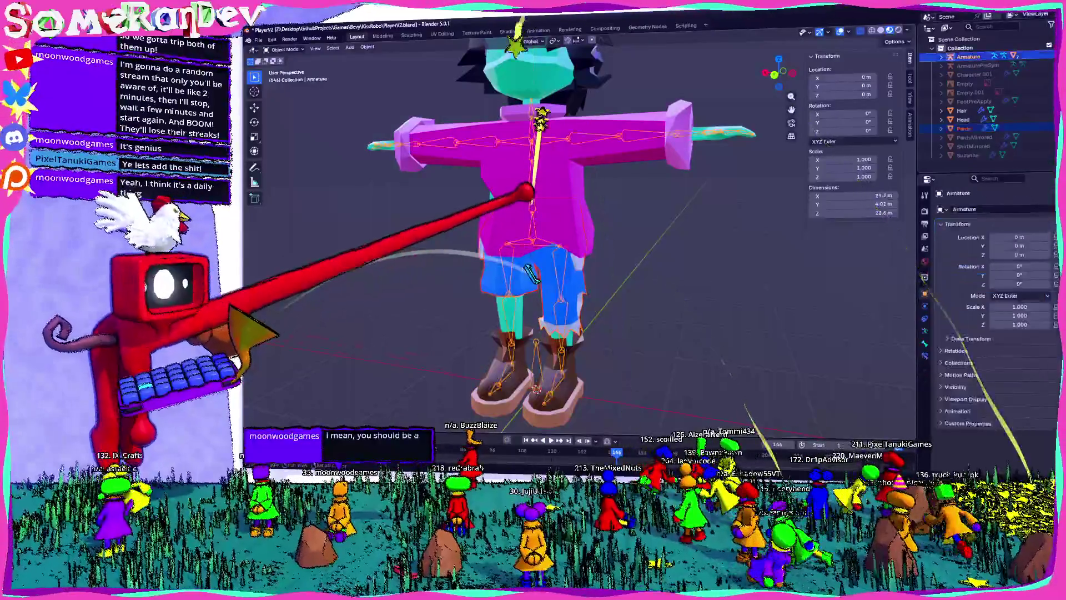
key("ctrl+p")
left_click(494, 178)
- Switch the Armature to Pose Mode and select the LowerArm.L bone
middle_click_drag(508, 236, 625, 218)
scroll(644, 219, "down", 2)
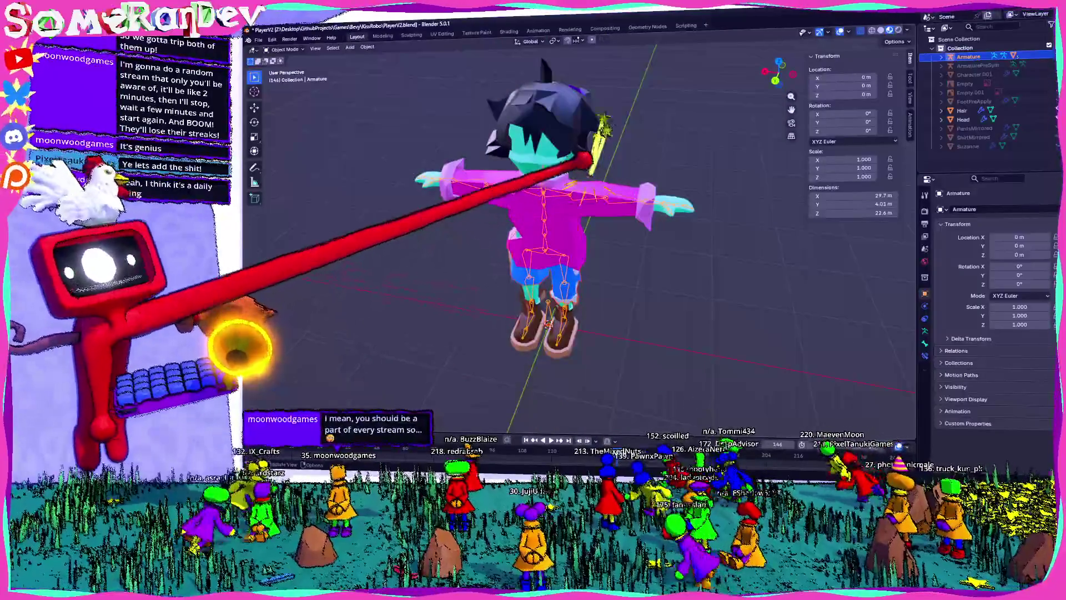
left_click(284, 49)
left_click(286, 77)
left_click(655, 167)
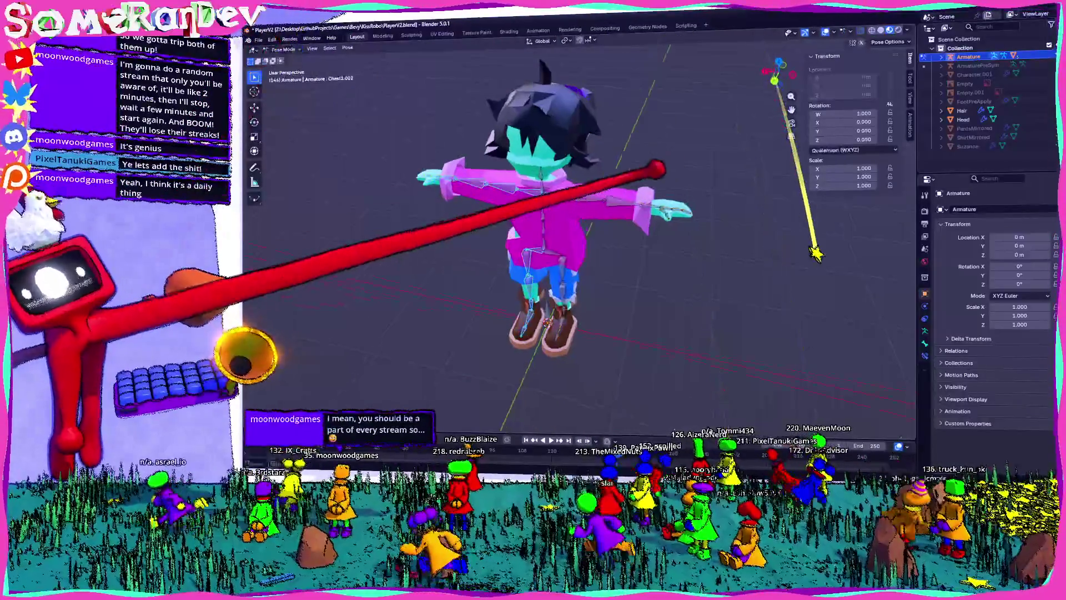
- Rotate the LowerArm.L bone 72.1° in top view to test deformation, then reset it
key("r")
left_click(572, 172)
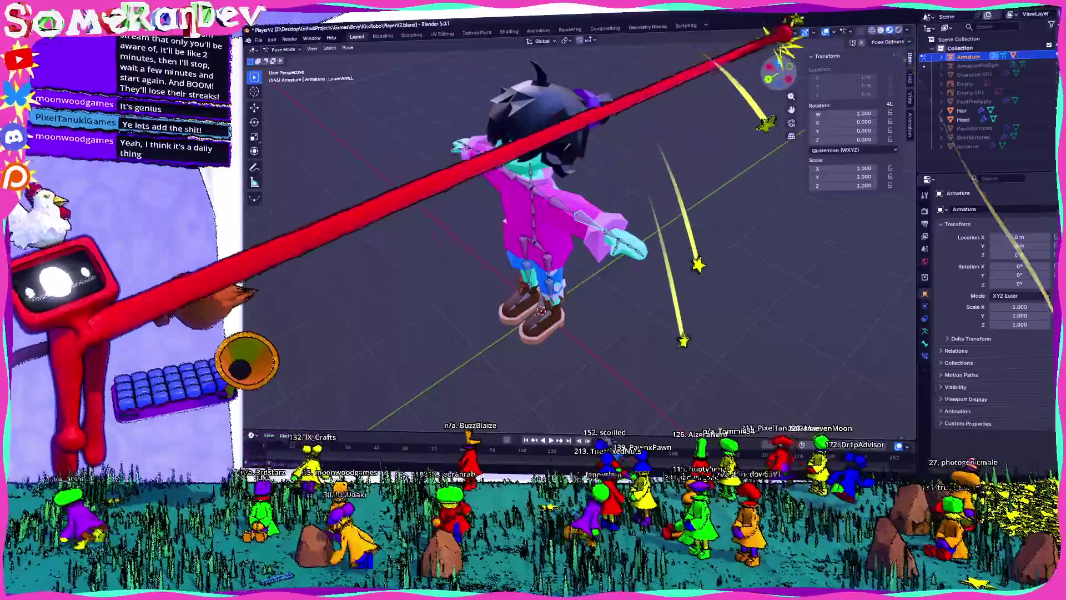
key("KP_7")
scroll(465, 298, "up", 3)
key("r")
left_click(465, 299)
mouse_move(465, 298)
middle_mouse_down()
mouse_move(387, 413)
mouse_move(452, 333)
mouse_move(533, 289)
middle_mouse_up()
key("alt+r")
- Rotate the Leg2.L bone to lift the boot, then clear its rotation
middle_click_drag(593, 182, 571, 161)
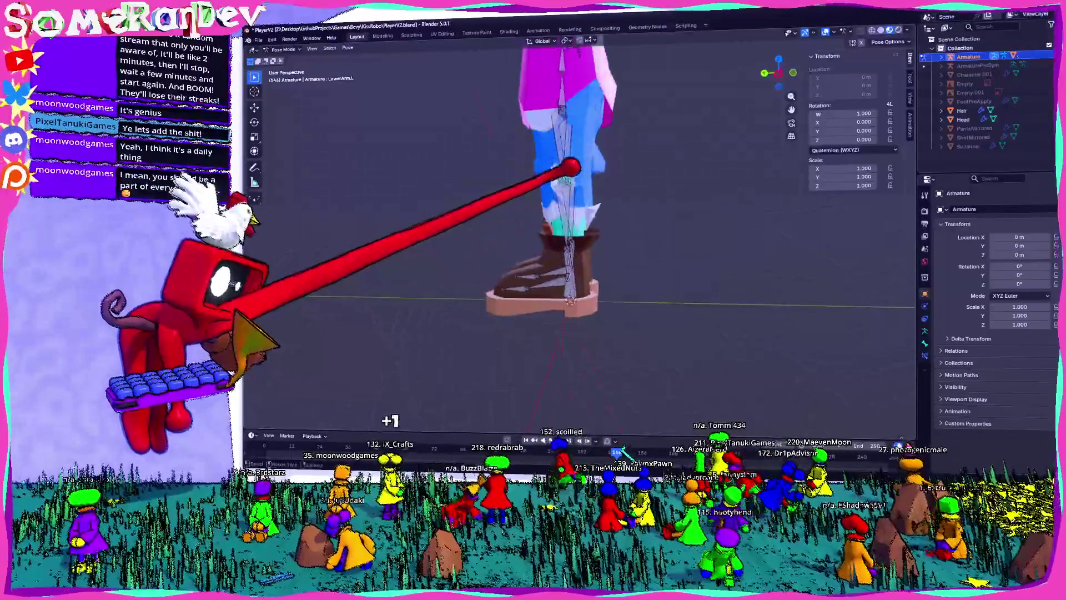
left_click(572, 162)
key("r")
left_click(633, 69)
mouse_move(633, 69)
middle_mouse_down()
mouse_move(571, 142)
mouse_move(614, 115)
mouse_move(695, 91)
mouse_move(782, 83)
mouse_move(578, 119)
mouse_move(519, 115)
mouse_move(626, 79)
middle_mouse_up()
key("alt+r")
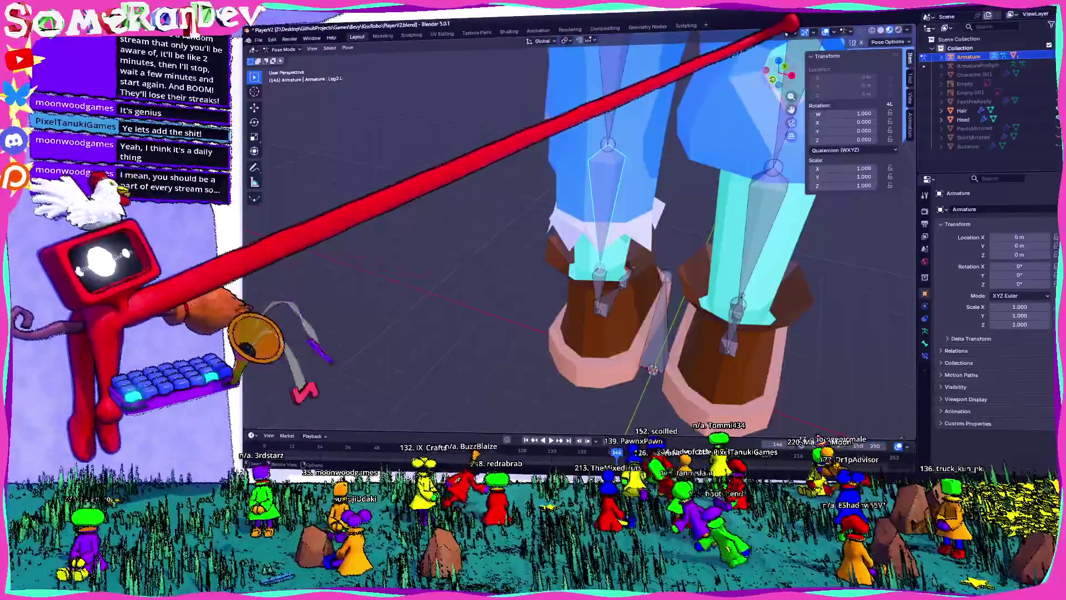
- Bend the leg bone twice from the left side view to test pants deformation, clearing each
left_click(766, 70)
middle_click_drag(652, 228, 686, 185)
key("r")
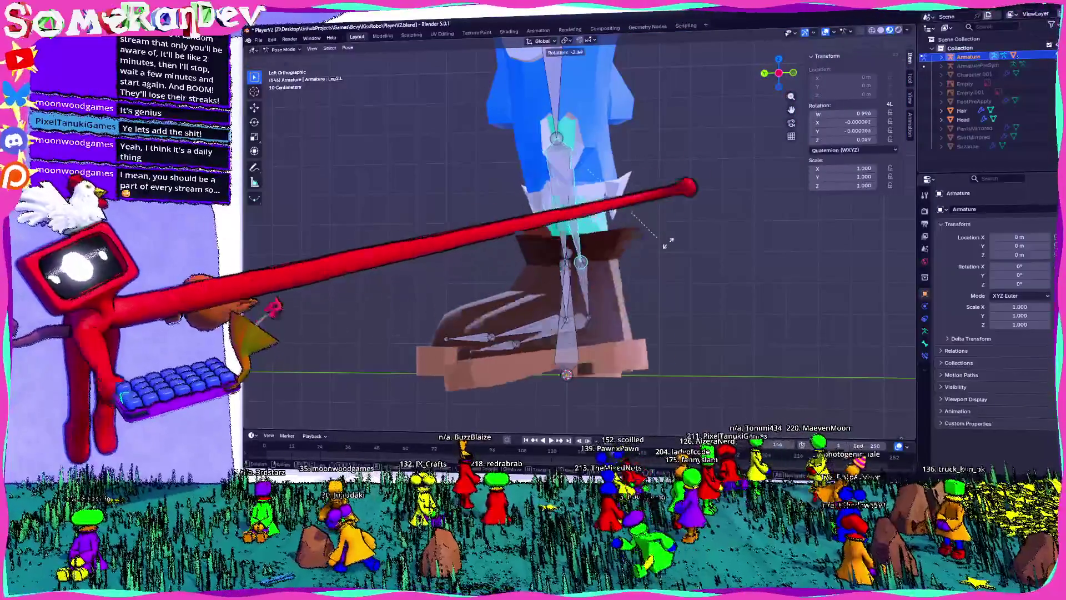
left_click(602, 107)
middle_click_drag(789, 289, 883, 383)
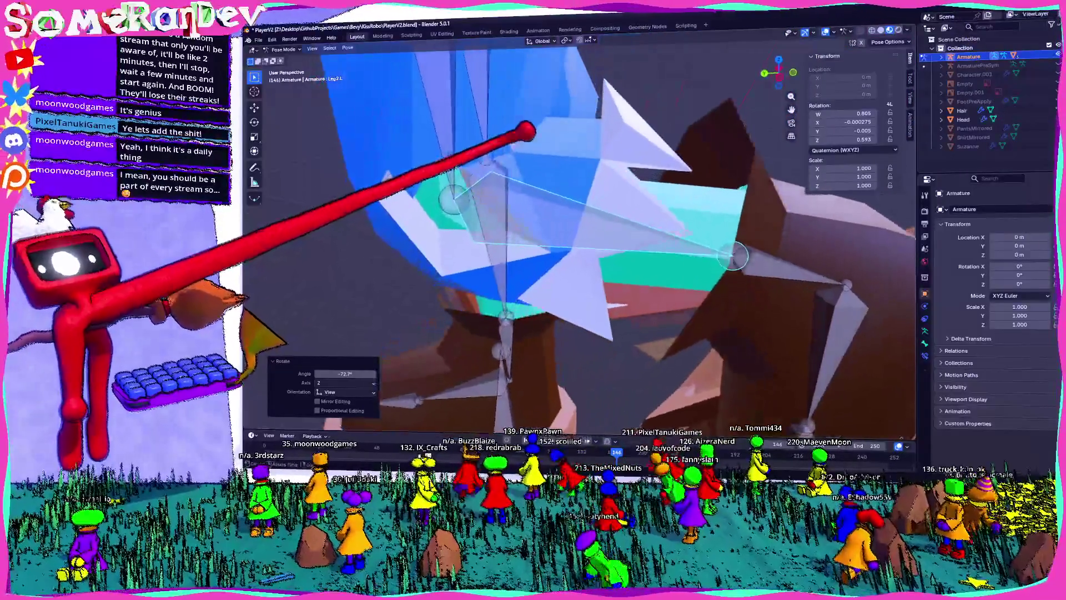
left_click(766, 71)
key("alt+r")
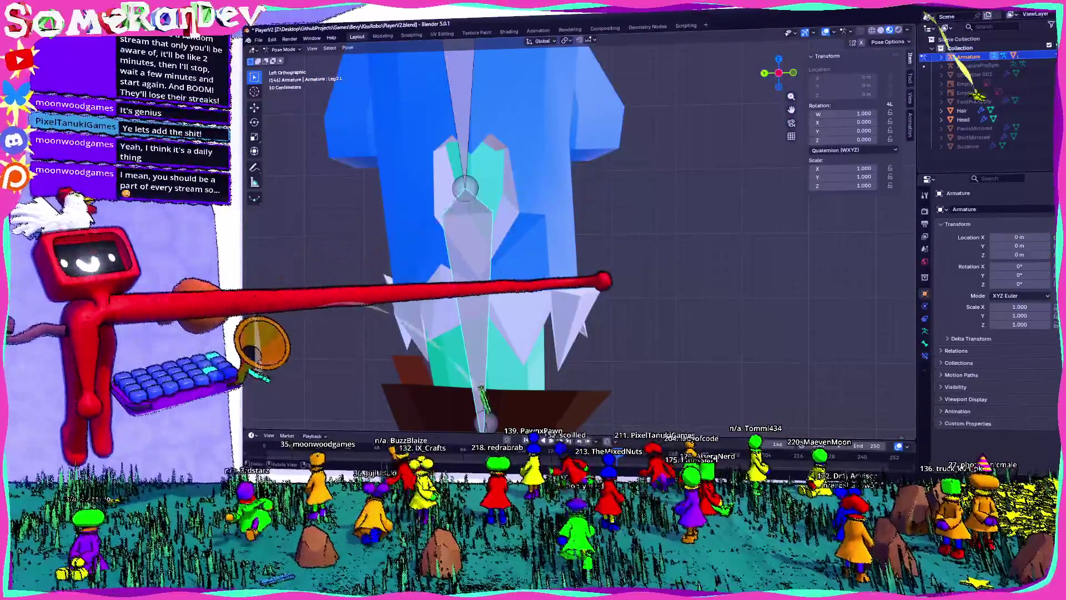
key("r")
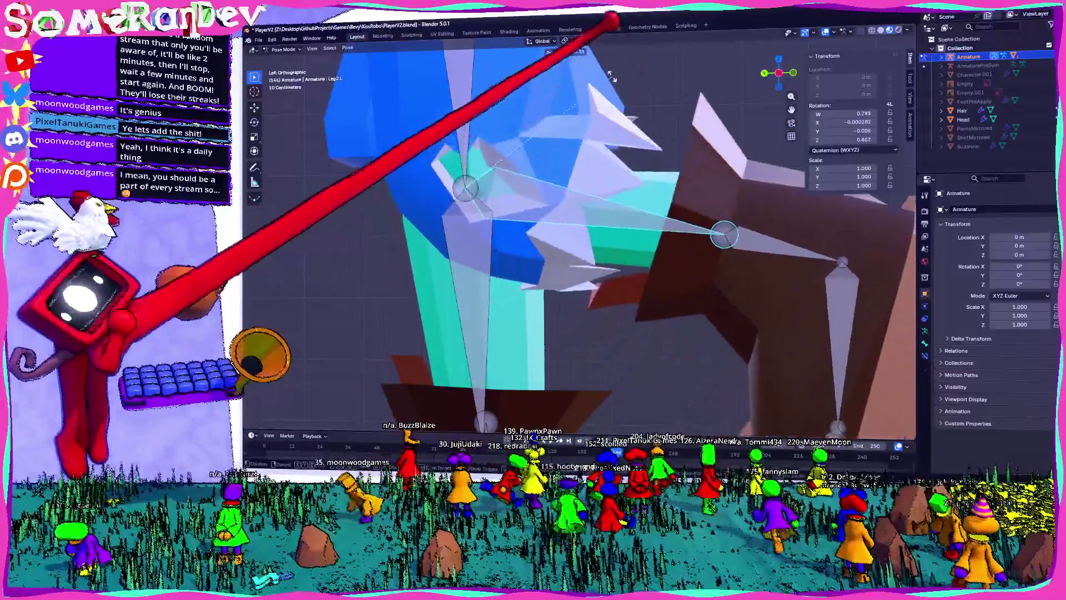
key("Return")
mouse_move(637, 167)
middle_mouse_down()
mouse_move(589, 217)
mouse_move(767, 239)
mouse_move(738, 356)
mouse_move(722, 334)
middle_mouse_up()
key("alt+r")
- Cancel a trial foot-bone rotation and orbit to a front view of the character
scroll(726, 207, "down", 3)
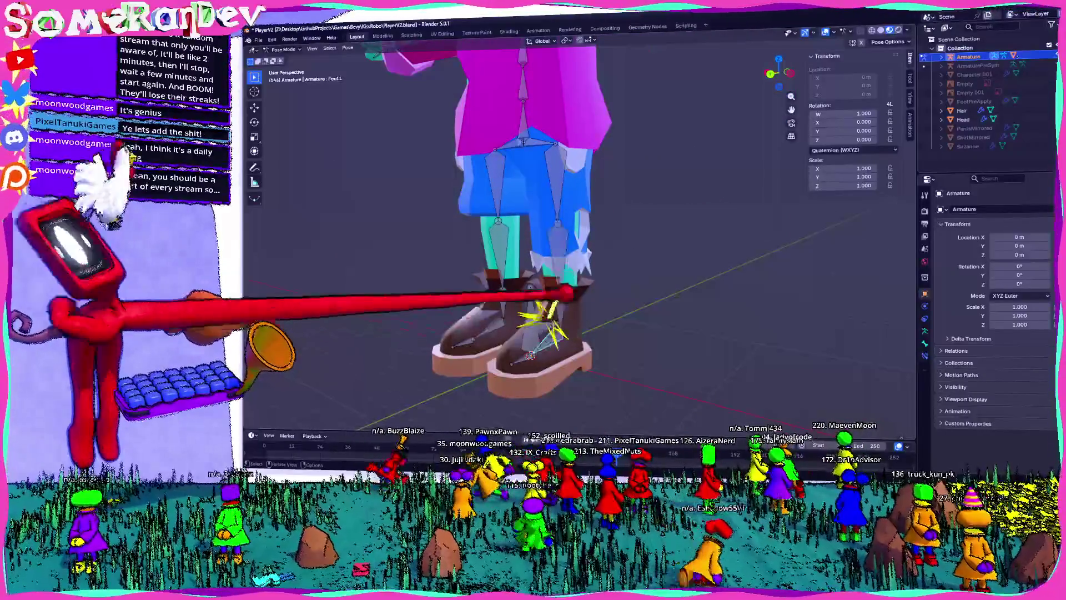
key("ctrl+KP_3")
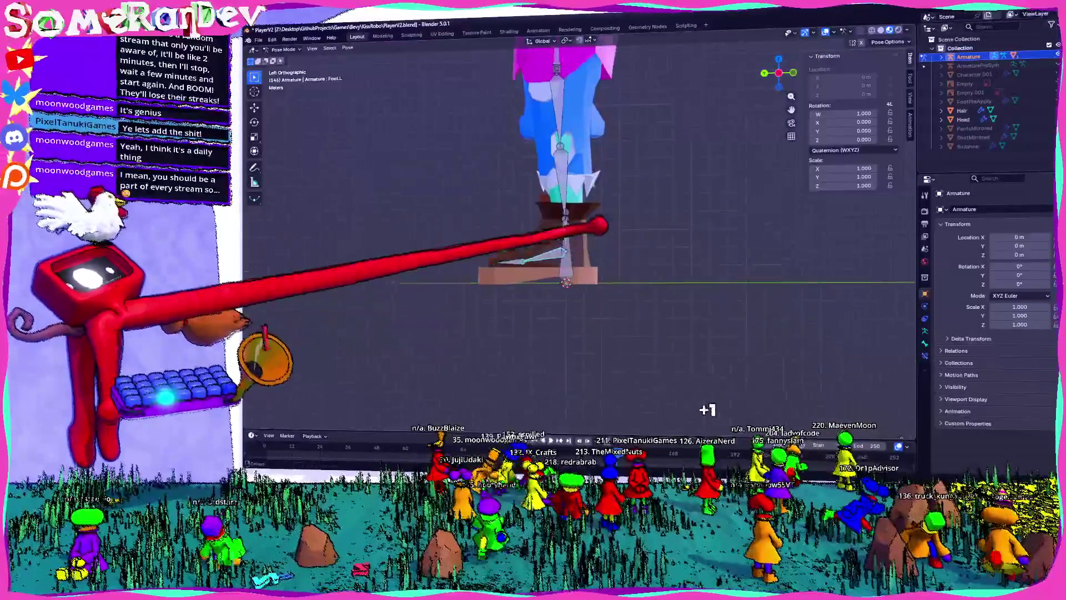
key("r")
key("Escape")
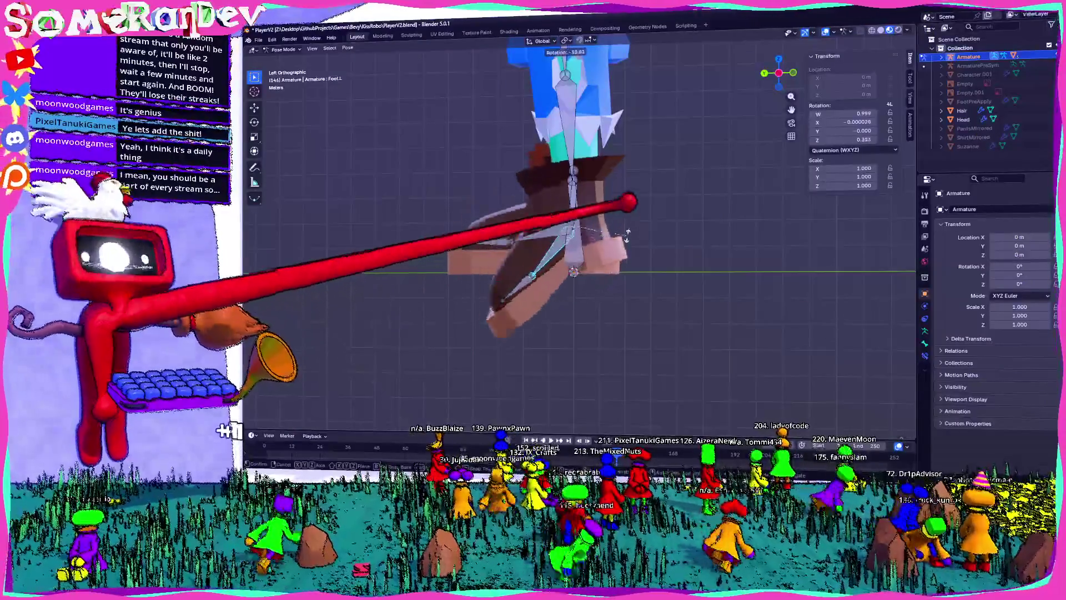
scroll(612, 289, "down", 5)
middle_click_drag(587, 253, 648, 293)
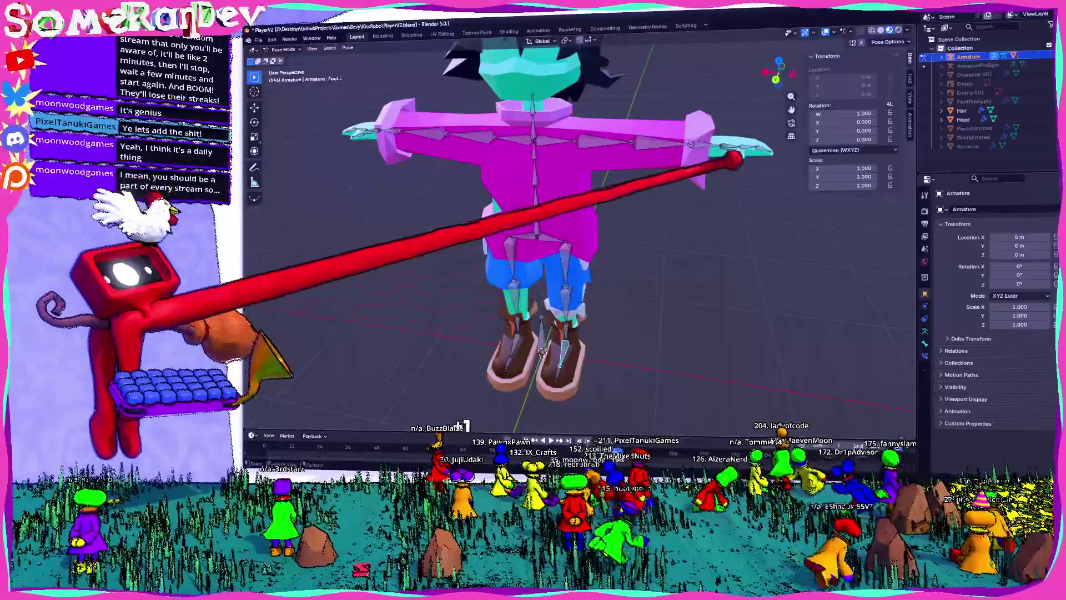
- Rotate the UpperArm.L bone downward, undo it, then rotate it down 65.2°
scroll(572, 129, "up", 2)
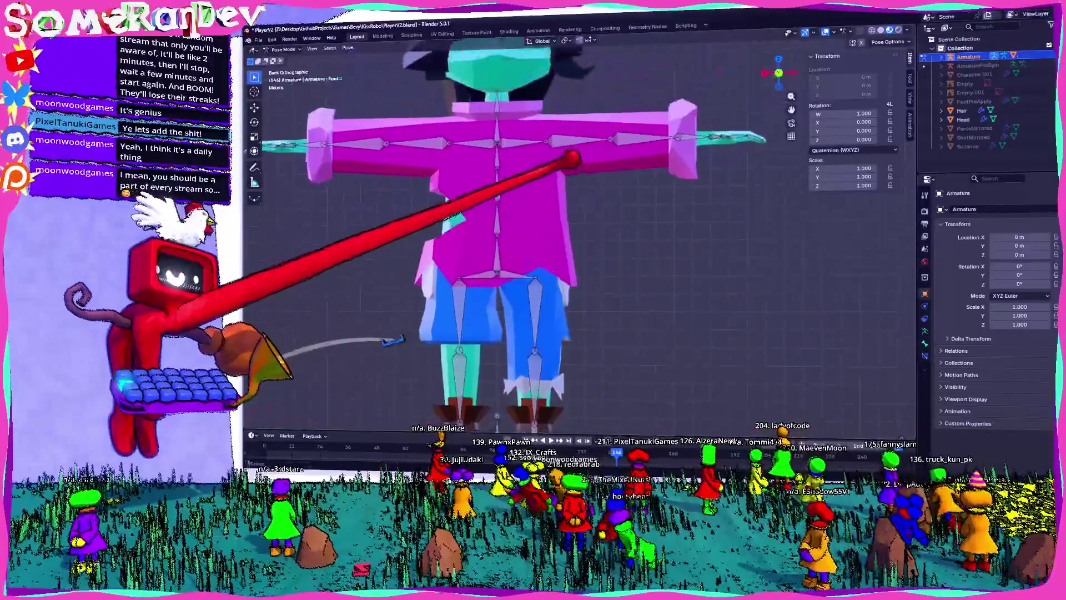
left_click(647, 145)
key("r")
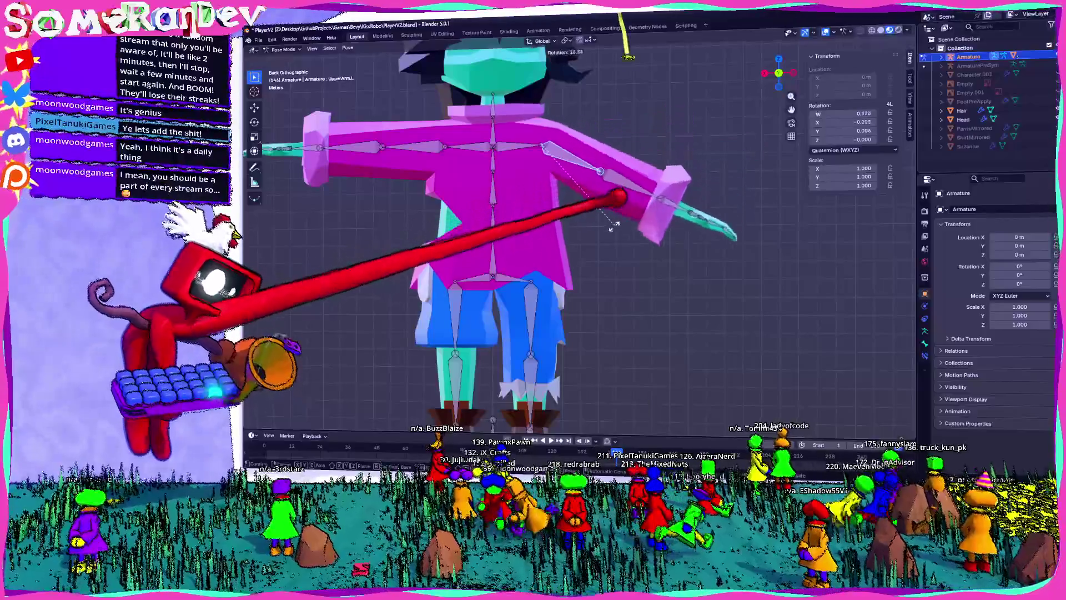
left_click(554, 251)
mouse_move(553, 251)
middle_mouse_down()
mouse_move(566, 334)
mouse_move(489, 344)
middle_mouse_up()
mouse_move(411, 392)
middle_mouse_down()
mouse_move(292, 316)
mouse_move(247, 303)
mouse_move(283, 305)
middle_mouse_up()
key("ctrl+z")
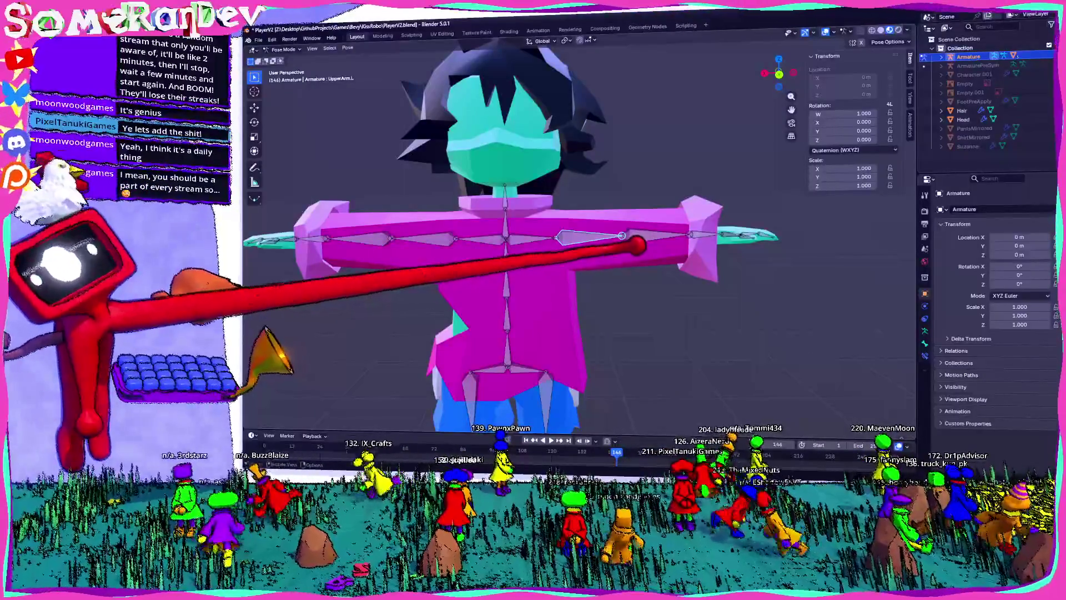
scroll(550, 234, "down", 5)
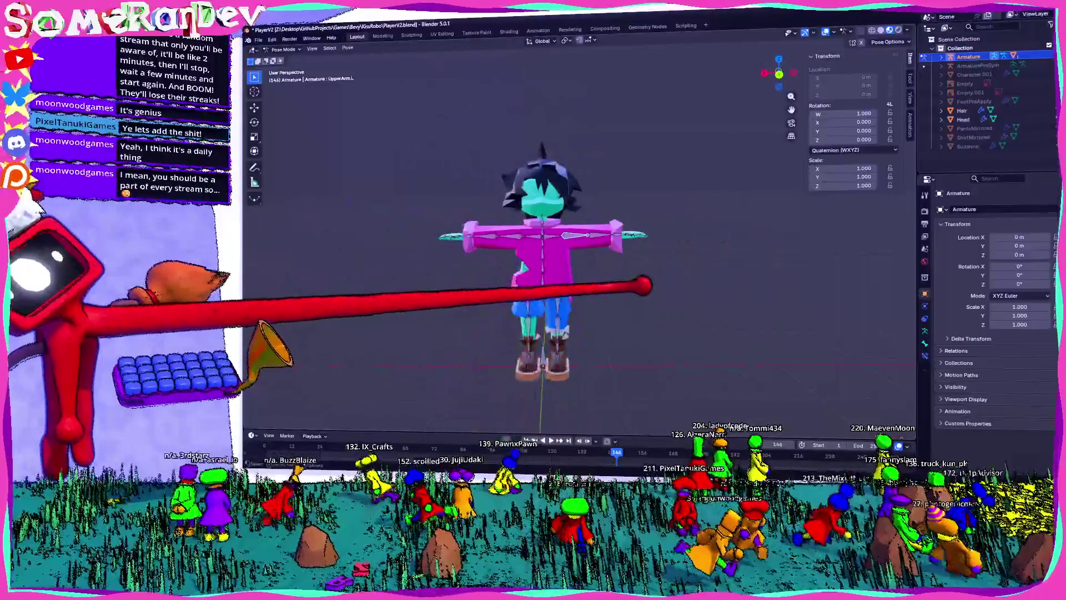
scroll(550, 234, "up", 4)
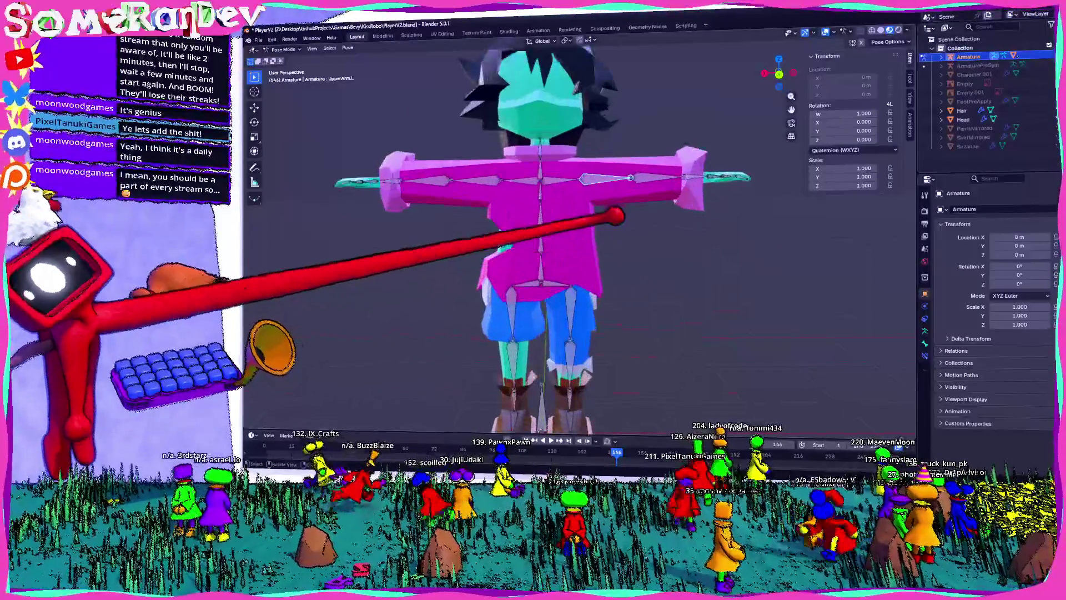
key("r")
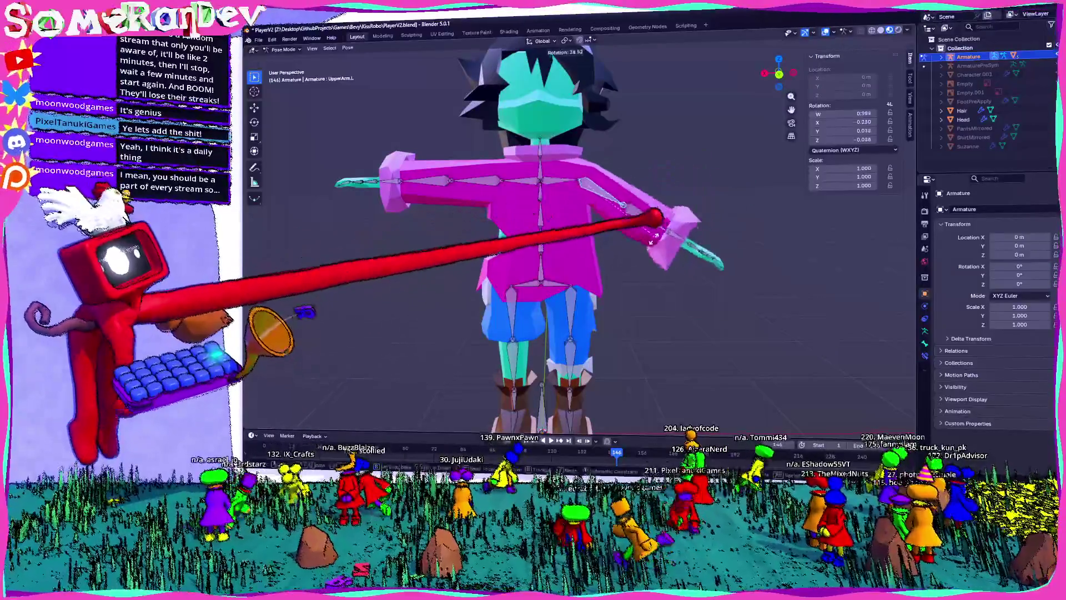
left_click(608, 264)
- Rotate the UpperArm.R bone -63.4° from the back view
middle_click_drag(609, 264, 522, 266)
middle_click_drag(536, 204, 436, 167)
left_click(514, 155)
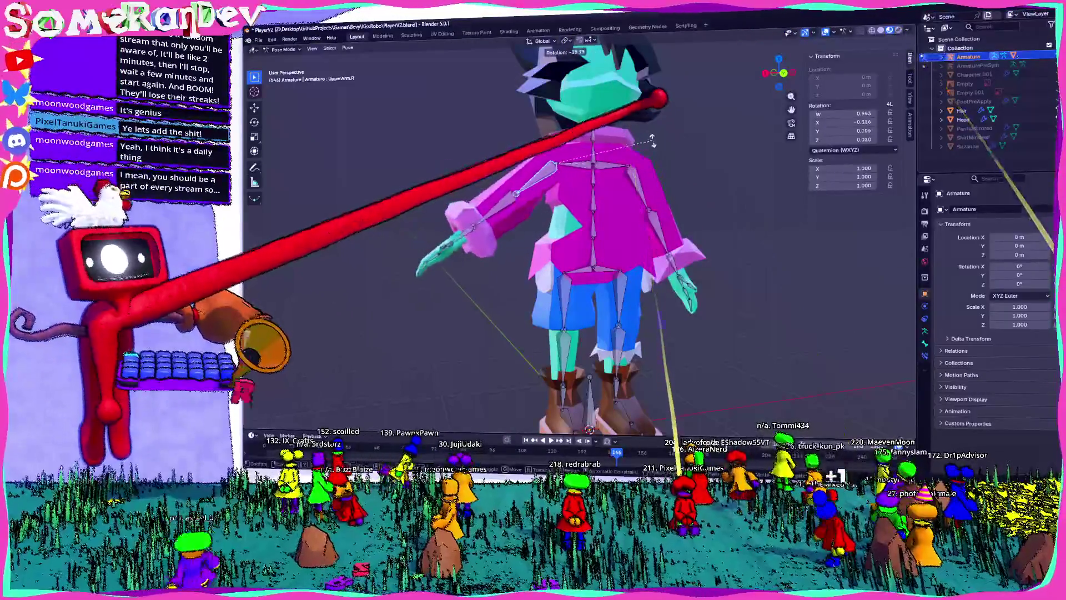
left_click(784, 61)
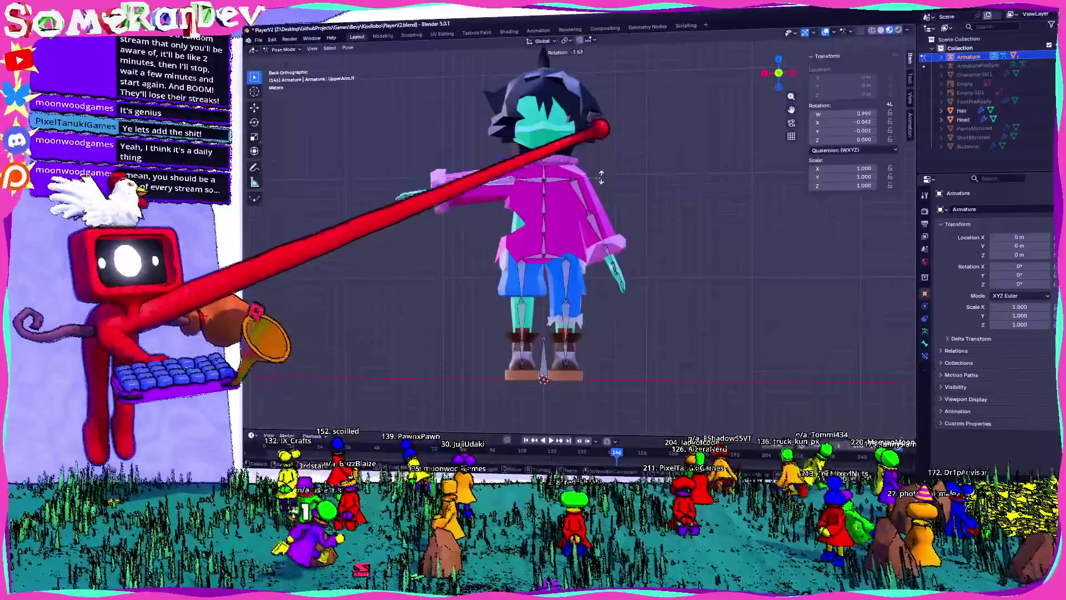
left_click(297, 445)
mouse_move(297, 444)
middle_mouse_down()
mouse_move(305, 423)
mouse_move(399, 354)
mouse_move(511, 336)
middle_mouse_up()
scroll(398, 353, "up", 5)
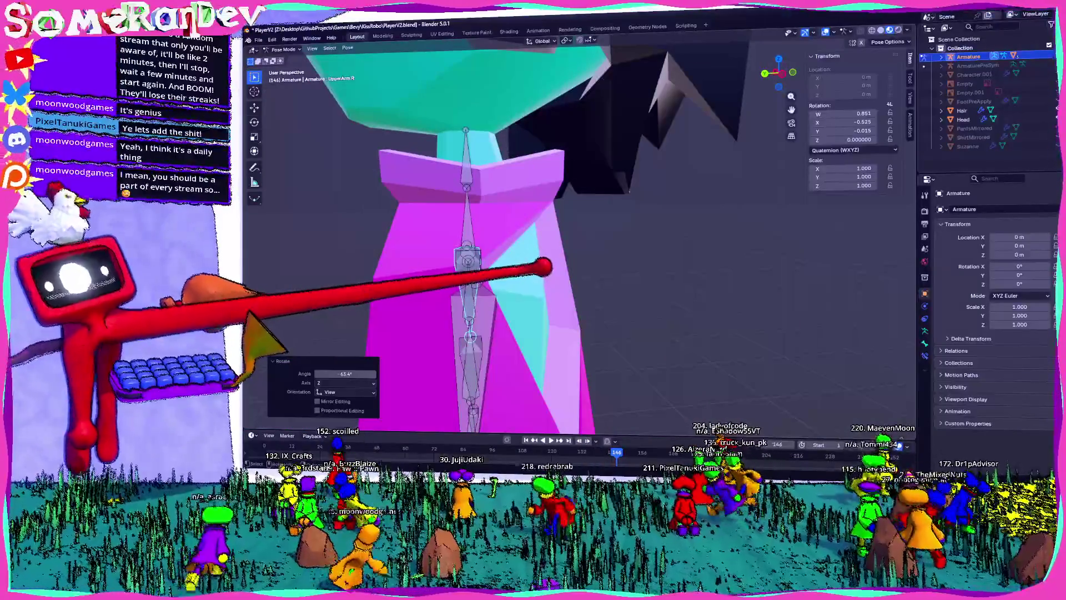
- Rotate the upper arm outward from the left side view and reselect UpperArm.L
mouse_move(488, 311)
middle_mouse_down()
mouse_move(469, 285)
mouse_move(472, 271)
middle_mouse_up()
mouse_move(655, 201)
middle_mouse_down()
mouse_move(607, 233)
mouse_move(624, 221)
mouse_move(622, 239)
middle_mouse_up()
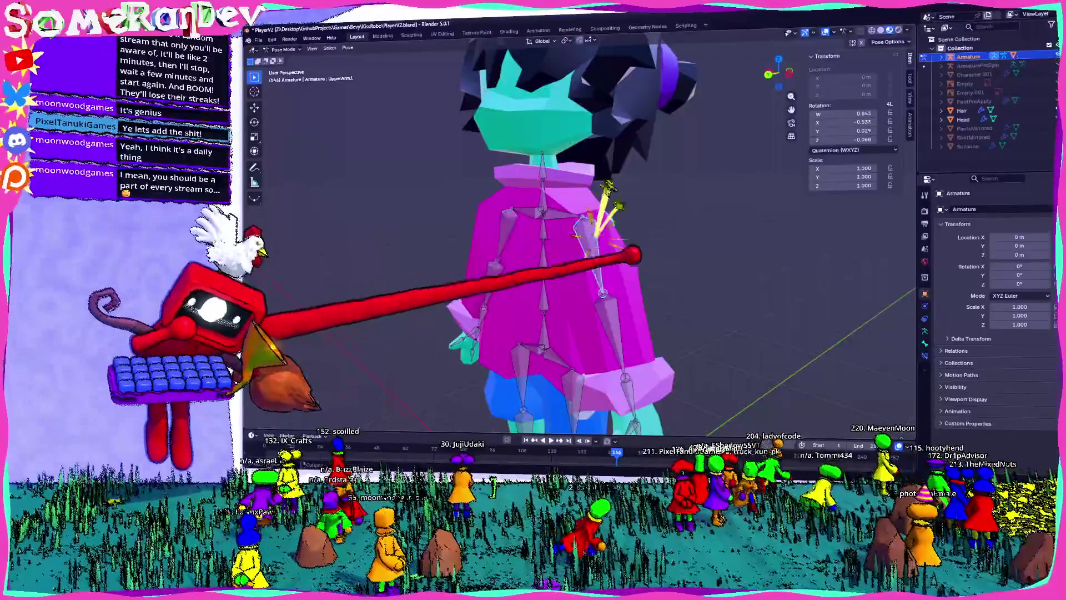
left_click(769, 77)
key("r")
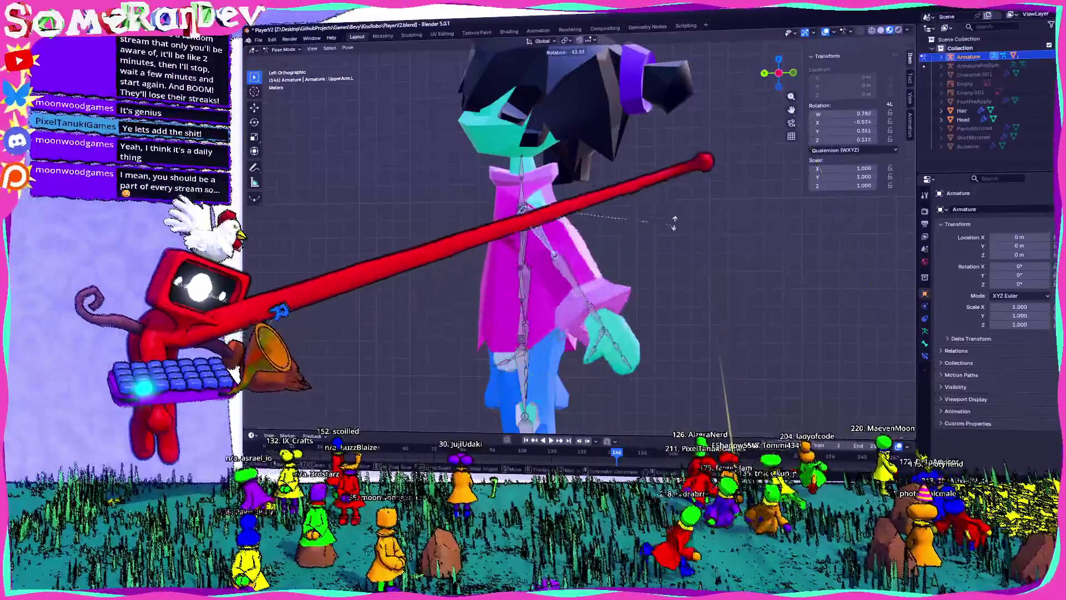
key("Return")
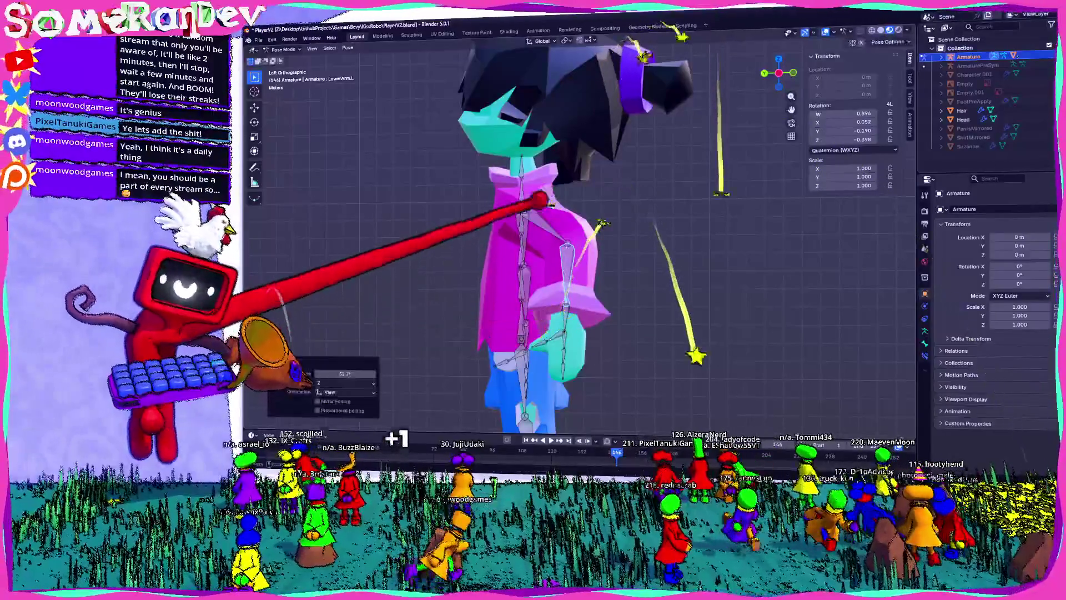
mouse_move(556, 222)
middle_mouse_down()
mouse_move(600, 238)
mouse_move(533, 278)
mouse_move(512, 363)
mouse_move(596, 358)
middle_mouse_up()
key("r")
left_click(595, 359)
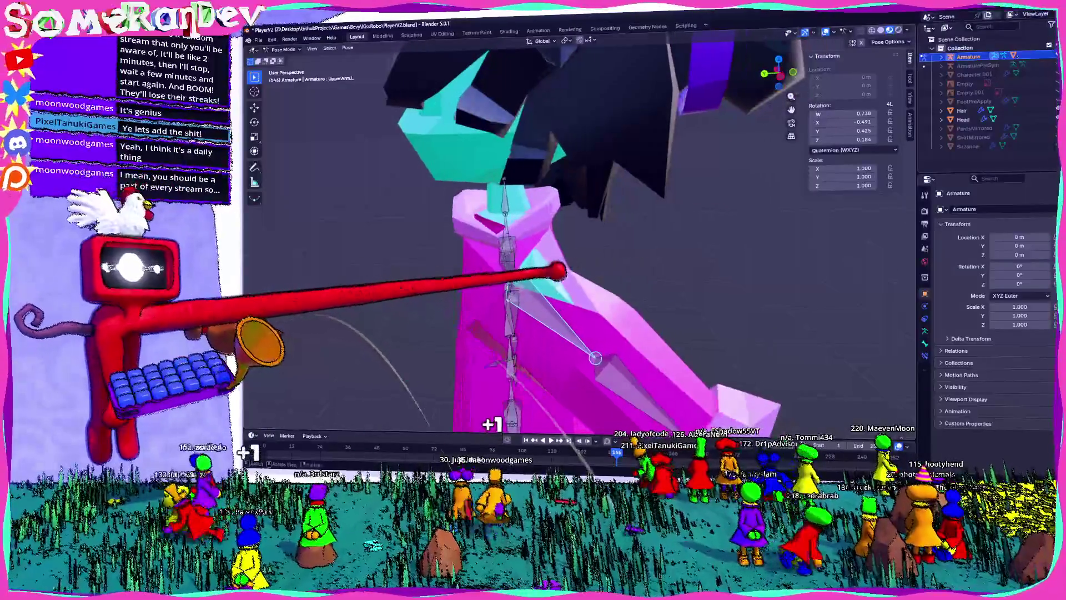
- Rotate the Shoulder.L bone and check the shoulder deformation from the left
key("bracketleft")
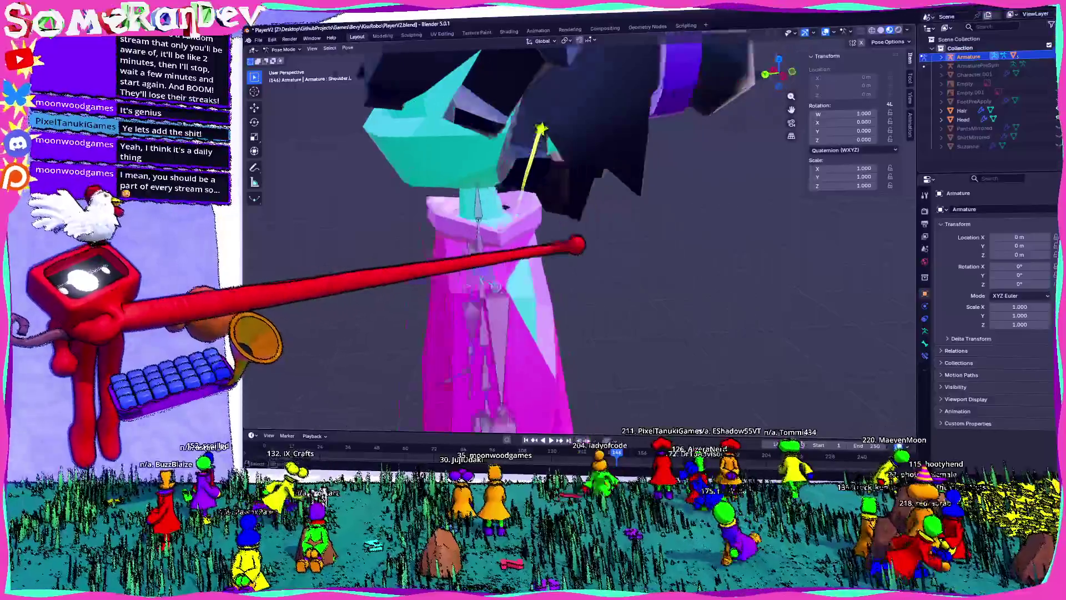
key("ctrl+KP_3")
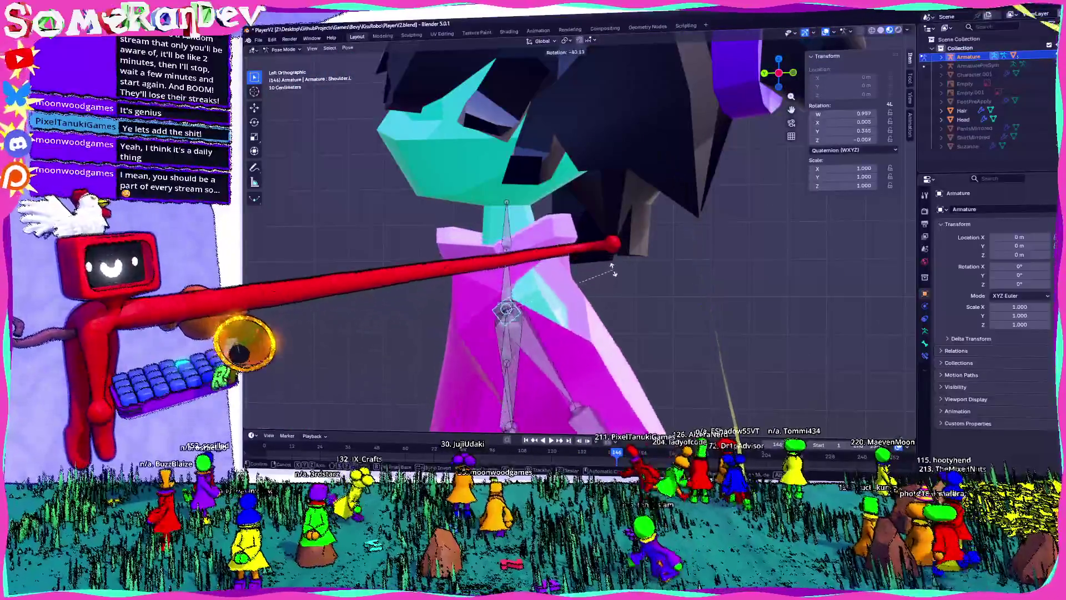
mouse_move(613, 222)
middle_mouse_down()
mouse_move(773, 83)
mouse_move(650, 119)
mouse_move(541, 339)
middle_mouse_up()
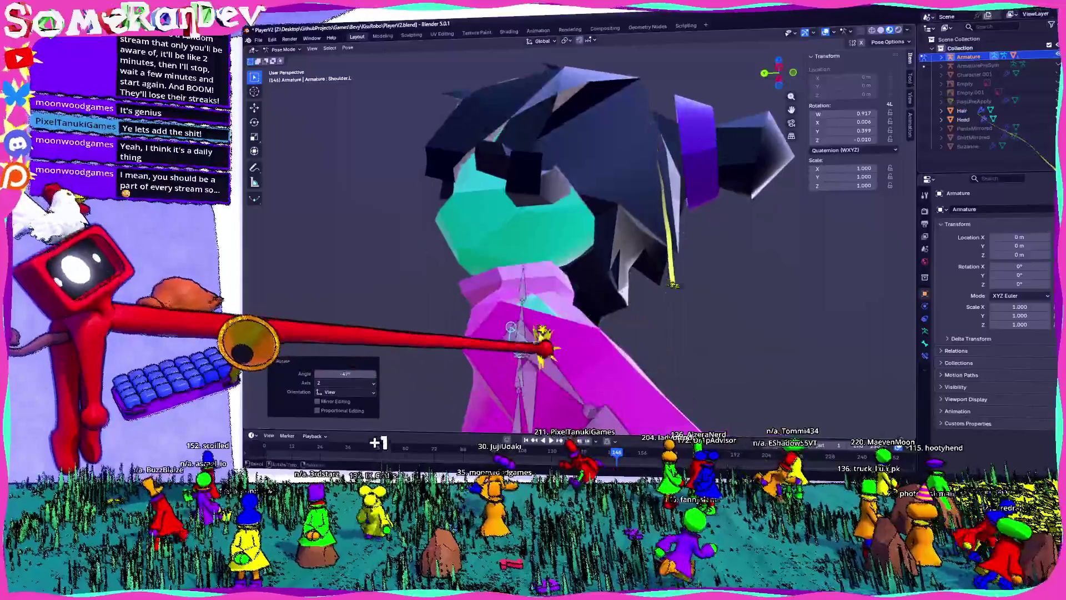
left_click(598, 363)
key("ctrl+KP_3")
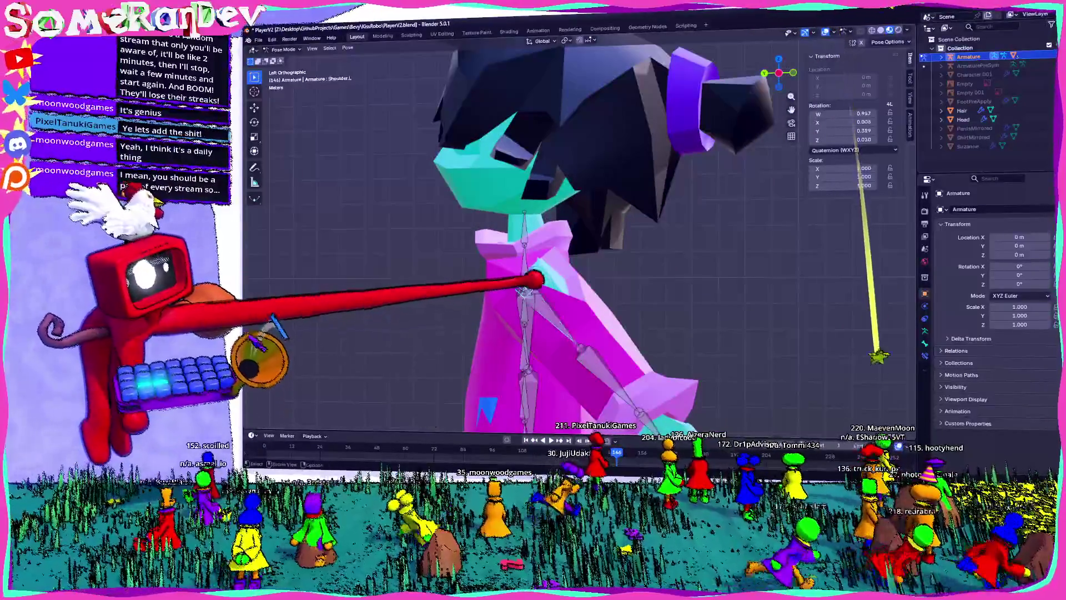
- Swing the left upper arm outward and bend the LowerArm.L forearm to 78°
left_click(591, 295)
key("r")
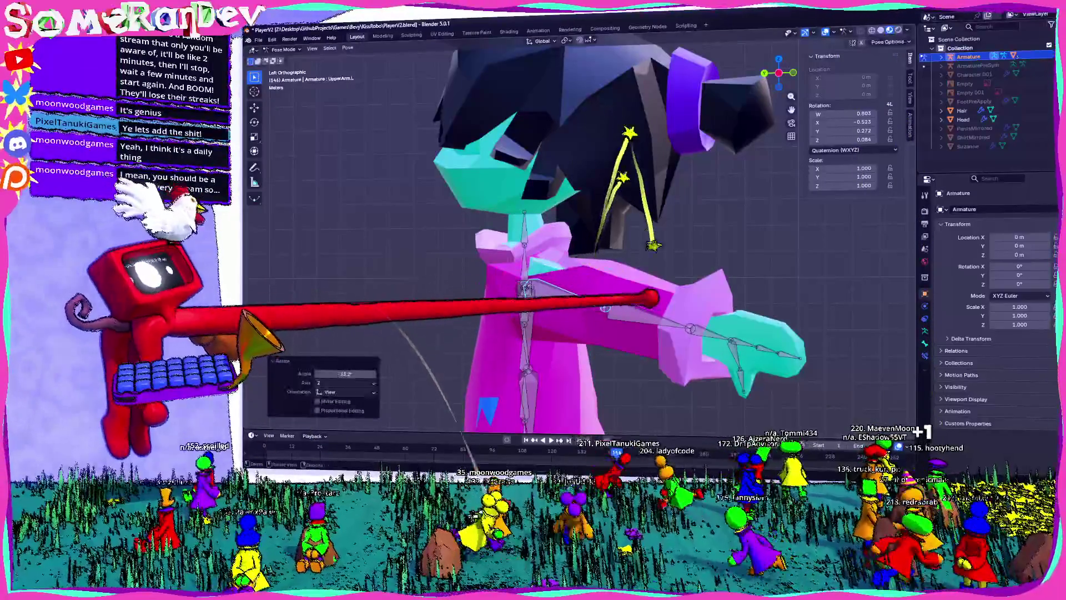
left_click(711, 336)
key("r")
left_click(631, 316)
mouse_move(631, 316)
middle_mouse_down()
mouse_move(516, 316)
mouse_move(602, 352)
mouse_move(541, 317)
mouse_move(648, 324)
mouse_move(534, 296)
middle_mouse_up()
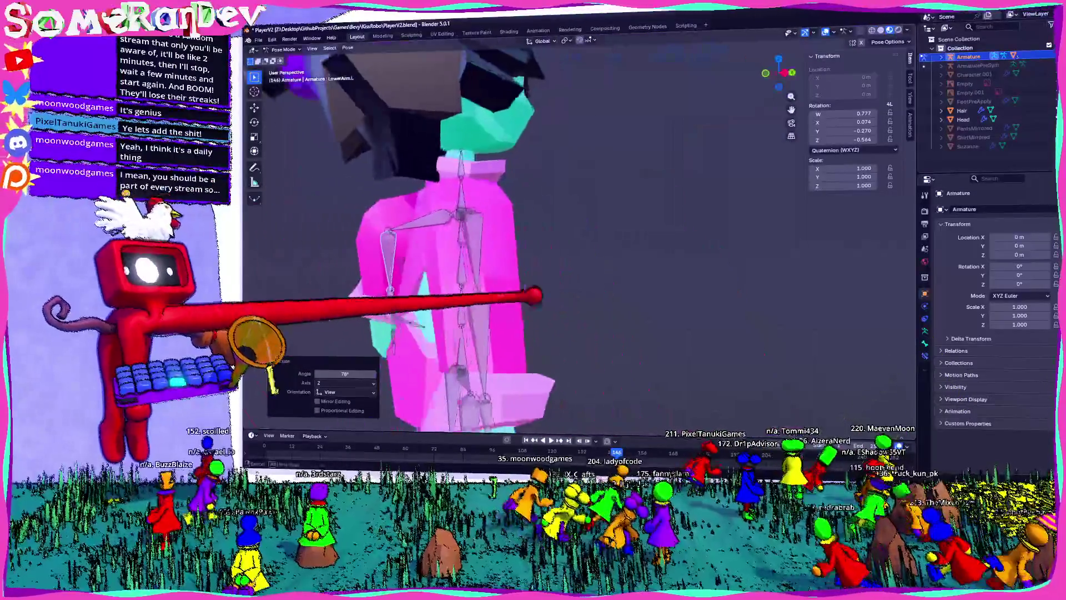
- Rotate the UpperArm.R bone and bend the right forearm to 47.4°
key("KP_3")
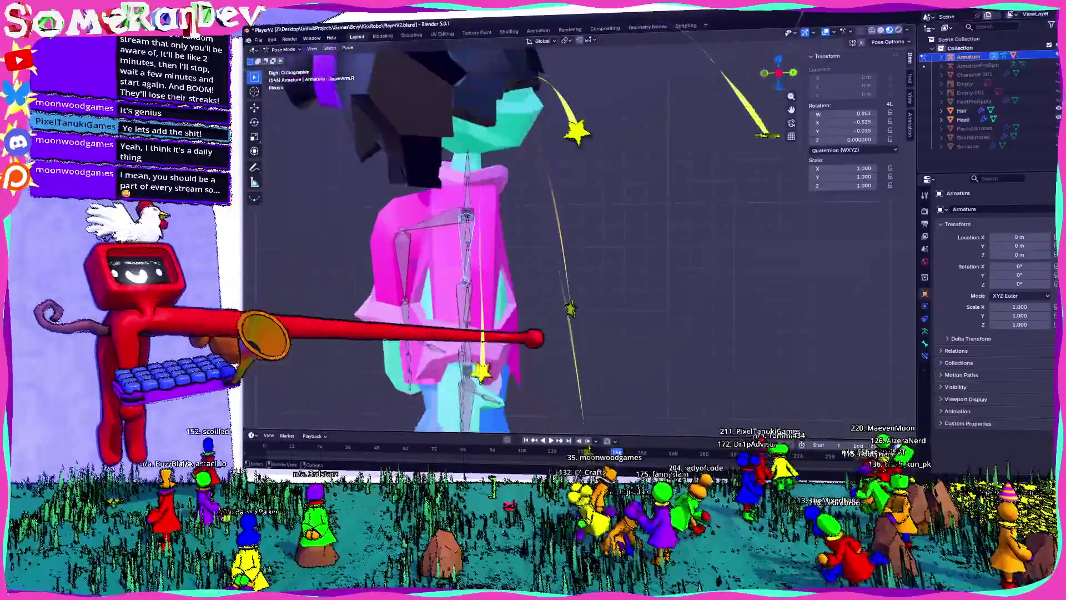
left_click(500, 231)
key("r")
mouse_move(564, 153)
middle_mouse_down()
mouse_move(614, 305)
mouse_move(571, 344)
middle_mouse_up()
mouse_move(791, 24)
middle_mouse_down()
mouse_move(583, 226)
mouse_move(572, 183)
mouse_move(580, 164)
middle_mouse_up()
key("r")
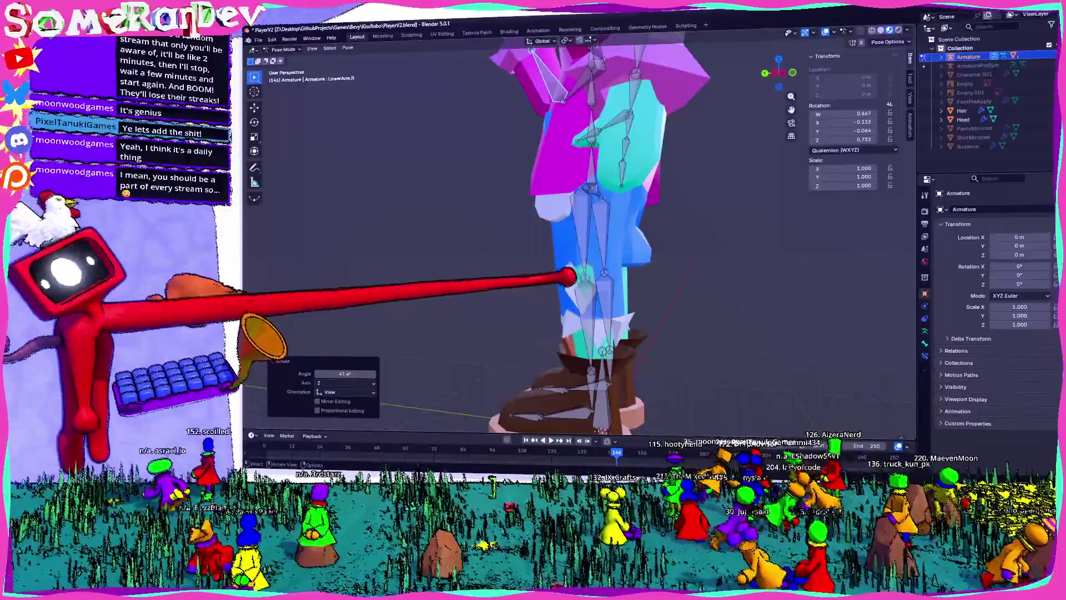
- Rotate the Leg3.L bone by -1 (-57.3°) to test how the trousers deform
middle_click_drag(580, 164, 594, 158)
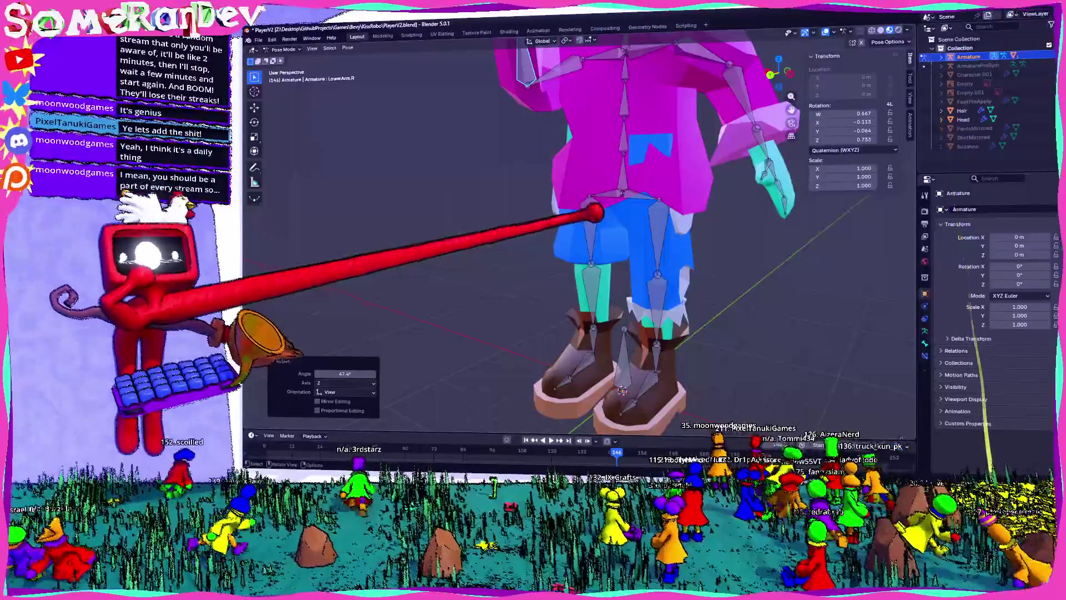
left_click(656, 239)
mouse_move(655, 239)
middle_mouse_down()
mouse_move(645, 228)
mouse_move(744, 222)
middle_mouse_up()
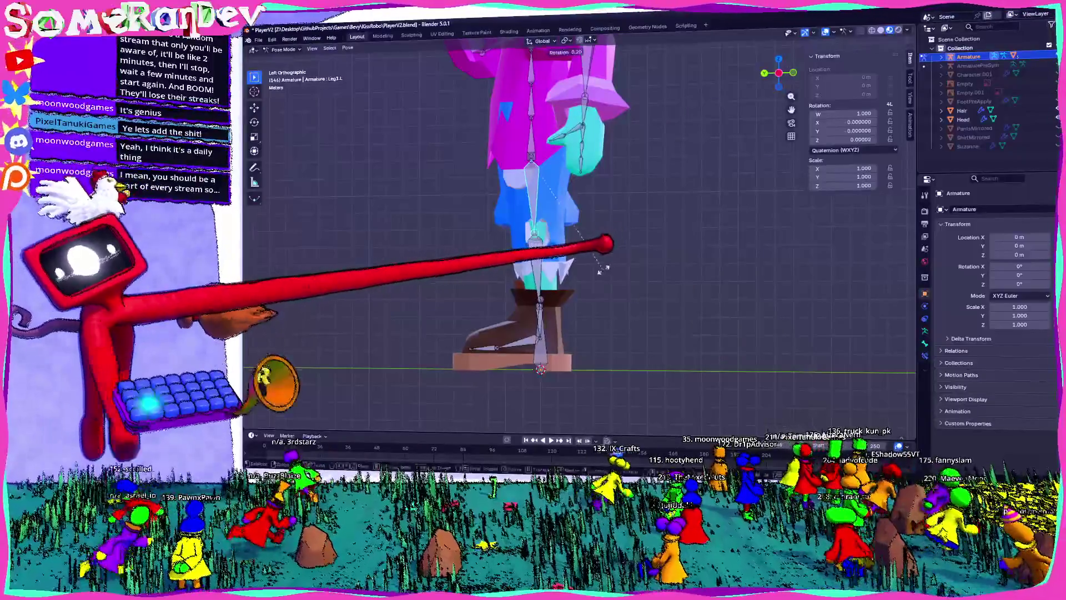
type("-1")
key("Return")
- Undo that rotation and raise the left leg by rotating Leg2.L to -74.8° in side view
middle_click_drag(715, 66, 758, 17)
middle_click_drag(667, 222, 678, 300)
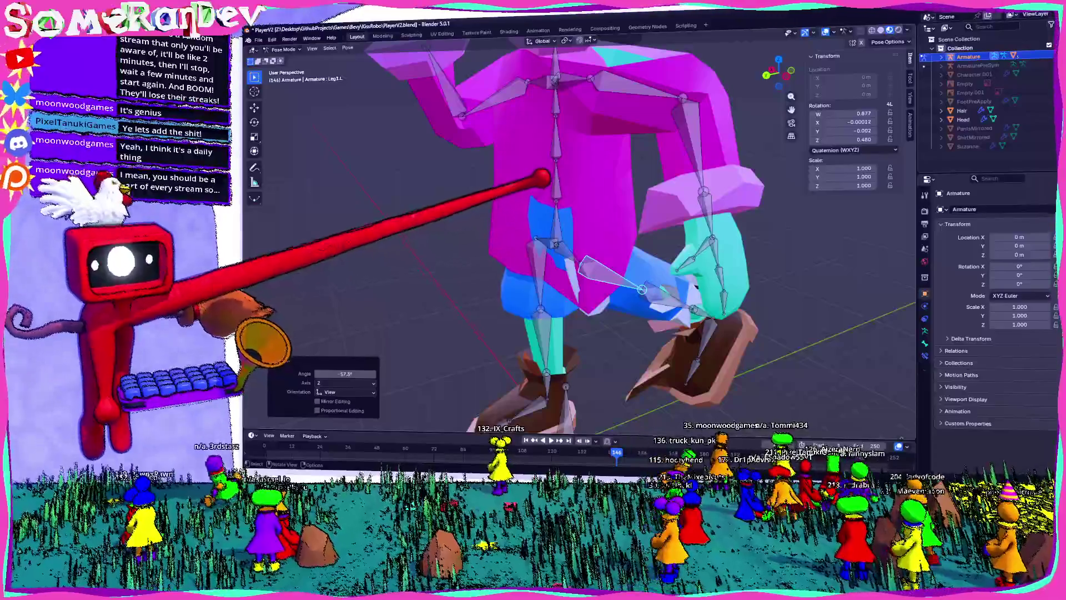
key("ctrl+z")
key("ctrl+KP_3")
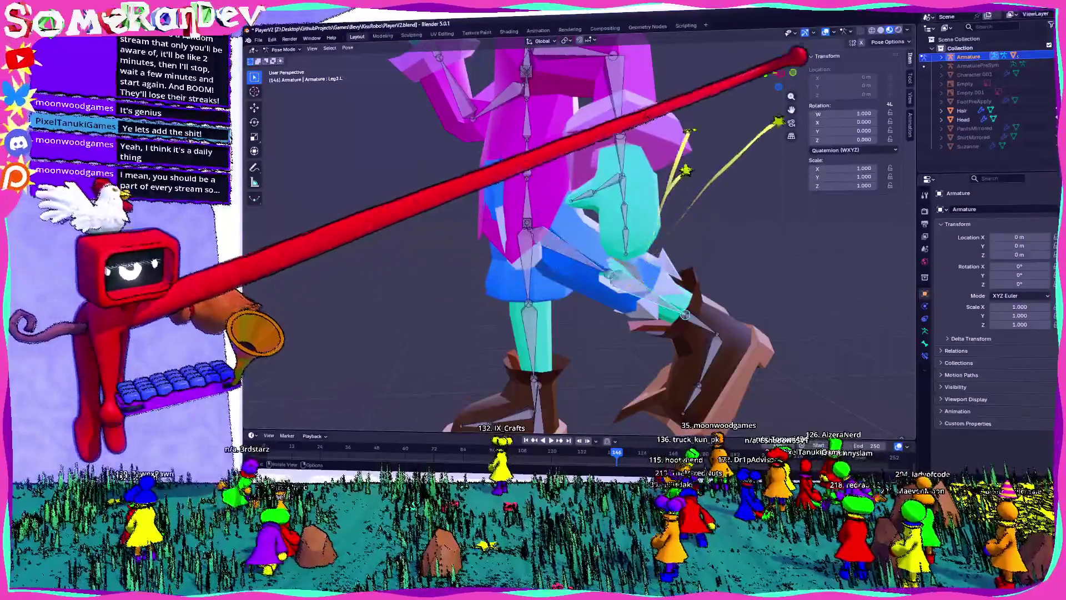
key("r")
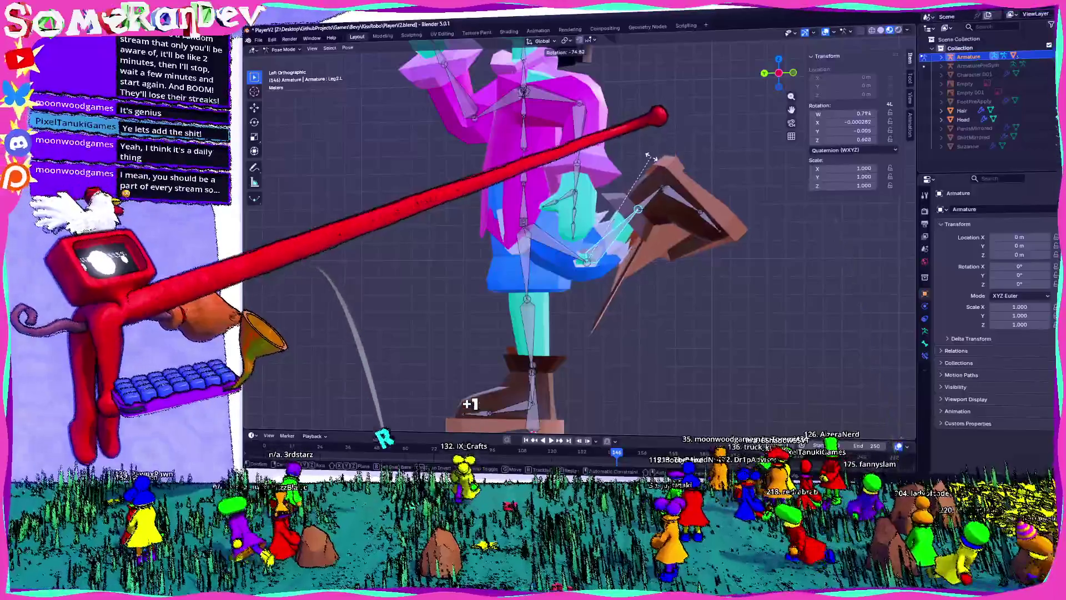
left_click(469, 394)
- Inspect the boot on the raised leg, then swing the right leg about 48° from the left side view
middle_click_drag(469, 393, 492, 306)
mouse_move(593, 205)
middle_mouse_down()
mouse_move(507, 302)
mouse_move(522, 324)
mouse_move(522, 306)
middle_mouse_up()
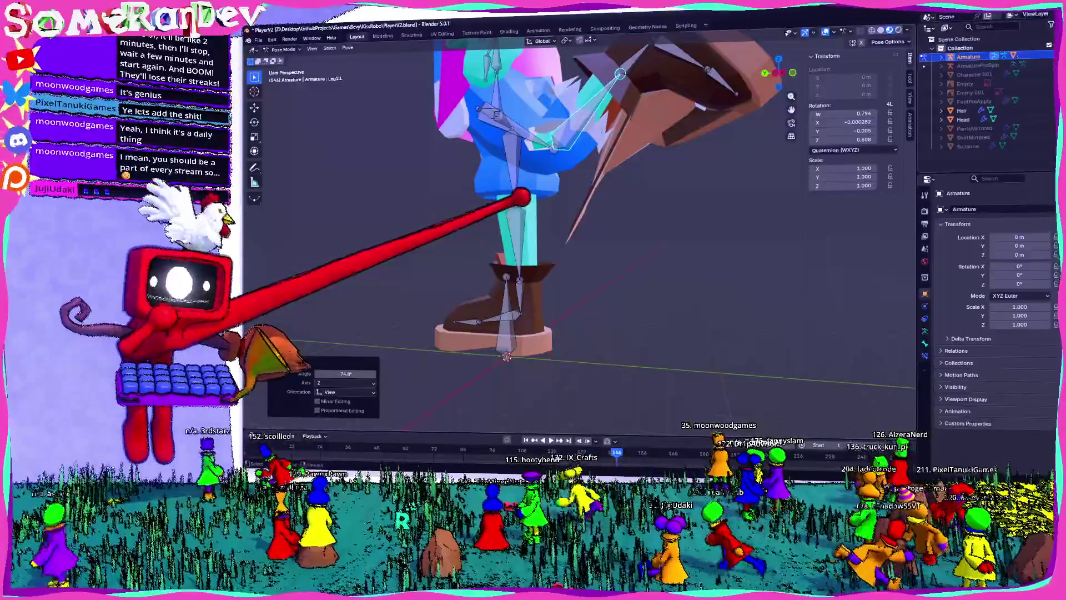
middle_click_drag(522, 306, 542, 441)
left_click(553, 83)
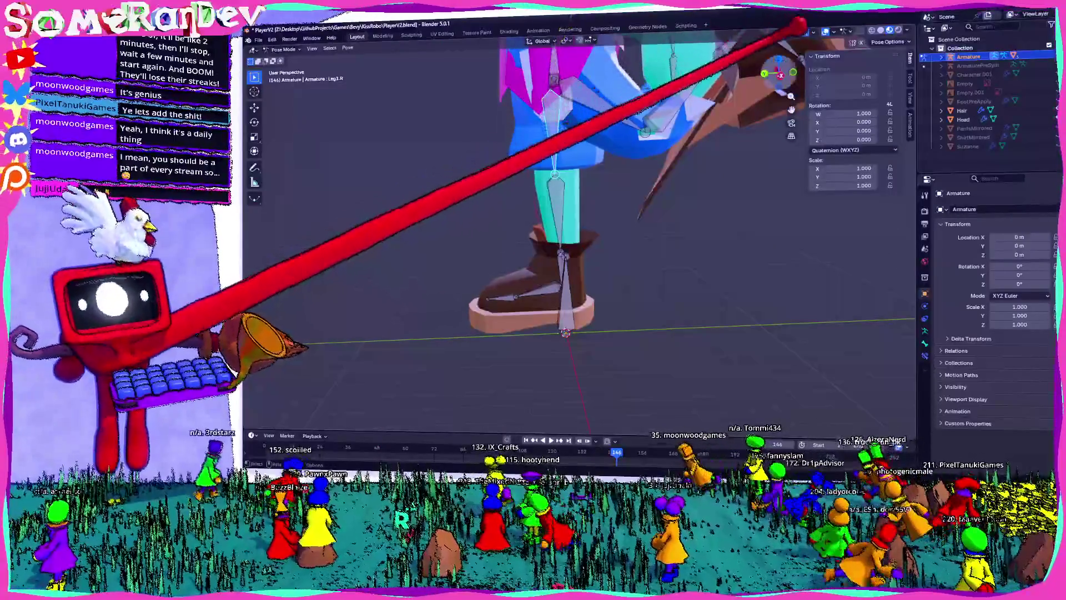
left_click(793, 72)
key("r")
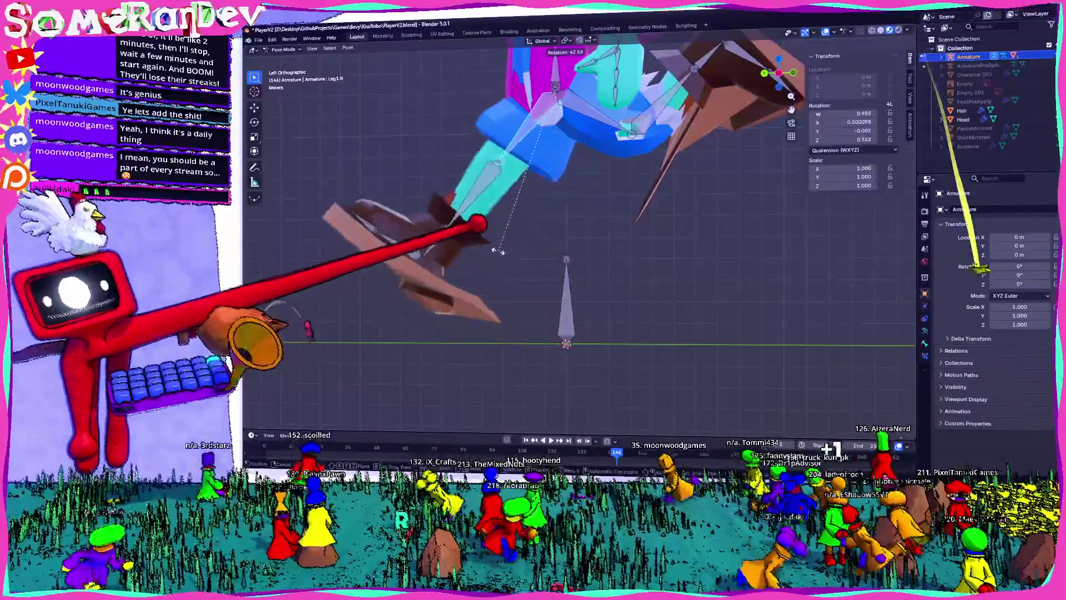